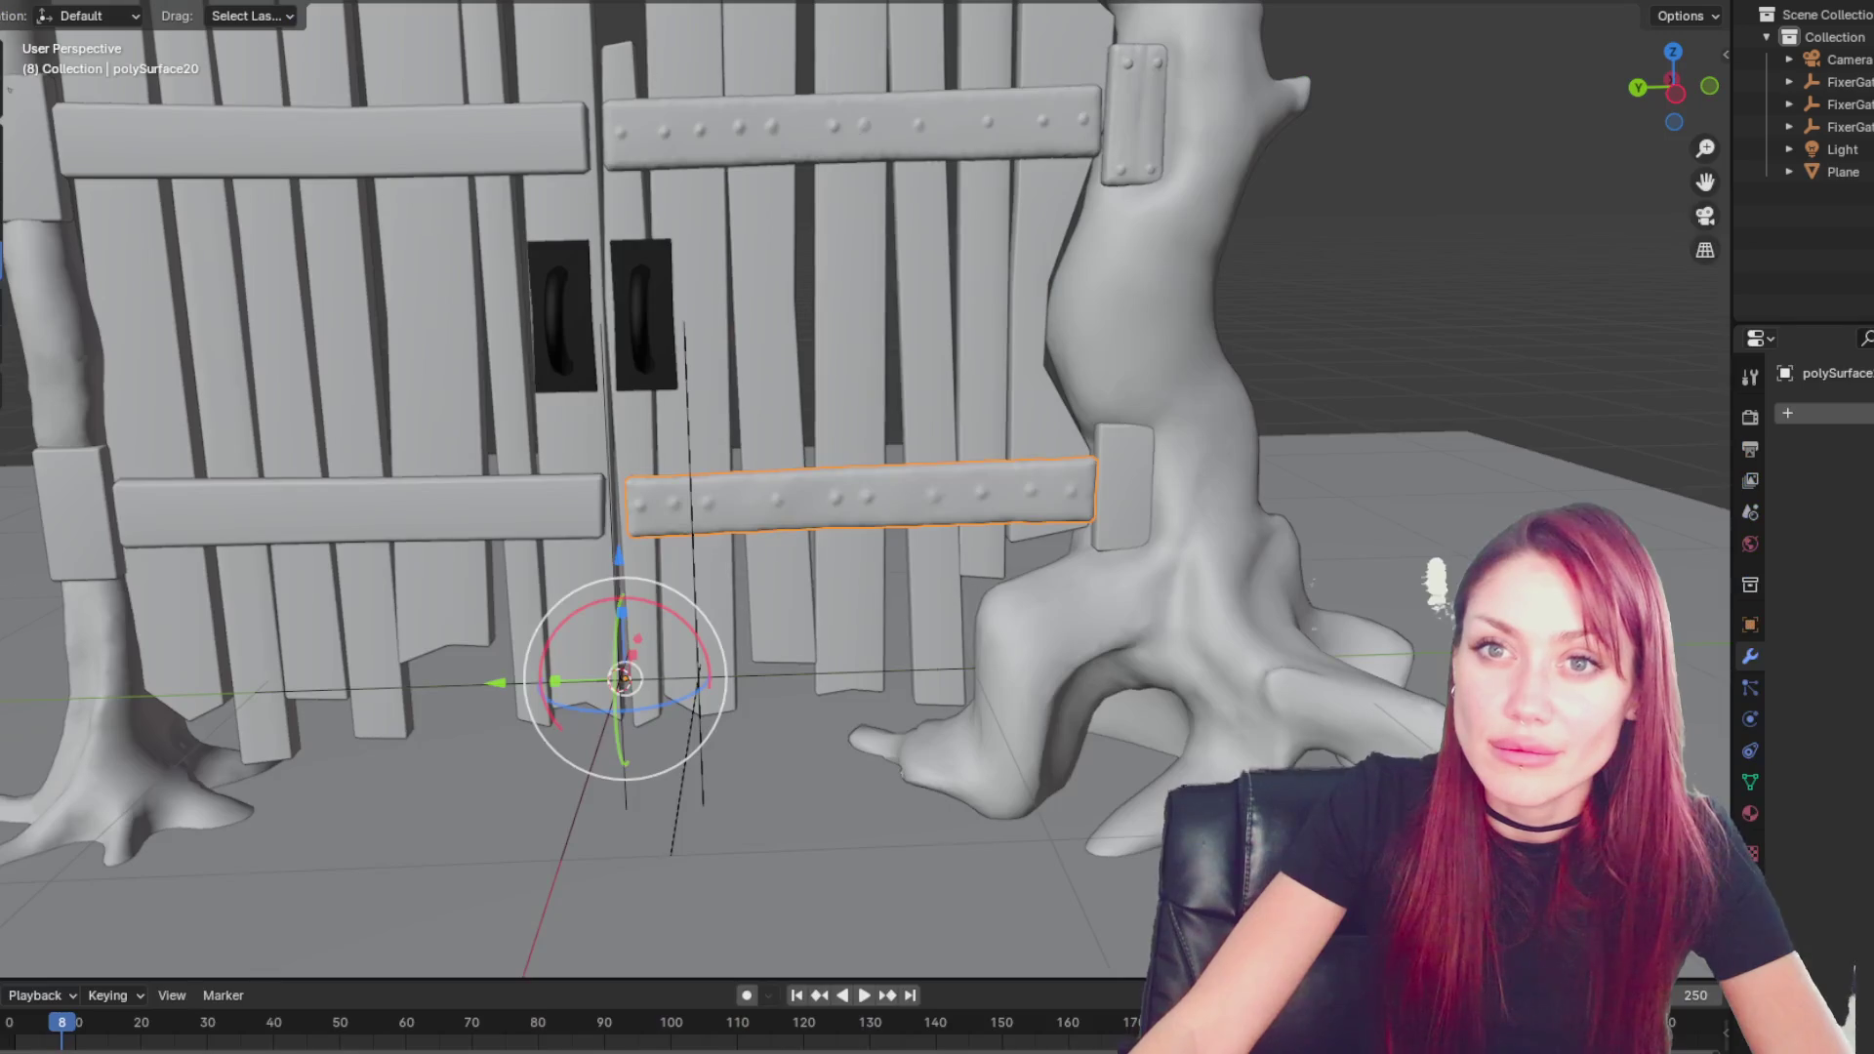
- Select a centre-right fence plank, frame it, and show the whole scene in wireframe
{"action": "left_click", "coordinate": [754, 261]}
{"action": "key", "text": "KP_Decimal"}
{"action": "scroll", "coordinate": [795, 468], "scroll_direction": "up", "scroll_amount": 3}
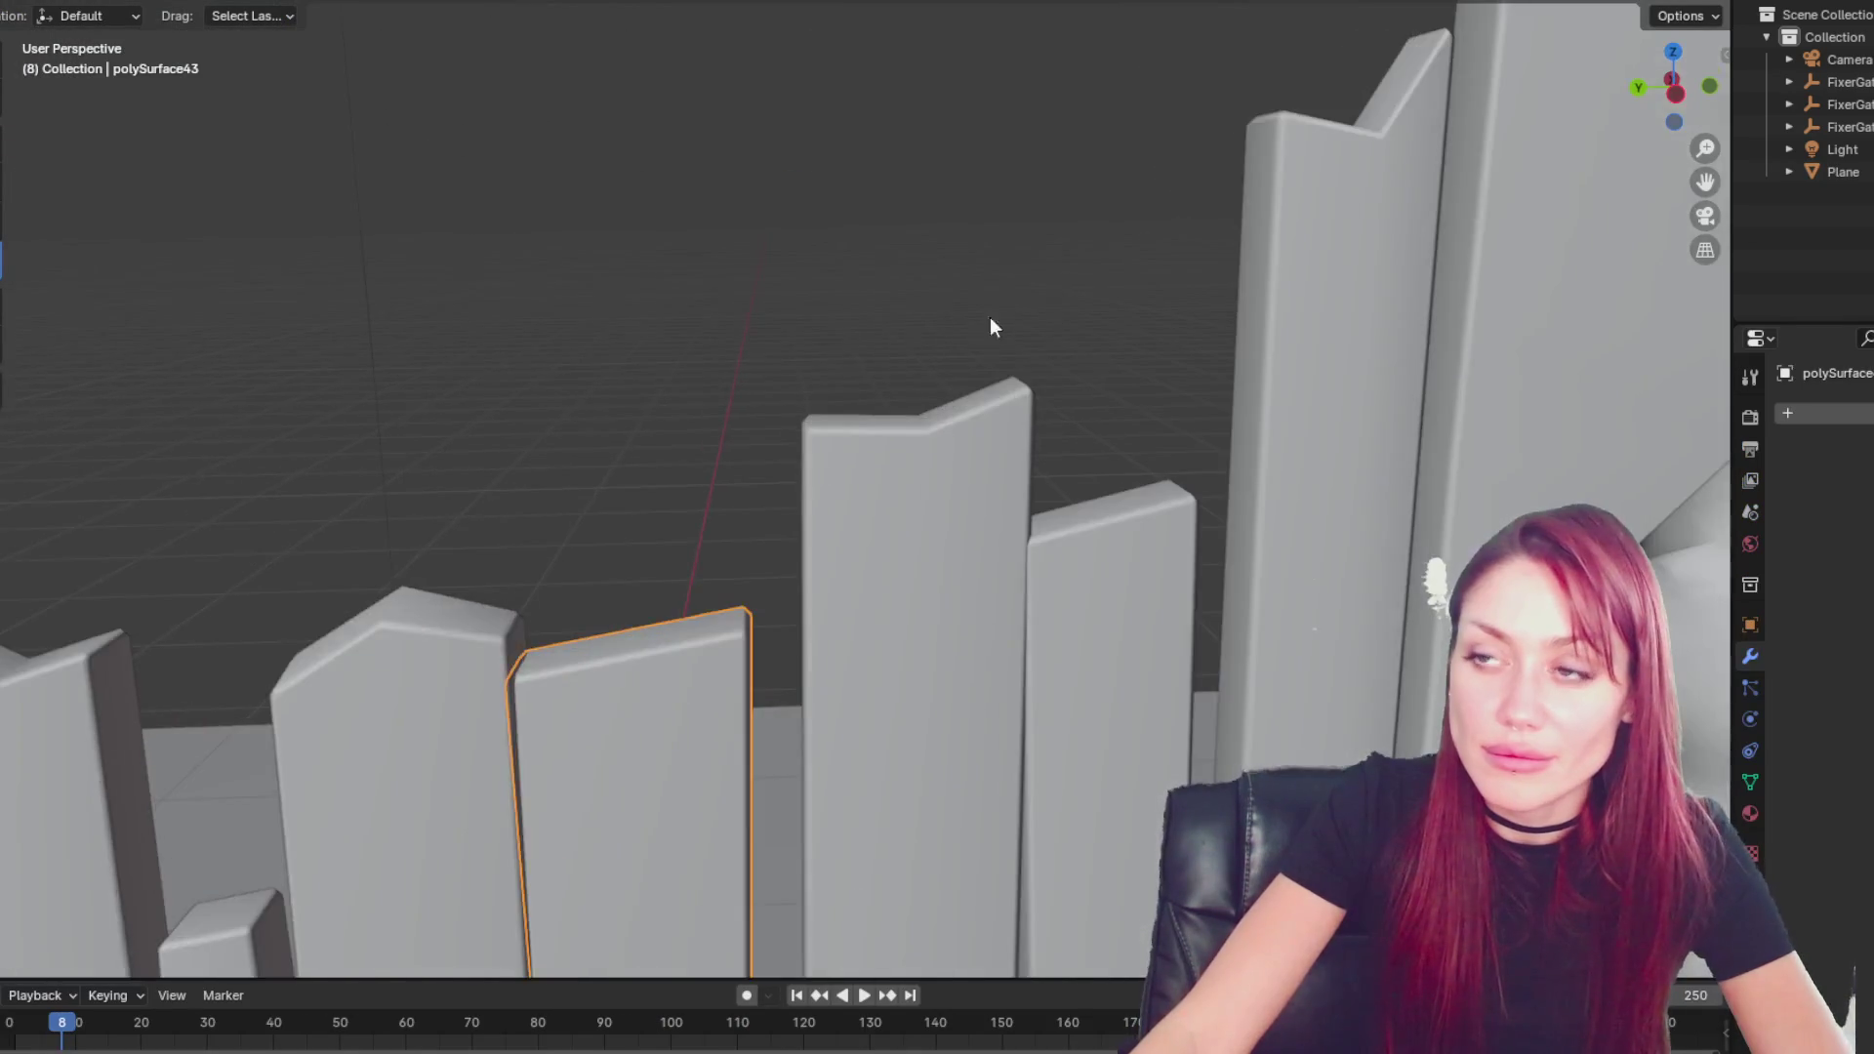
{"action": "scroll", "coordinate": [1056, 285], "scroll_direction": "down", "scroll_amount": 5}
{"action": "scroll", "coordinate": [954, 104], "scroll_direction": "up", "scroll_amount": 2}
{"action": "scroll", "coordinate": [977, 371], "scroll_direction": "down", "scroll_amount": 4}
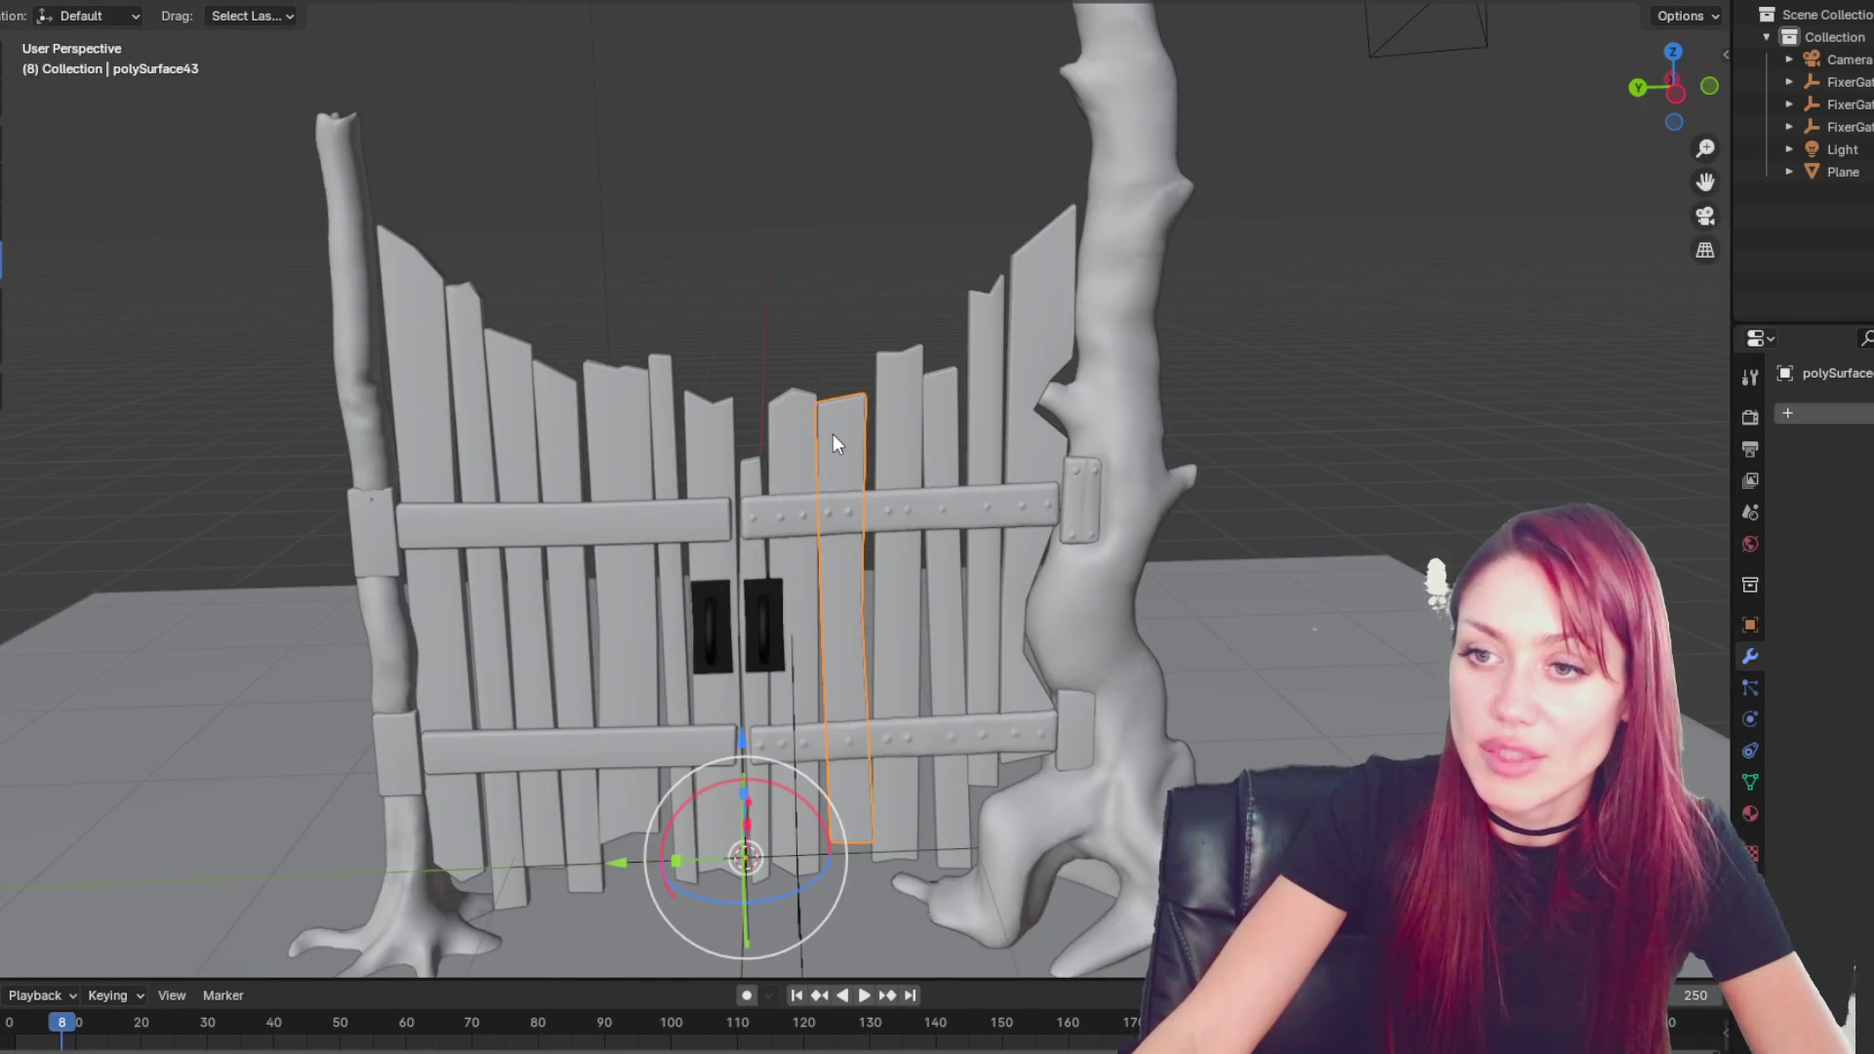
{"action": "scroll", "coordinate": [830, 432], "scroll_direction": "up", "scroll_amount": 2}
{"action": "key", "text": "shift+z"}
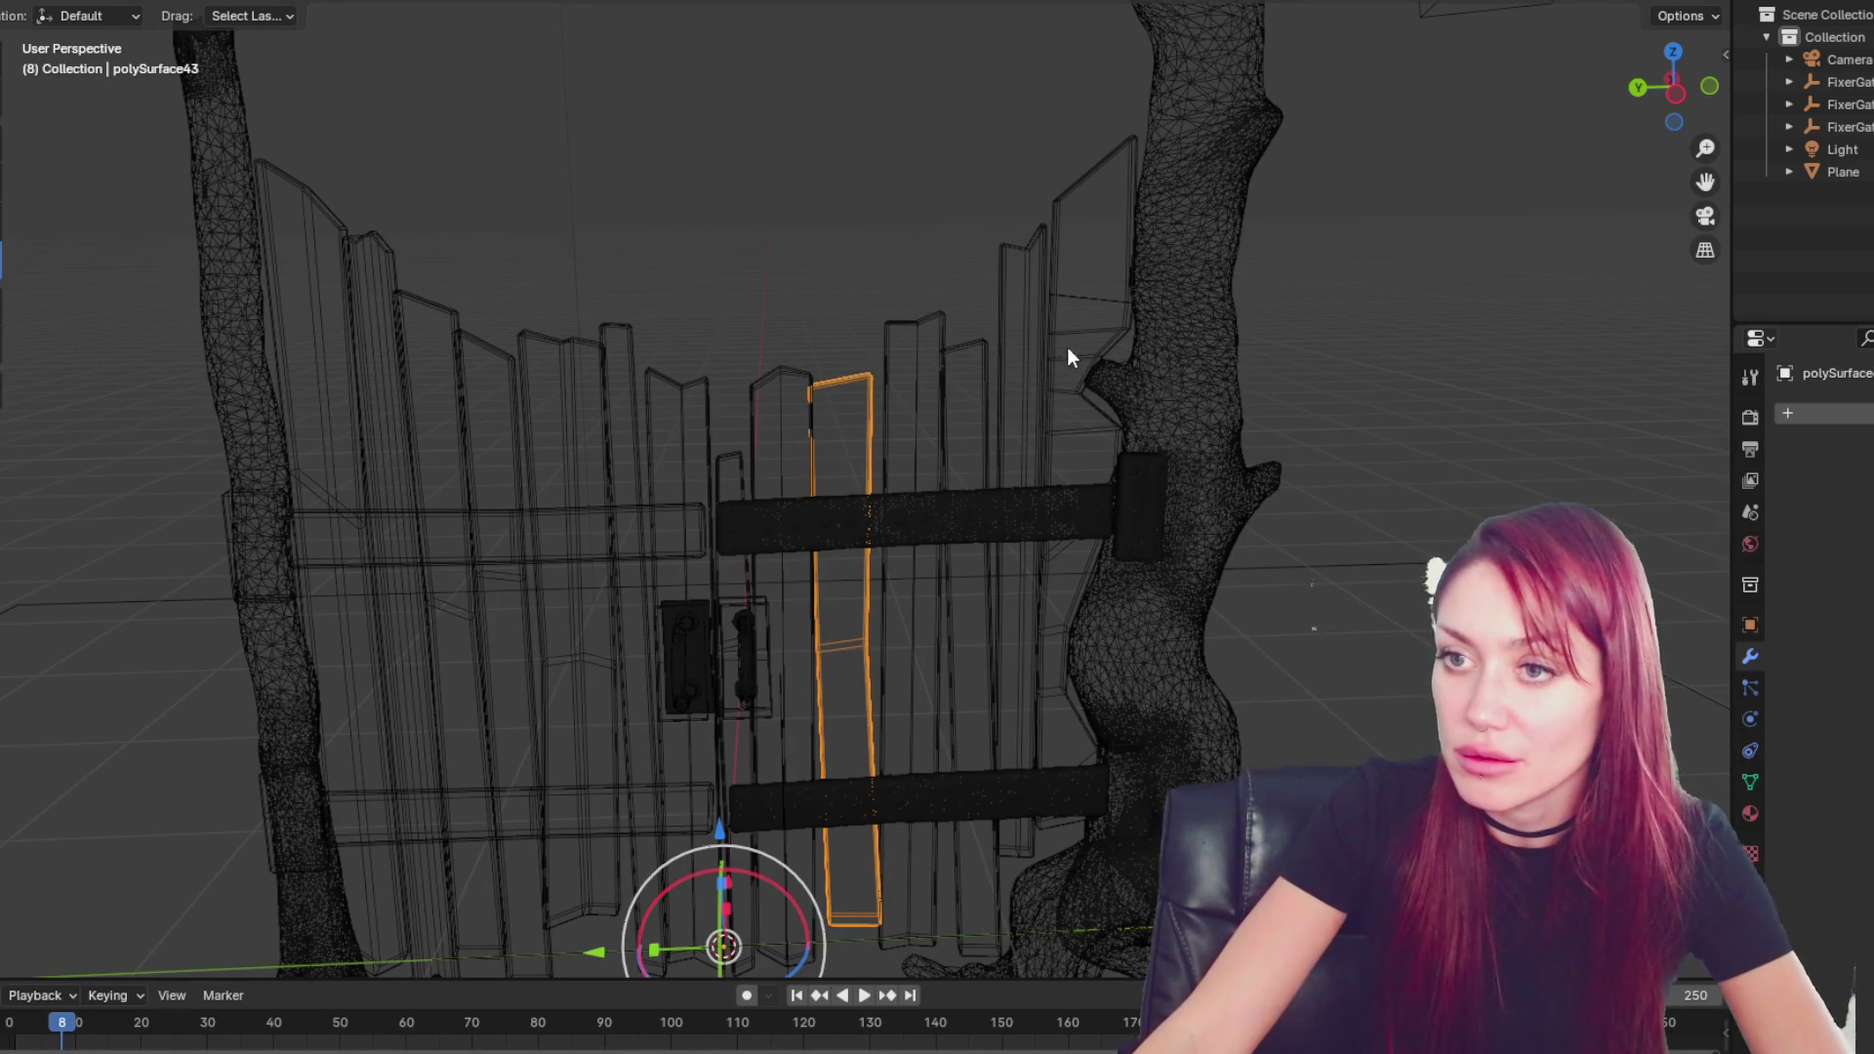
- Add a Multiresolution modifier to the plank, then discard that first attempt
{"action": "left_click", "coordinate": [1790, 410]}
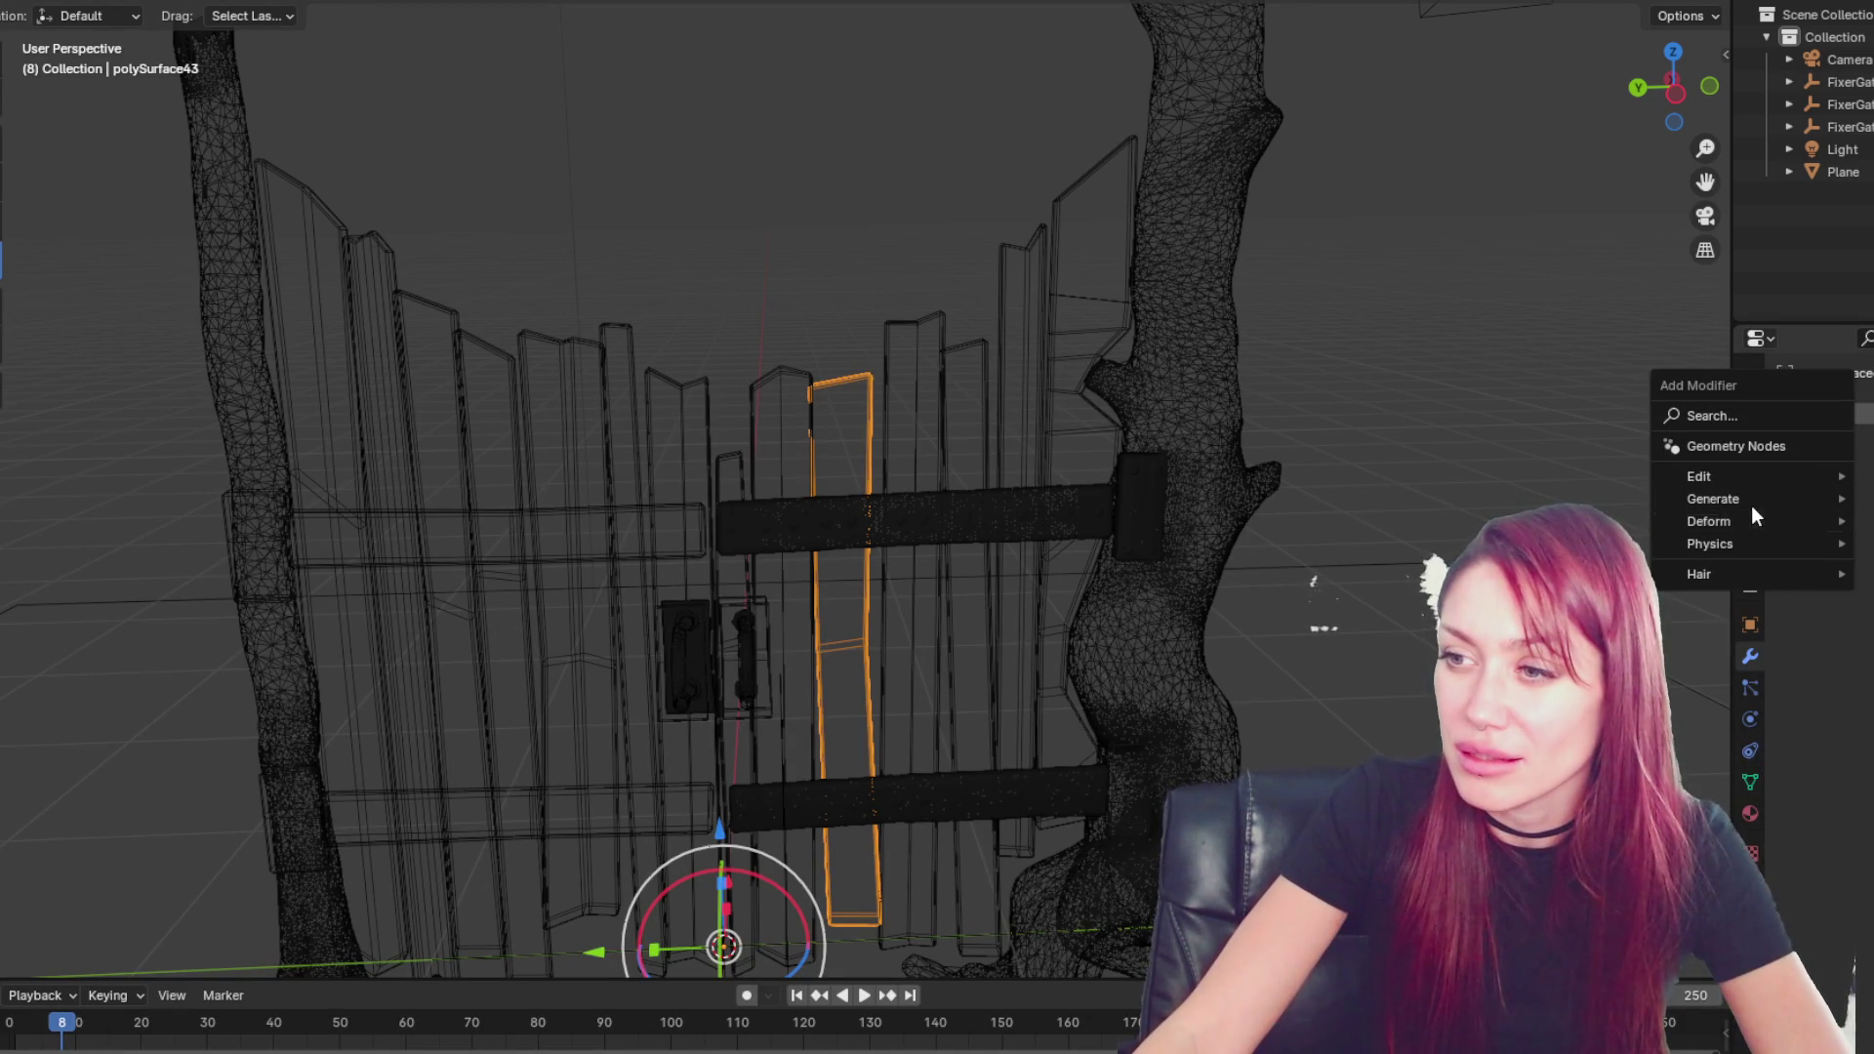
{"action": "mouse_move", "coordinate": [1743, 525]}
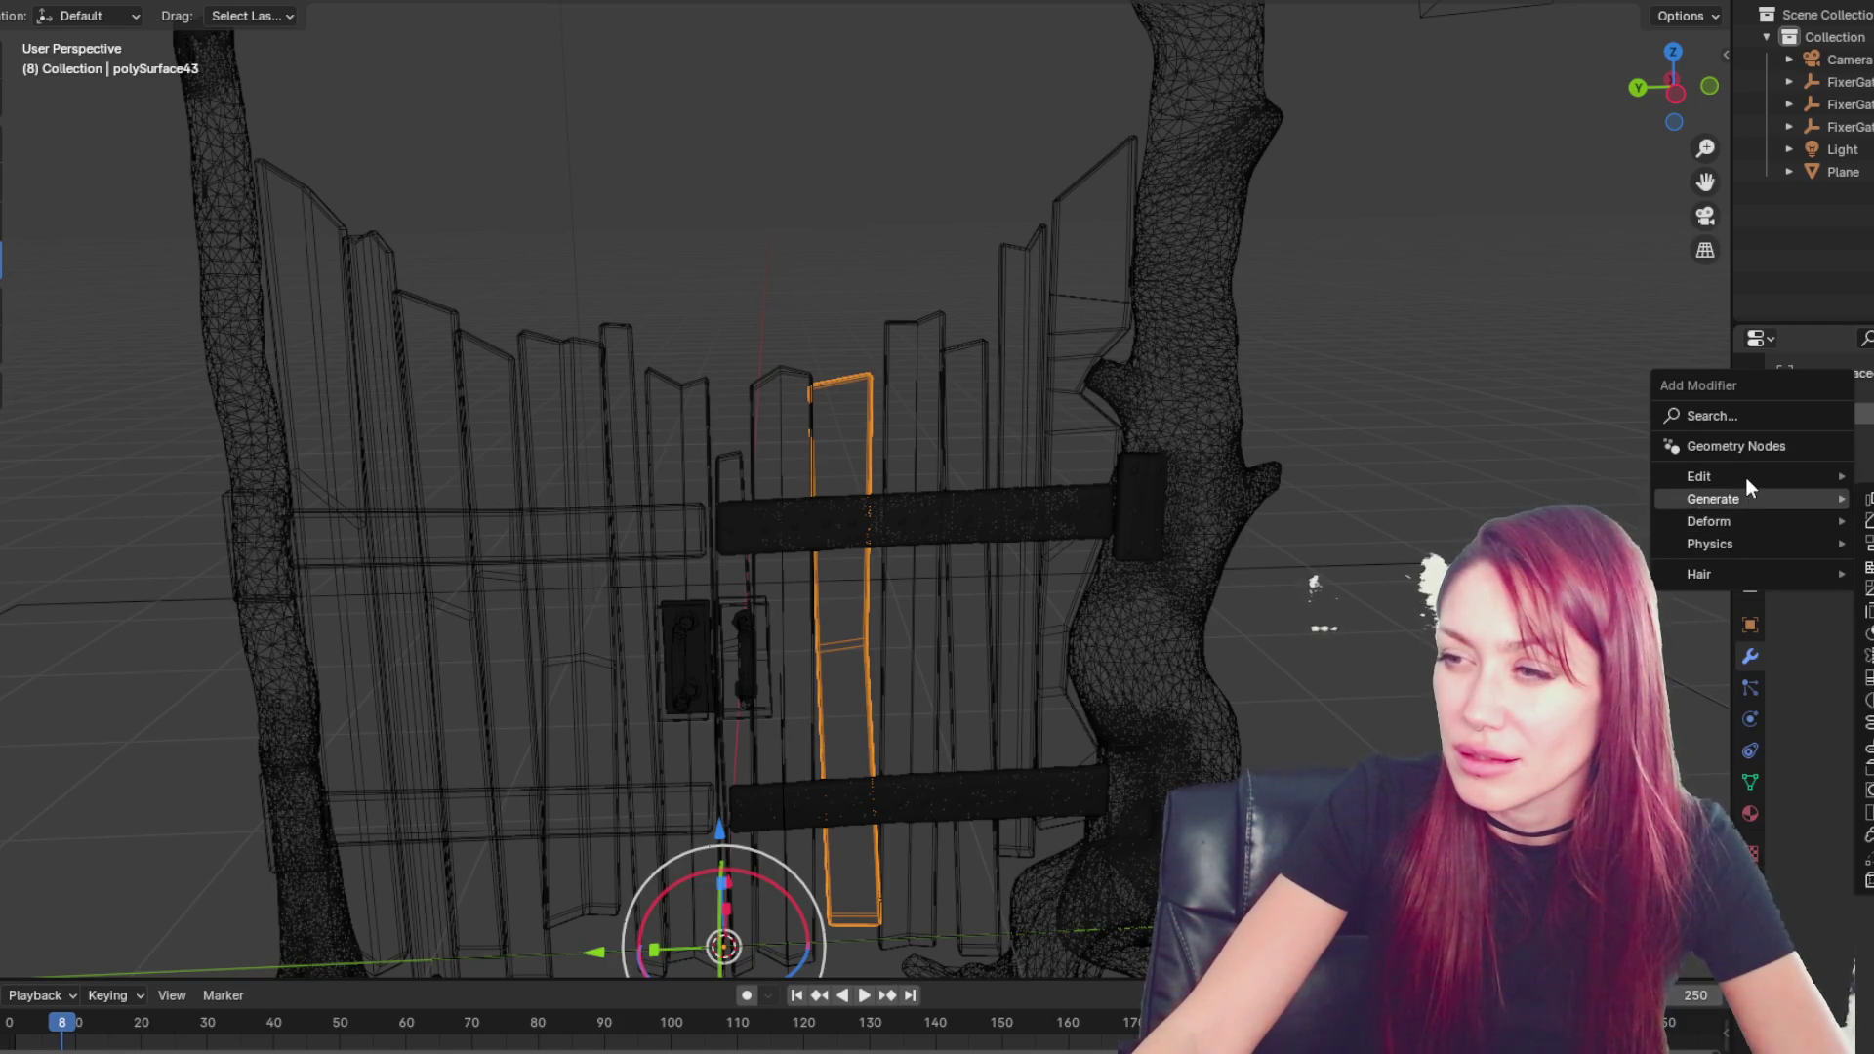
{"action": "mouse_move", "coordinate": [1748, 477]}
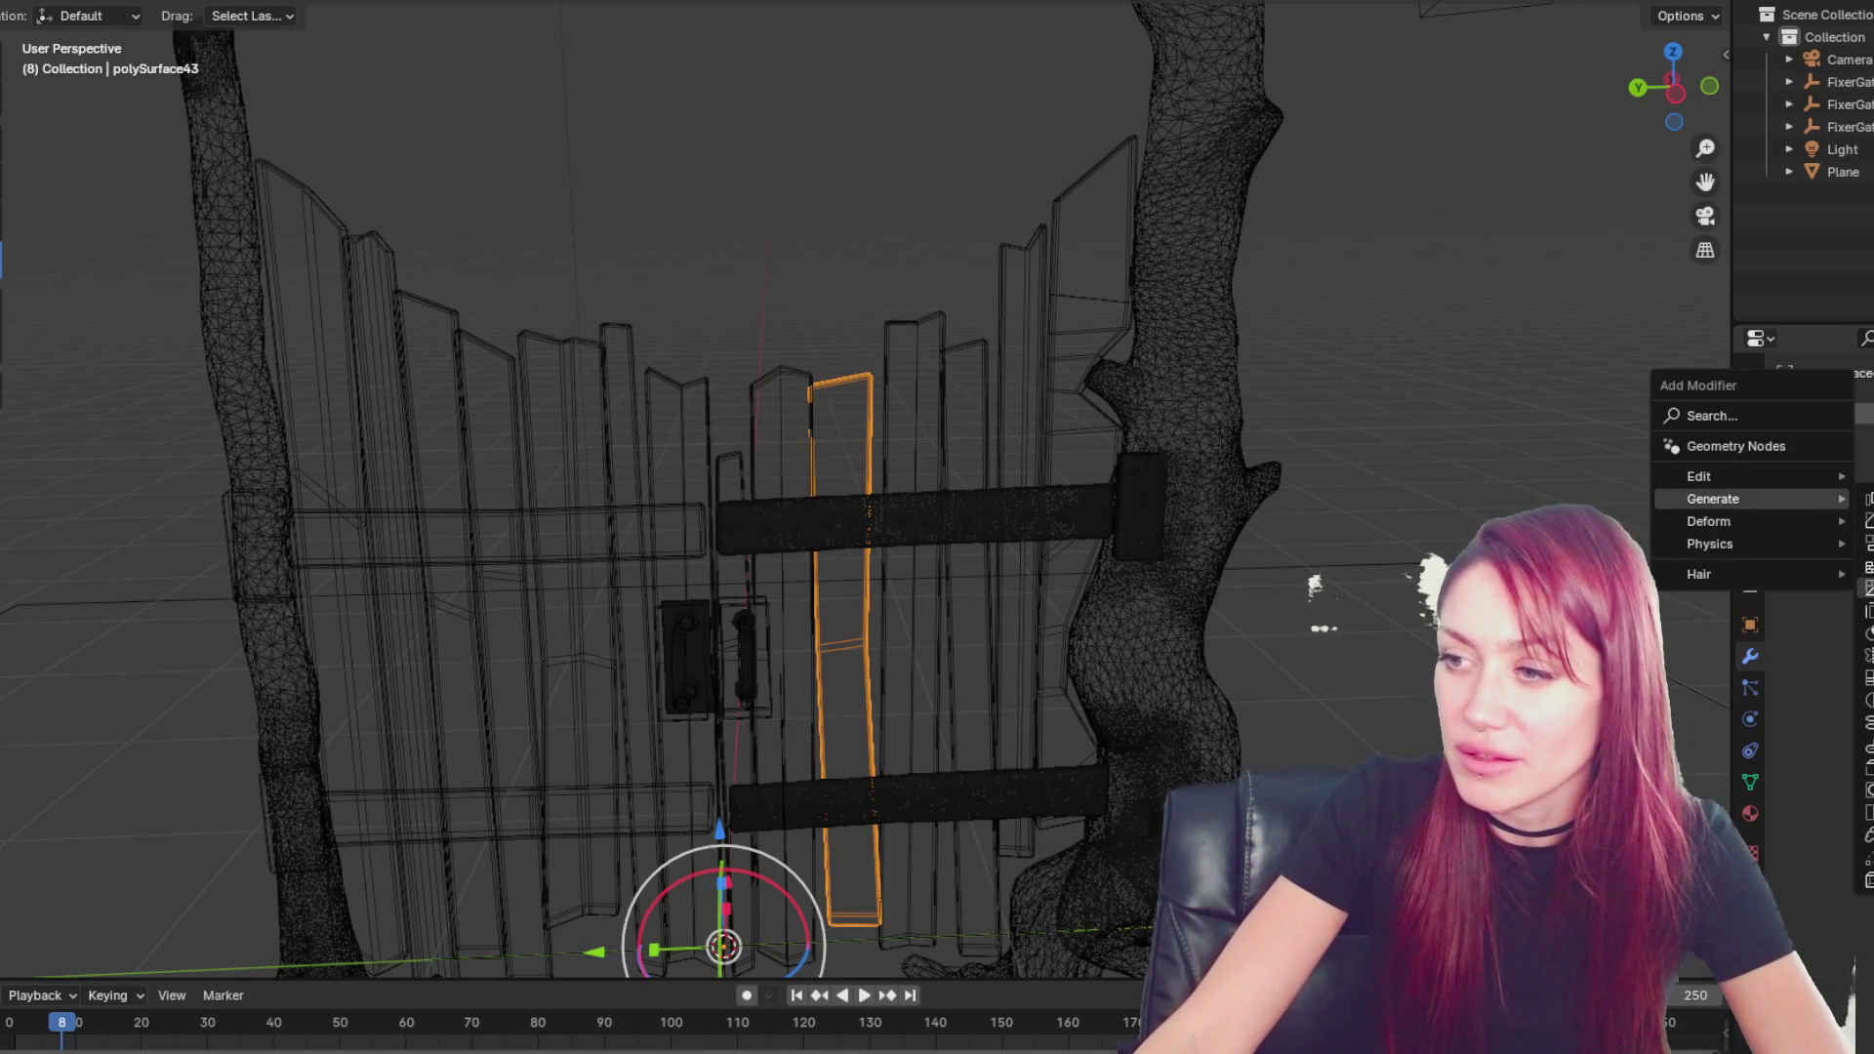
{"action": "left_click", "coordinate": [1867, 701]}
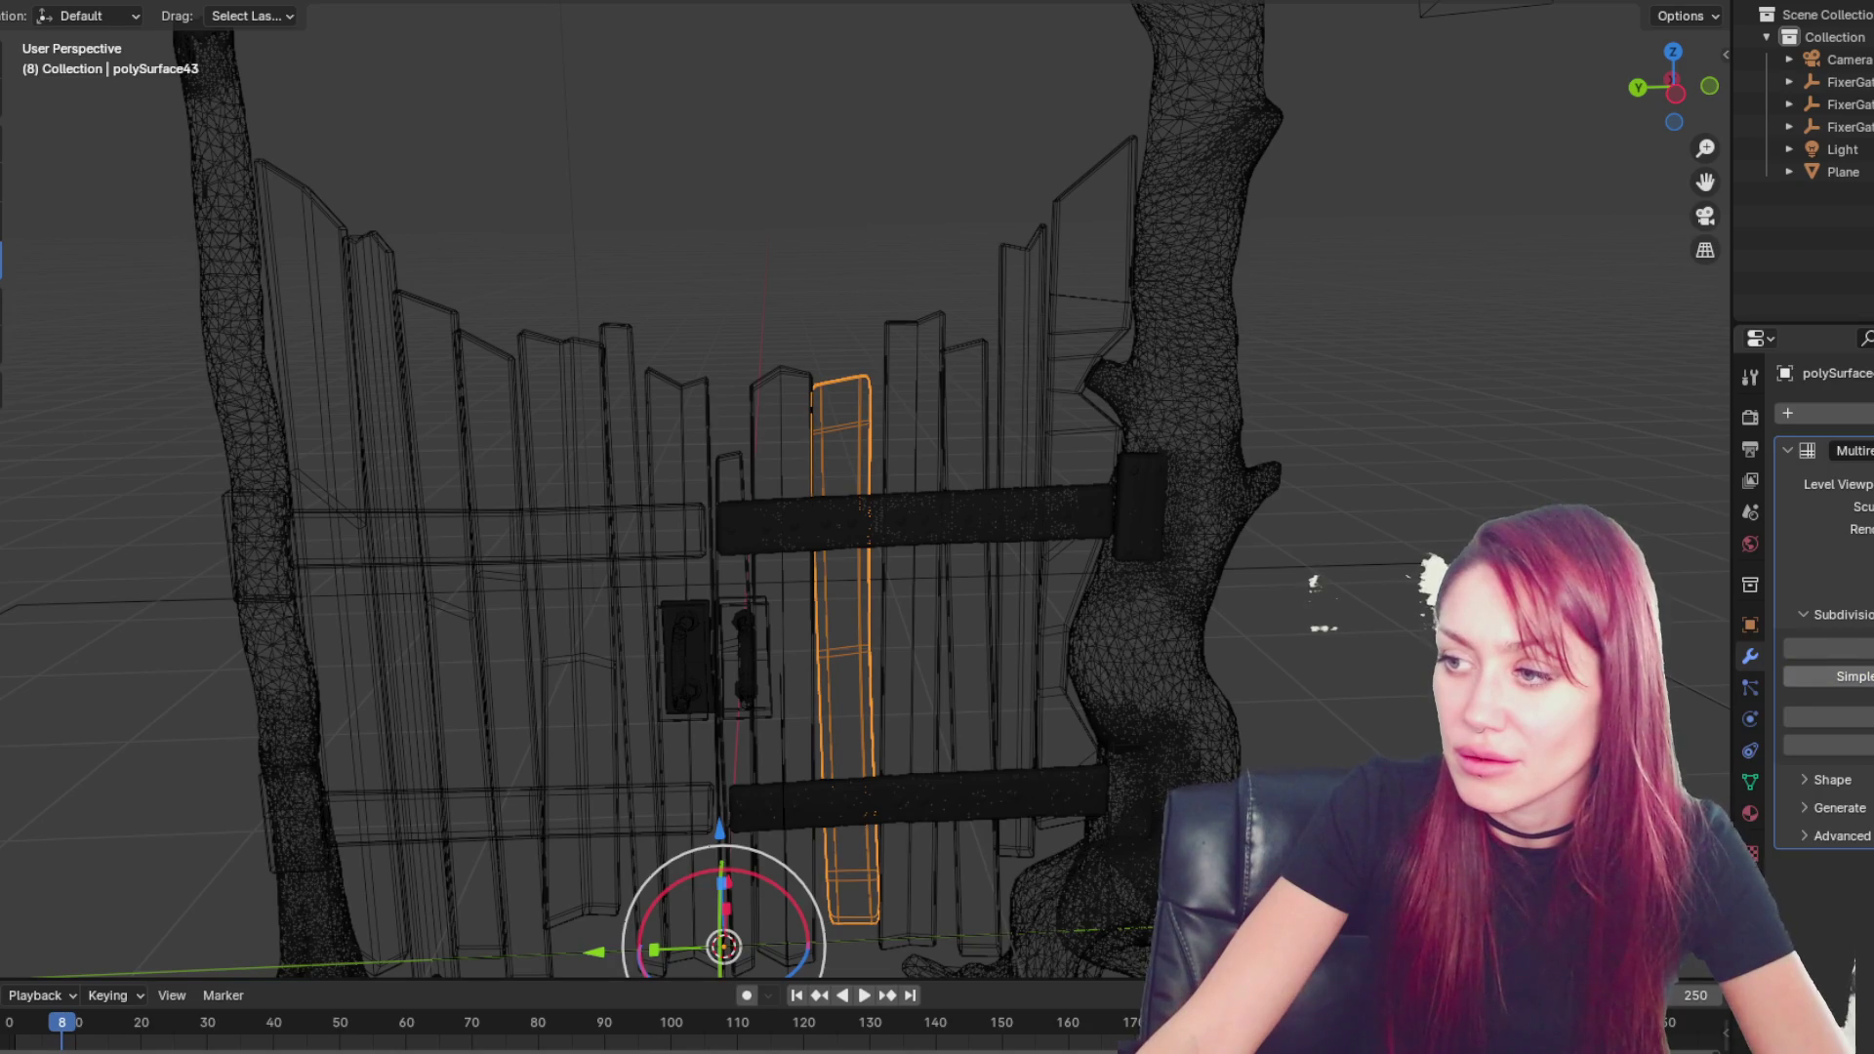
{"action": "key", "text": "ctrl+a"}
- Re-add Multiresolution to the plank, subdivide it one level, and apply it
{"action": "left_click", "coordinate": [1816, 414]}
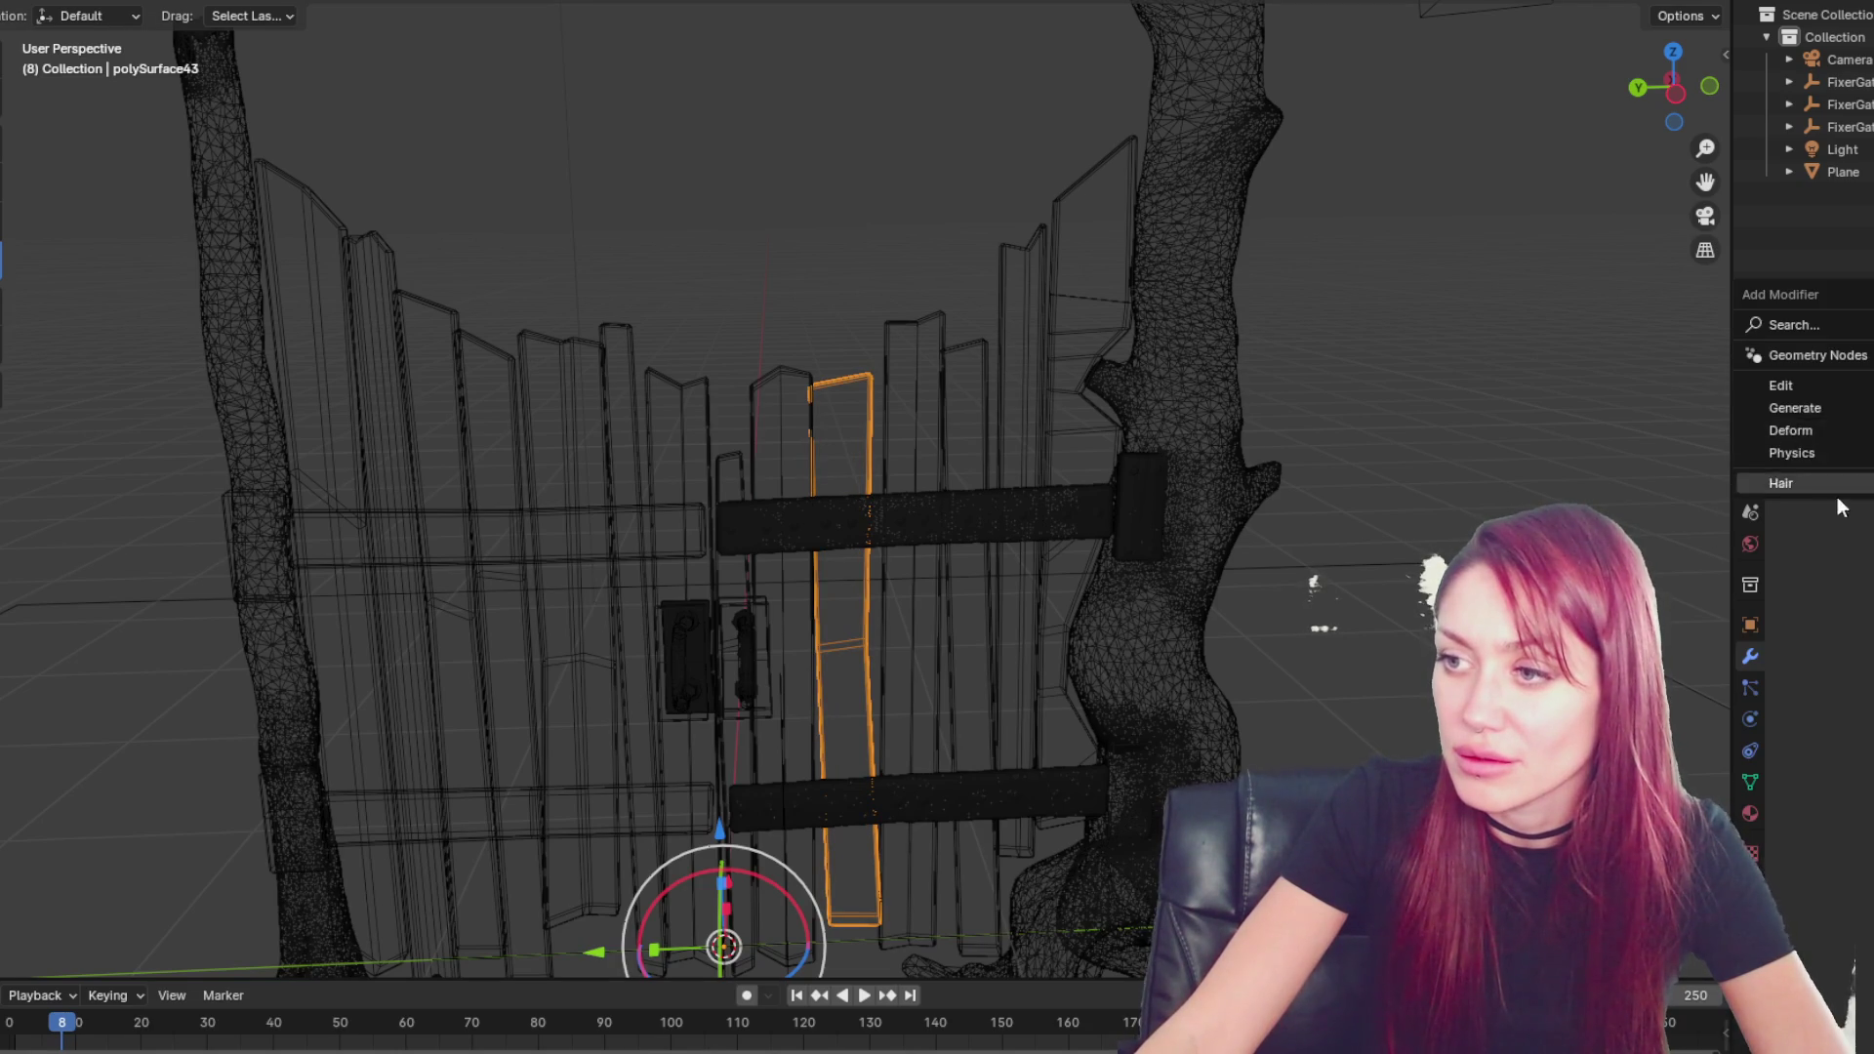
{"action": "mouse_move", "coordinate": [1758, 410]}
{"action": "left_click", "coordinate": [1660, 586]}
{"action": "left_click", "coordinate": [1828, 648]}
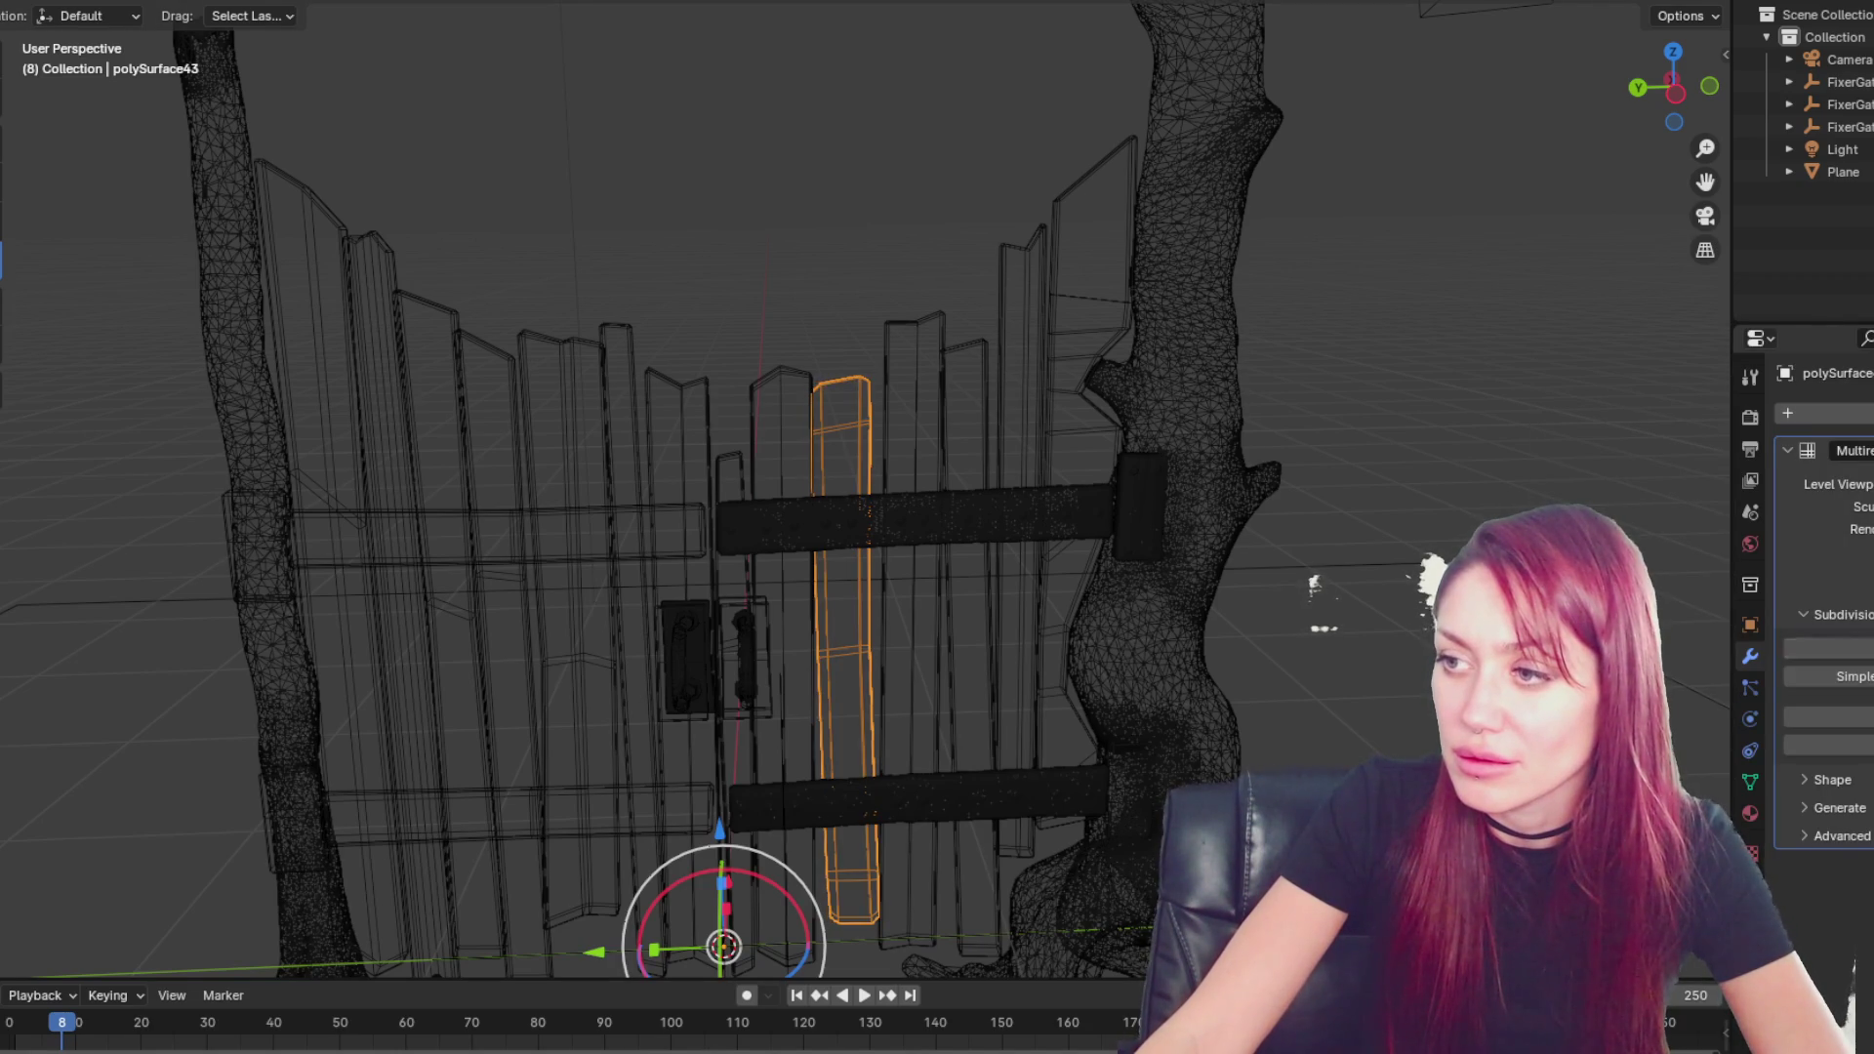
{"action": "key", "text": "ctrl+a"}
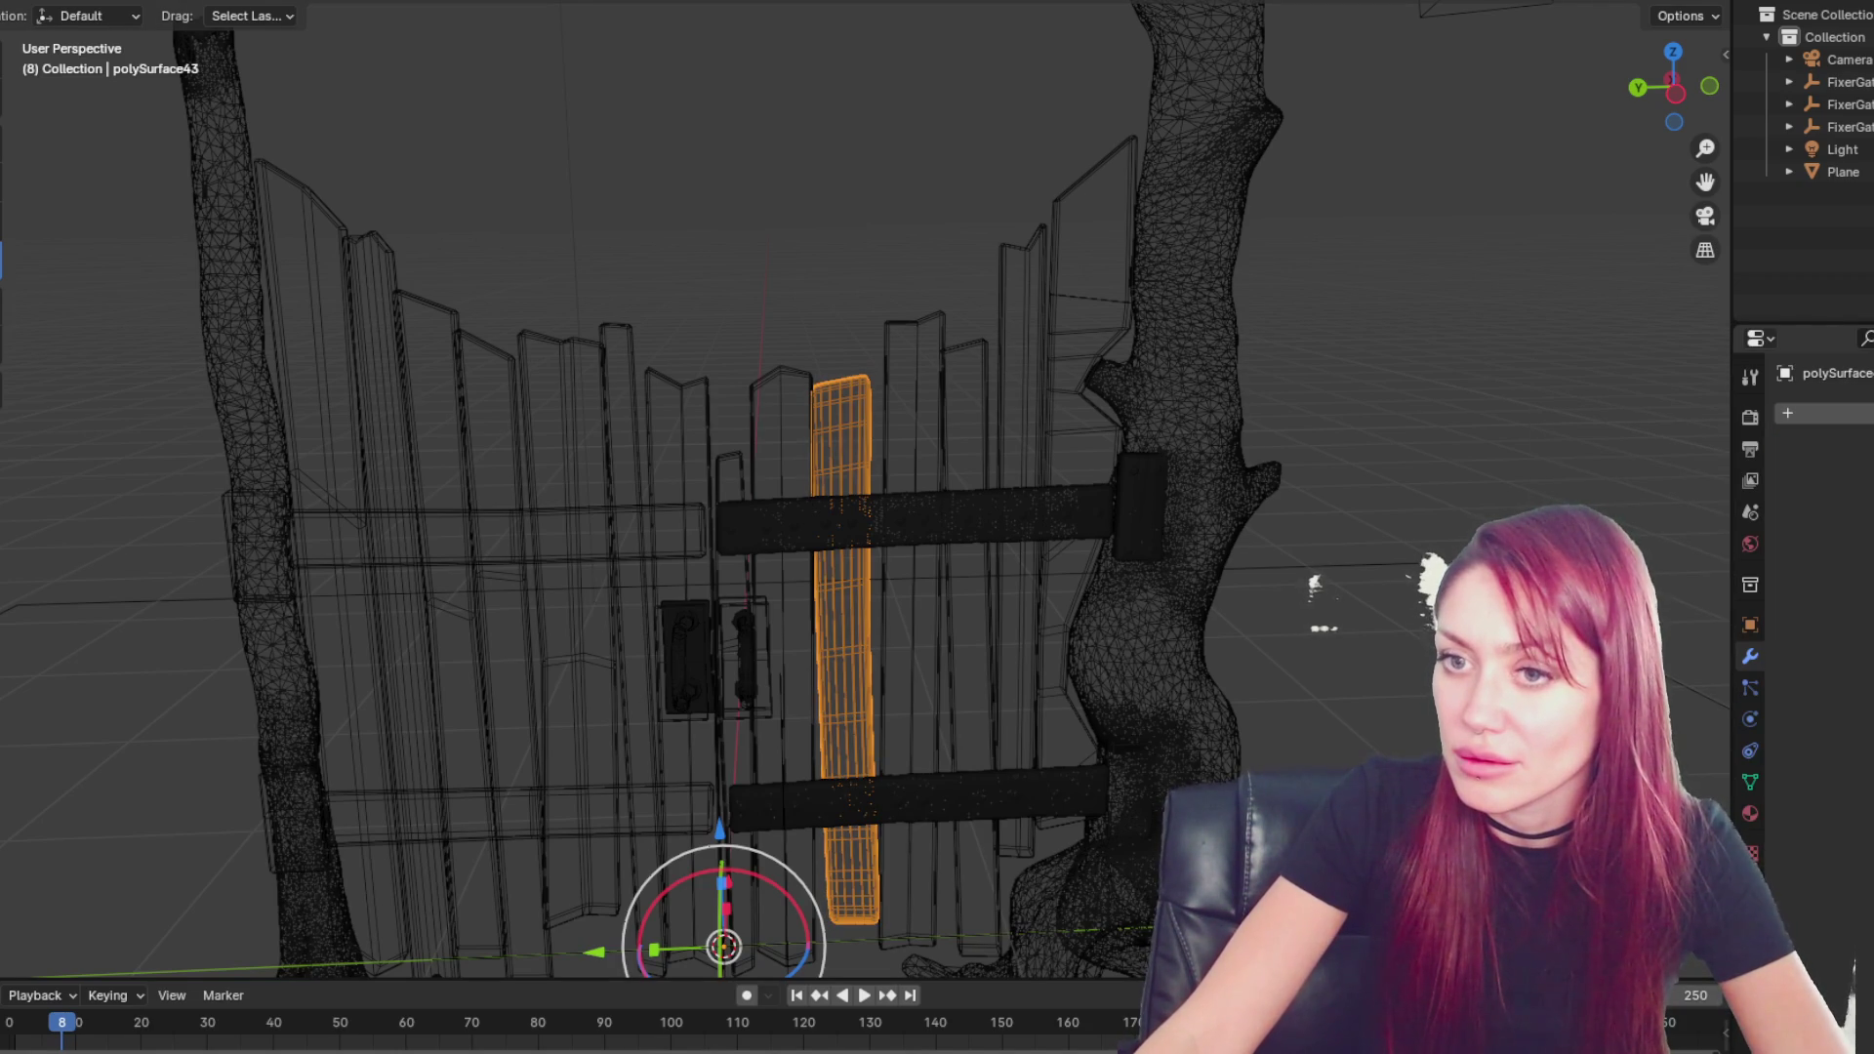
- Return to solid shading and add the remaining fence planks to the selection
{"action": "key", "text": "z"}
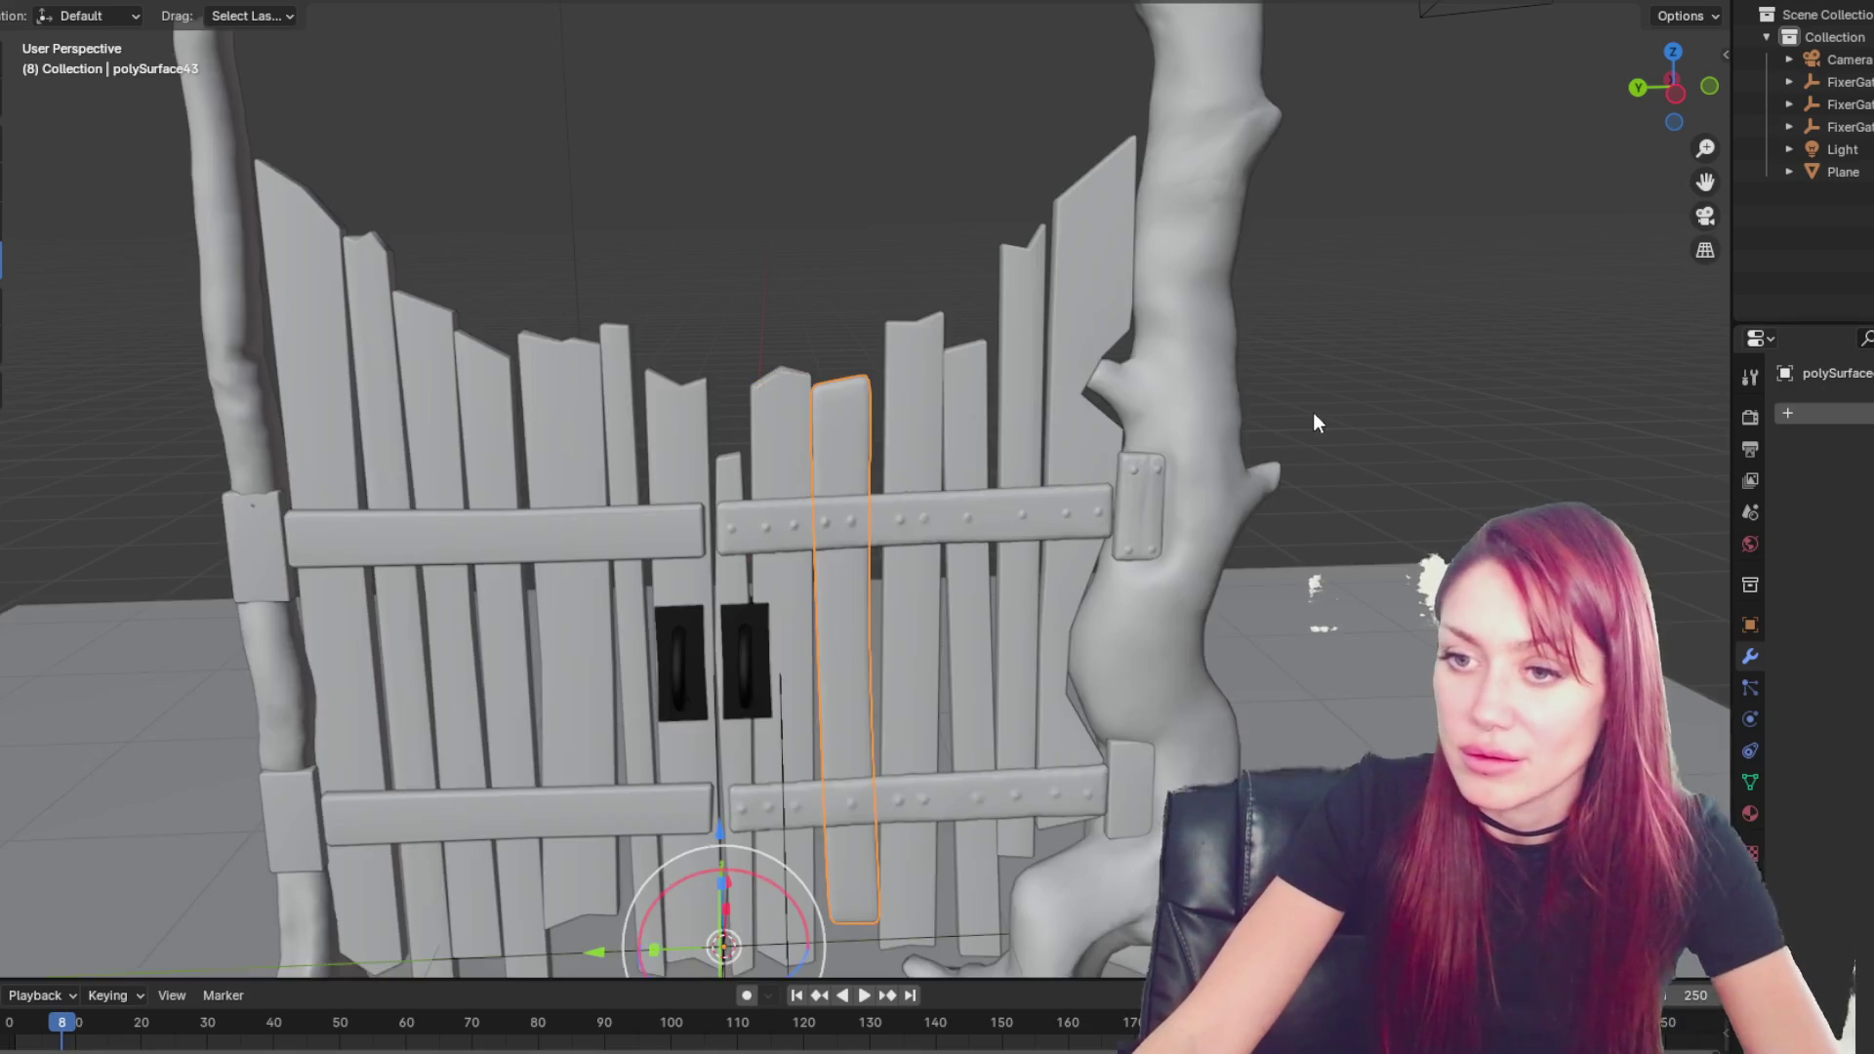
{"action": "left_click", "coordinate": [931, 390]}
{"action": "left_click", "coordinate": [967, 391], "text": "shift"}
{"action": "left_click", "coordinate": [1050, 340], "text": "shift"}
{"action": "left_click", "coordinate": [1017, 330], "text": "shift"}
{"action": "left_click", "coordinate": [759, 430], "text": "shift"}
{"action": "left_click", "coordinate": [674, 410], "text": "shift"}
{"action": "left_click", "coordinate": [617, 406], "text": "shift"}
{"action": "left_click", "coordinate": [556, 425], "text": "shift"}
{"action": "left_click", "coordinate": [489, 436], "text": "shift"}
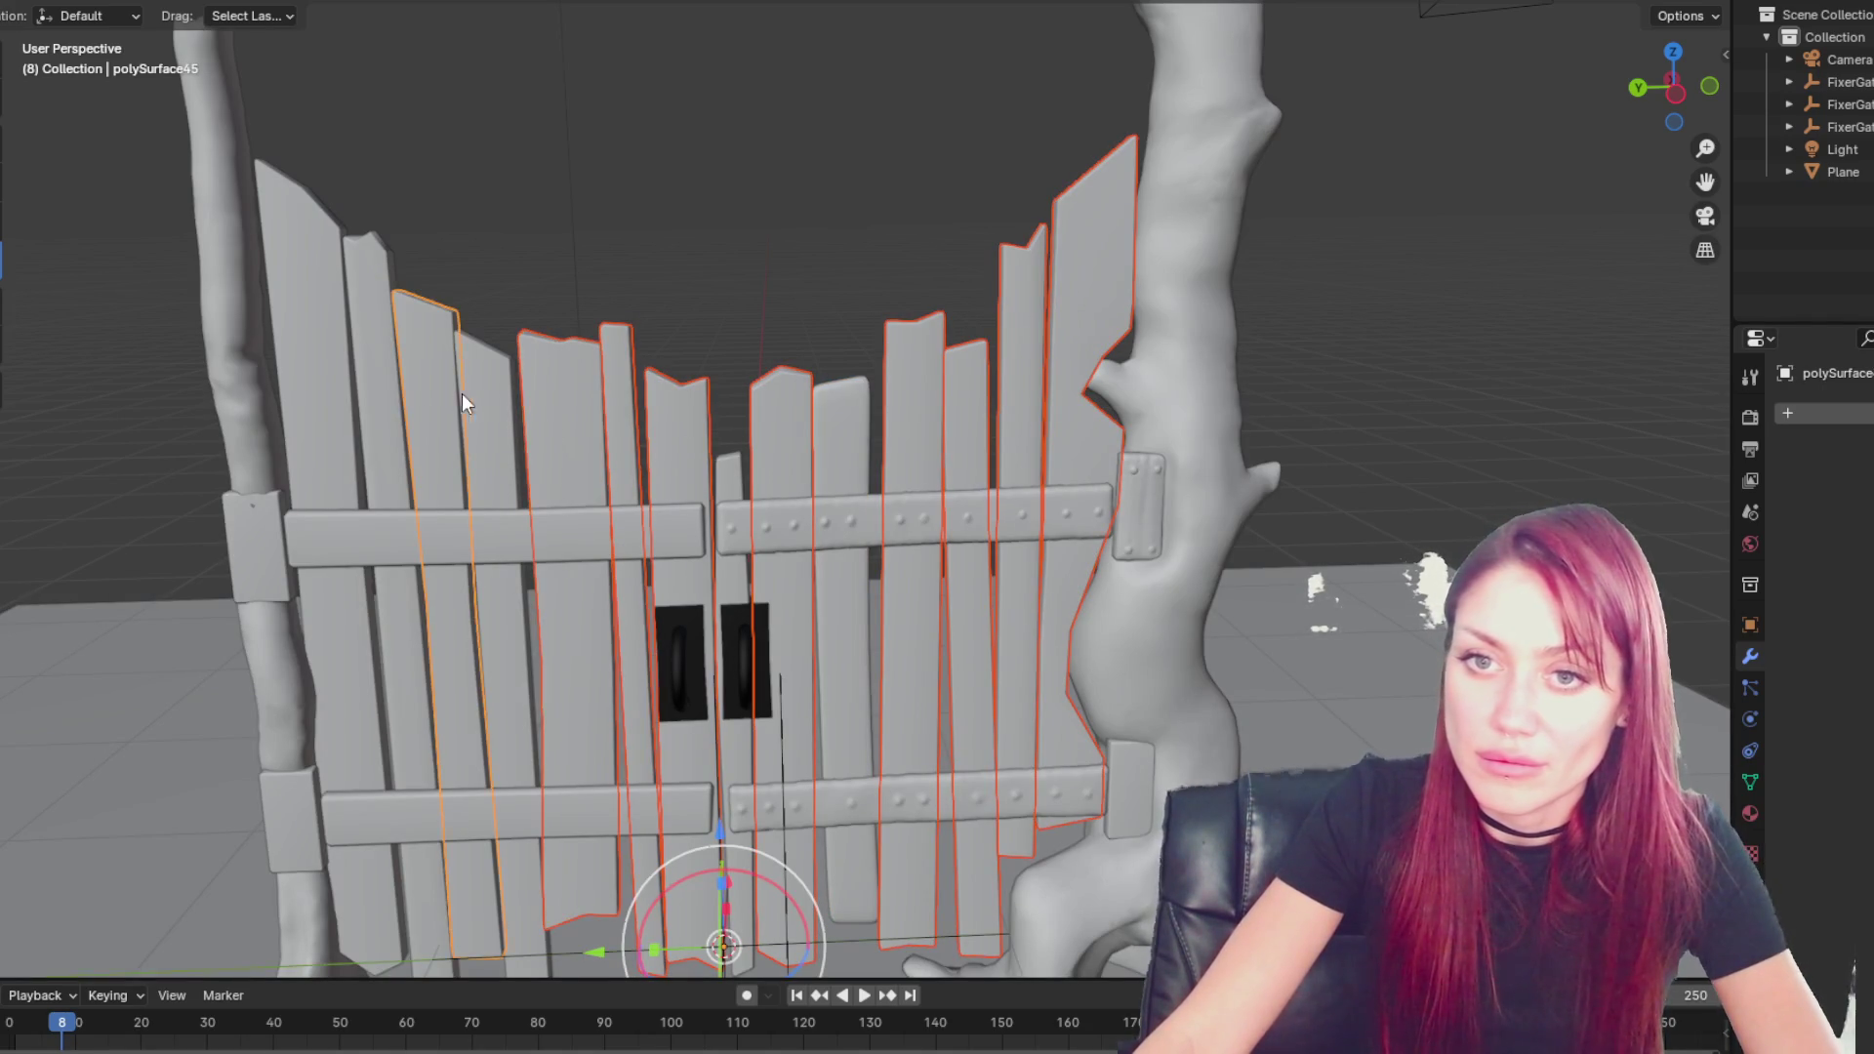
{"action": "left_click", "coordinate": [434, 390], "text": "shift"}
{"action": "left_click", "coordinate": [303, 334], "text": "shift"}
{"action": "left_click", "coordinate": [383, 332], "text": "shift"}
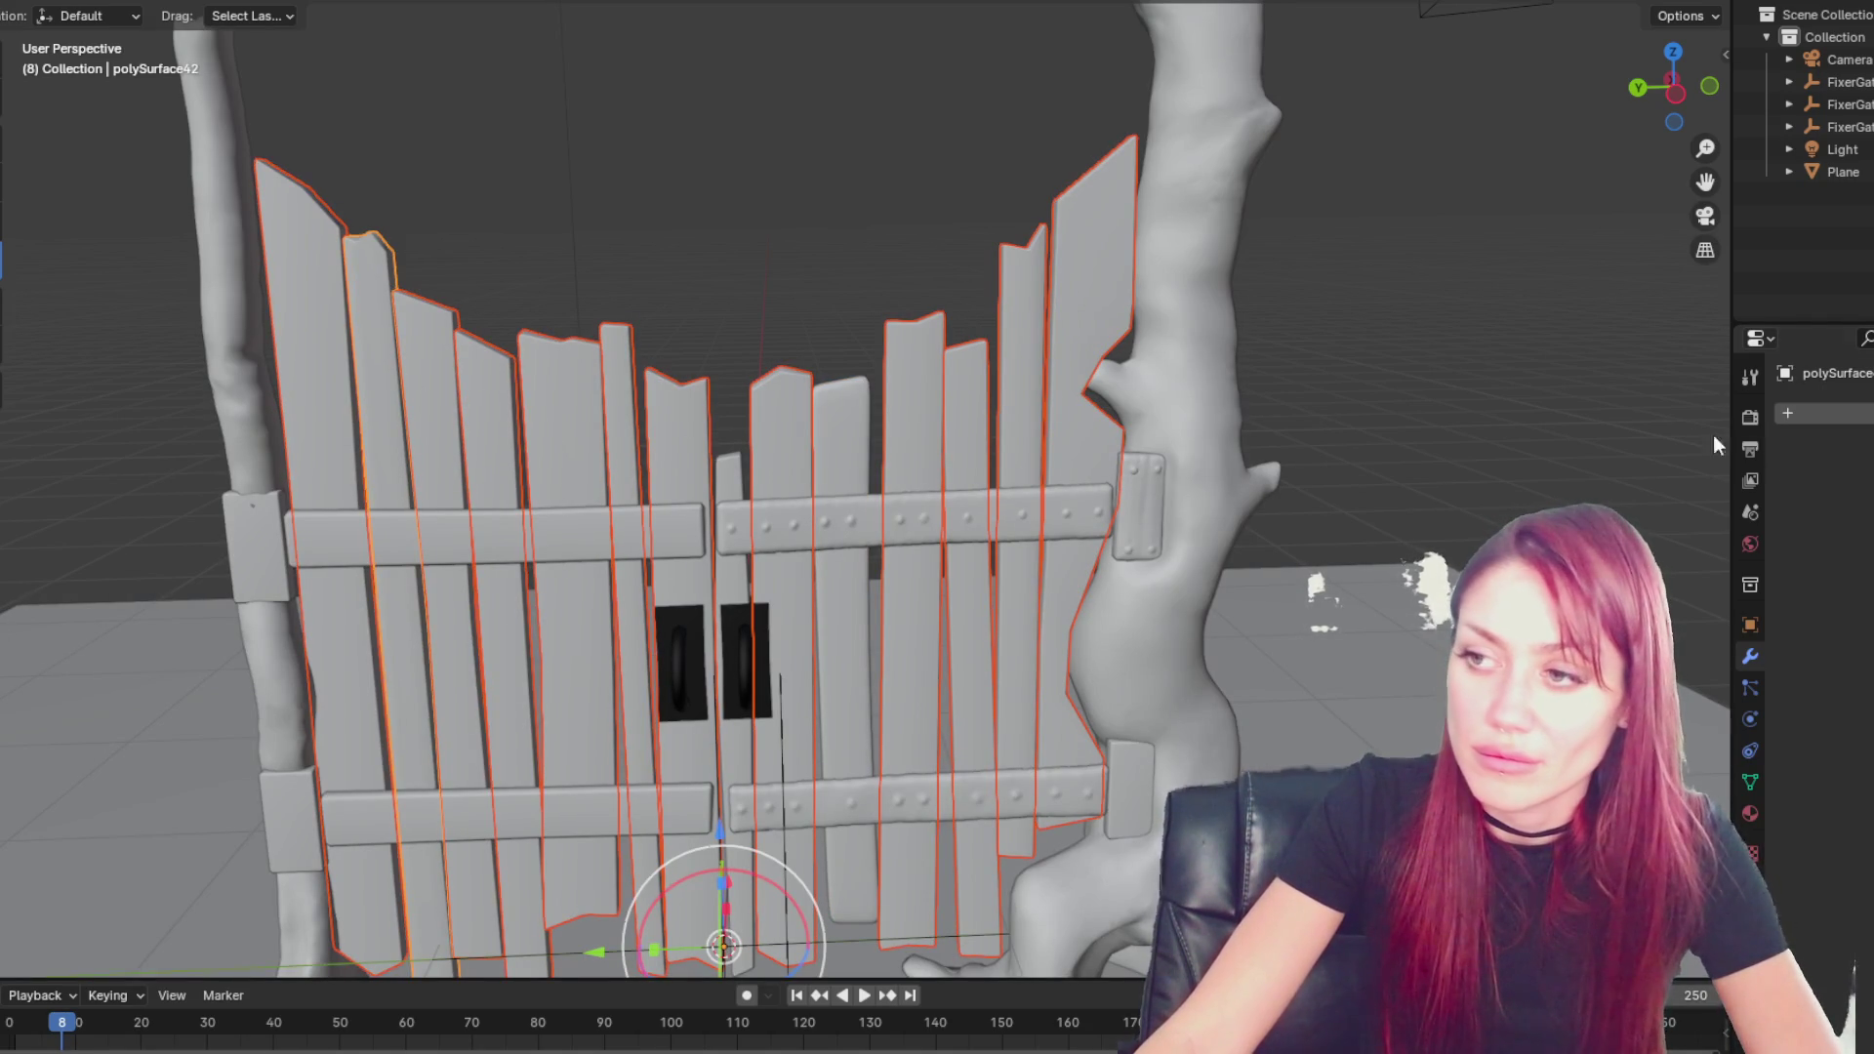
- Switch to wireframe and apply a Multiresolution subdivision to plank polySurface42
{"action": "key", "text": "shift+z"}
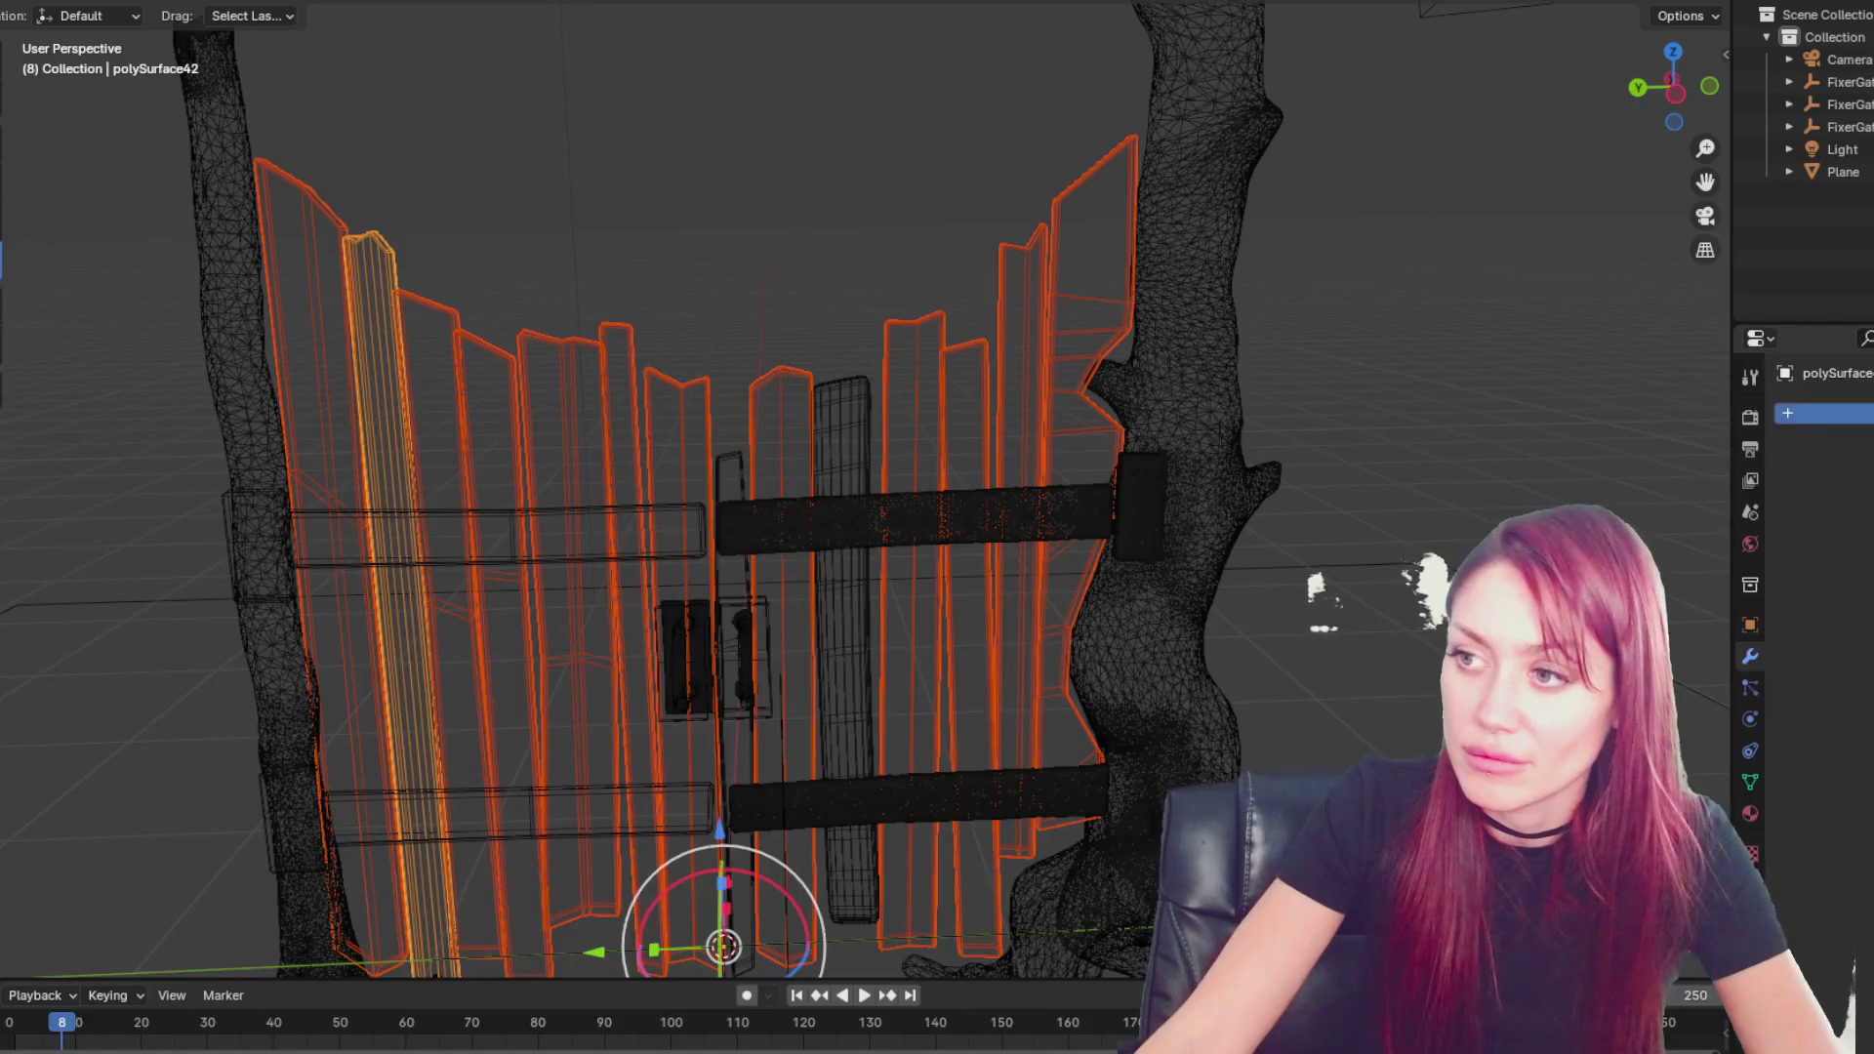
{"action": "left_click", "coordinate": [1817, 414]}
{"action": "mouse_move", "coordinate": [1818, 414]}
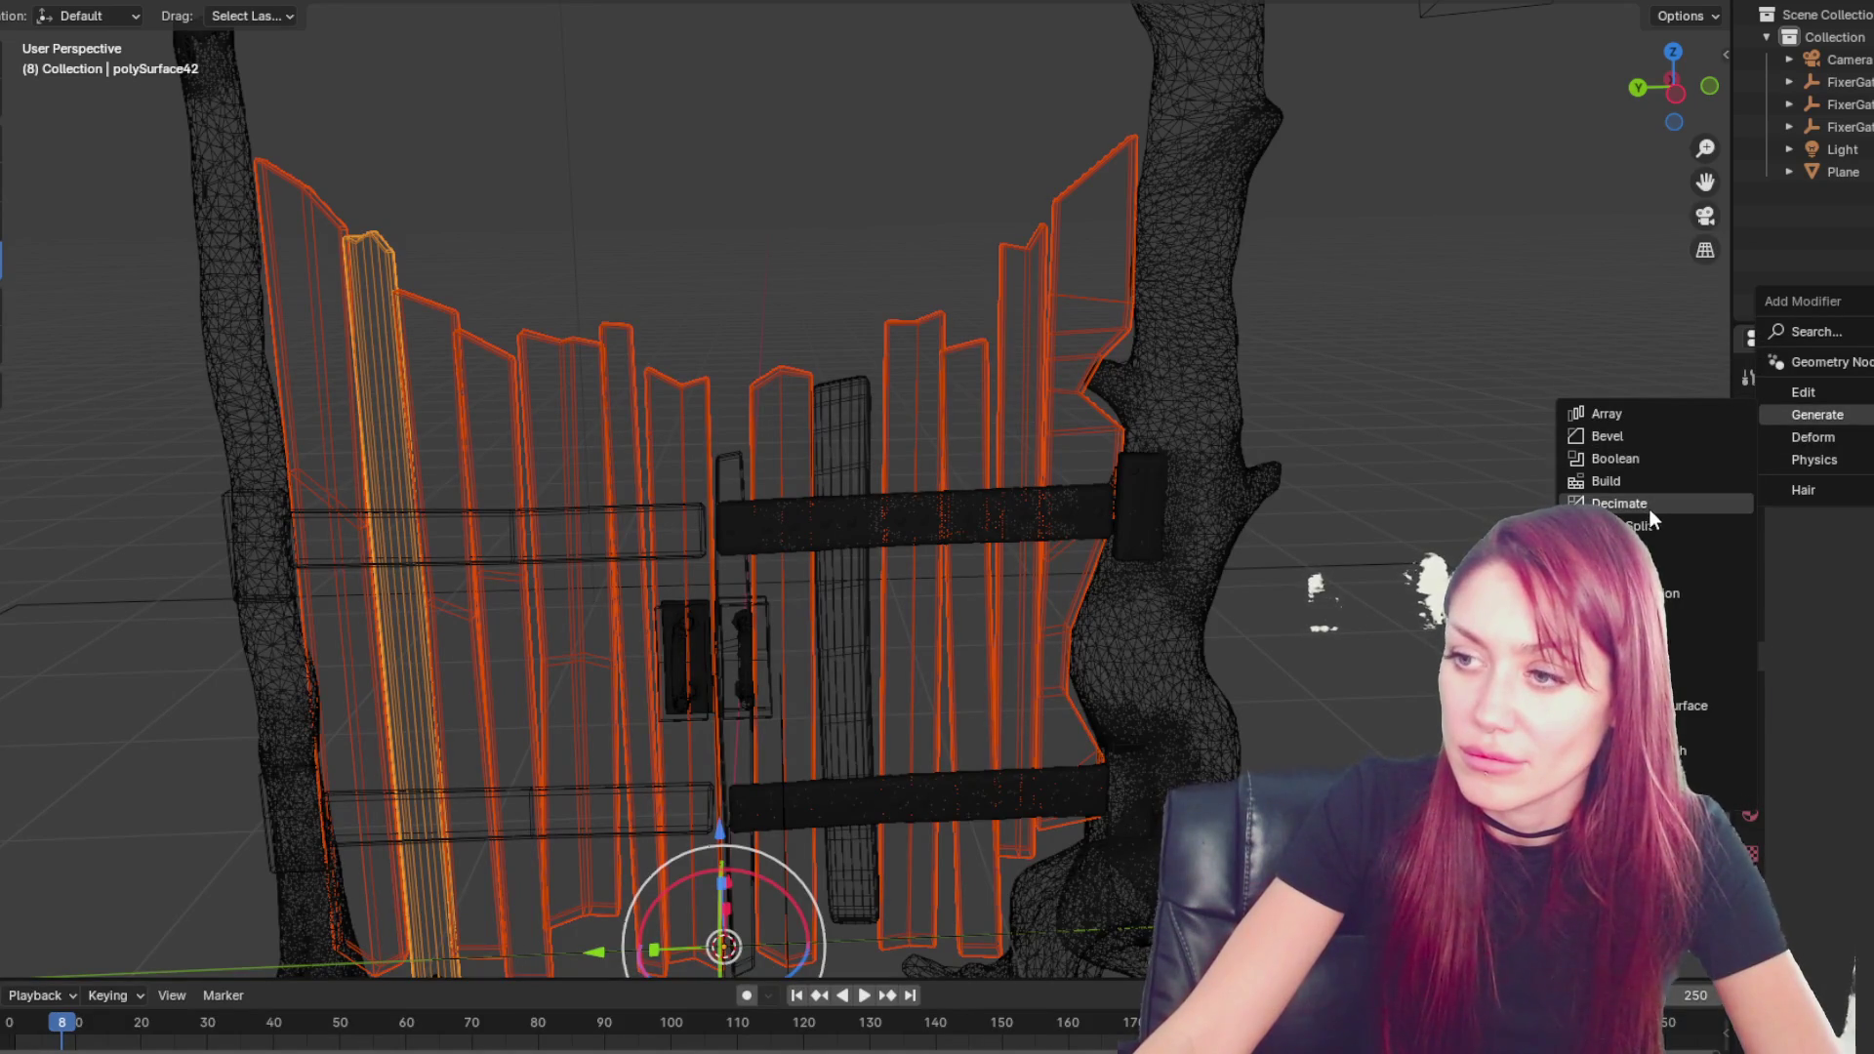
{"action": "left_click", "coordinate": [1671, 592]}
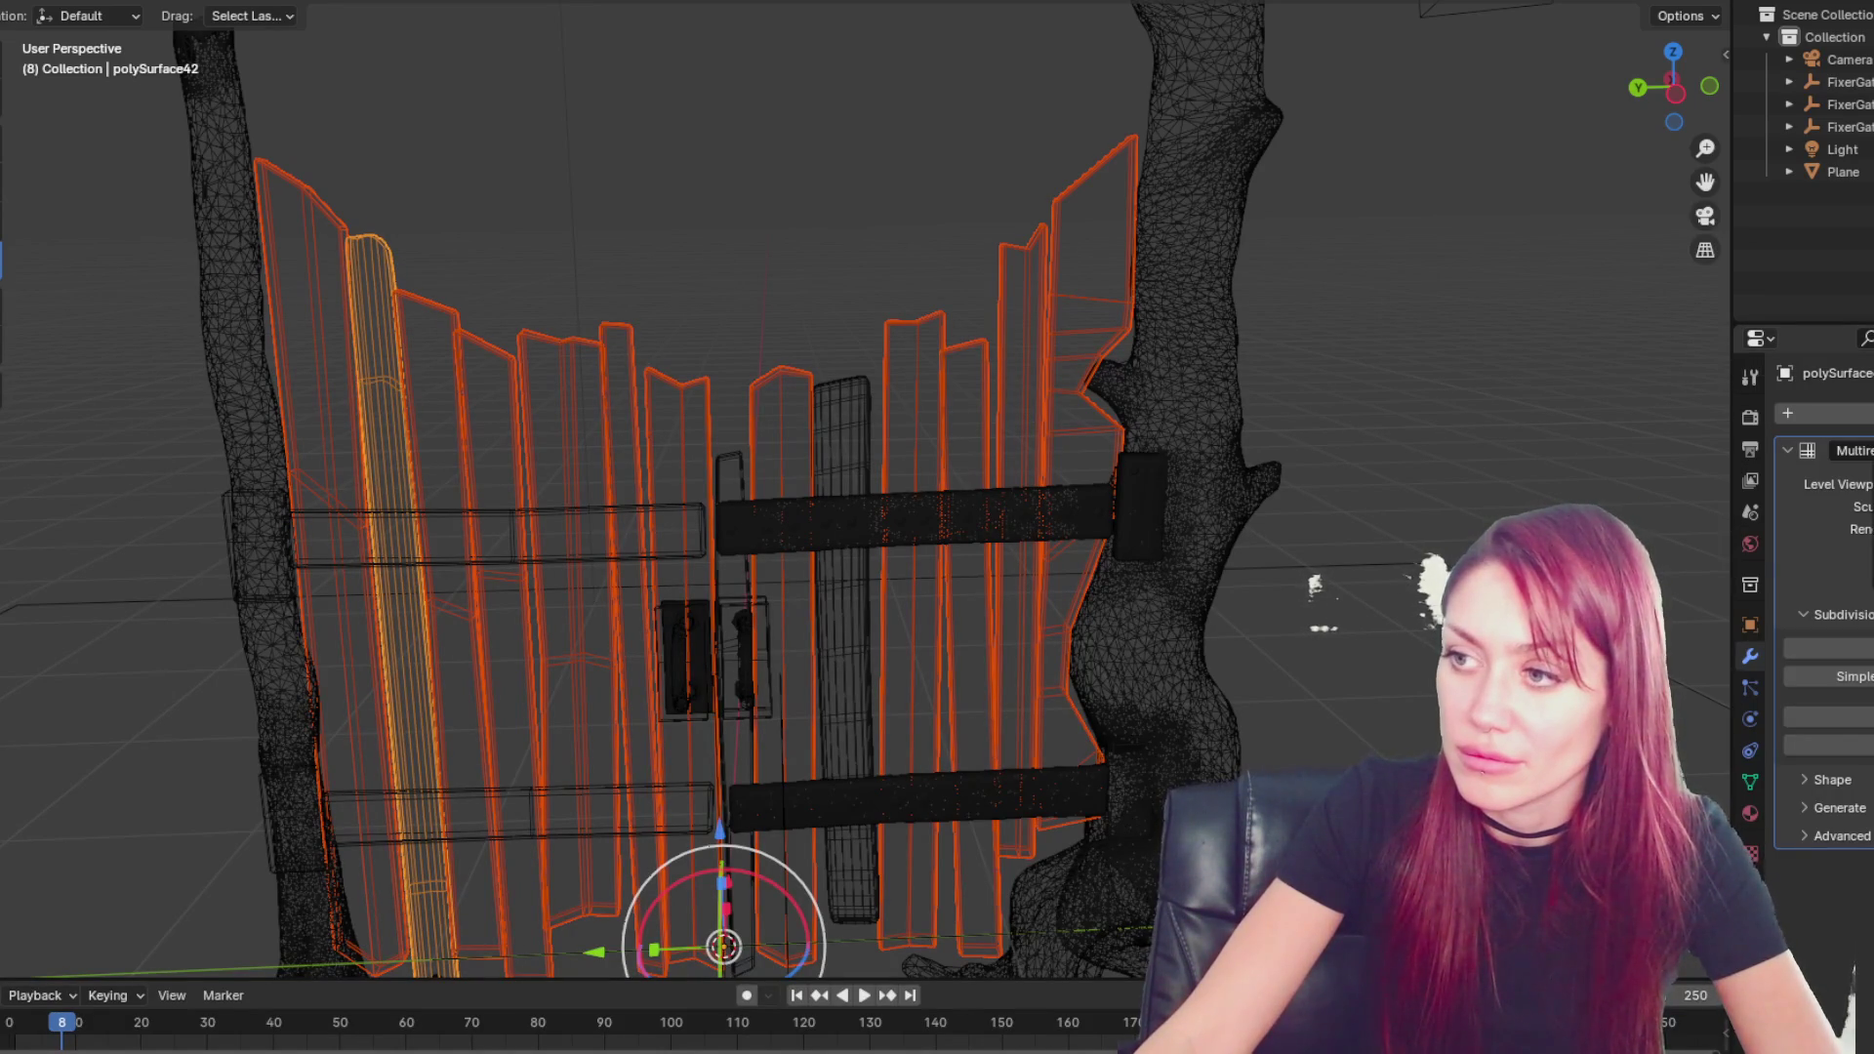
{"action": "key", "text": "ctrl+a"}
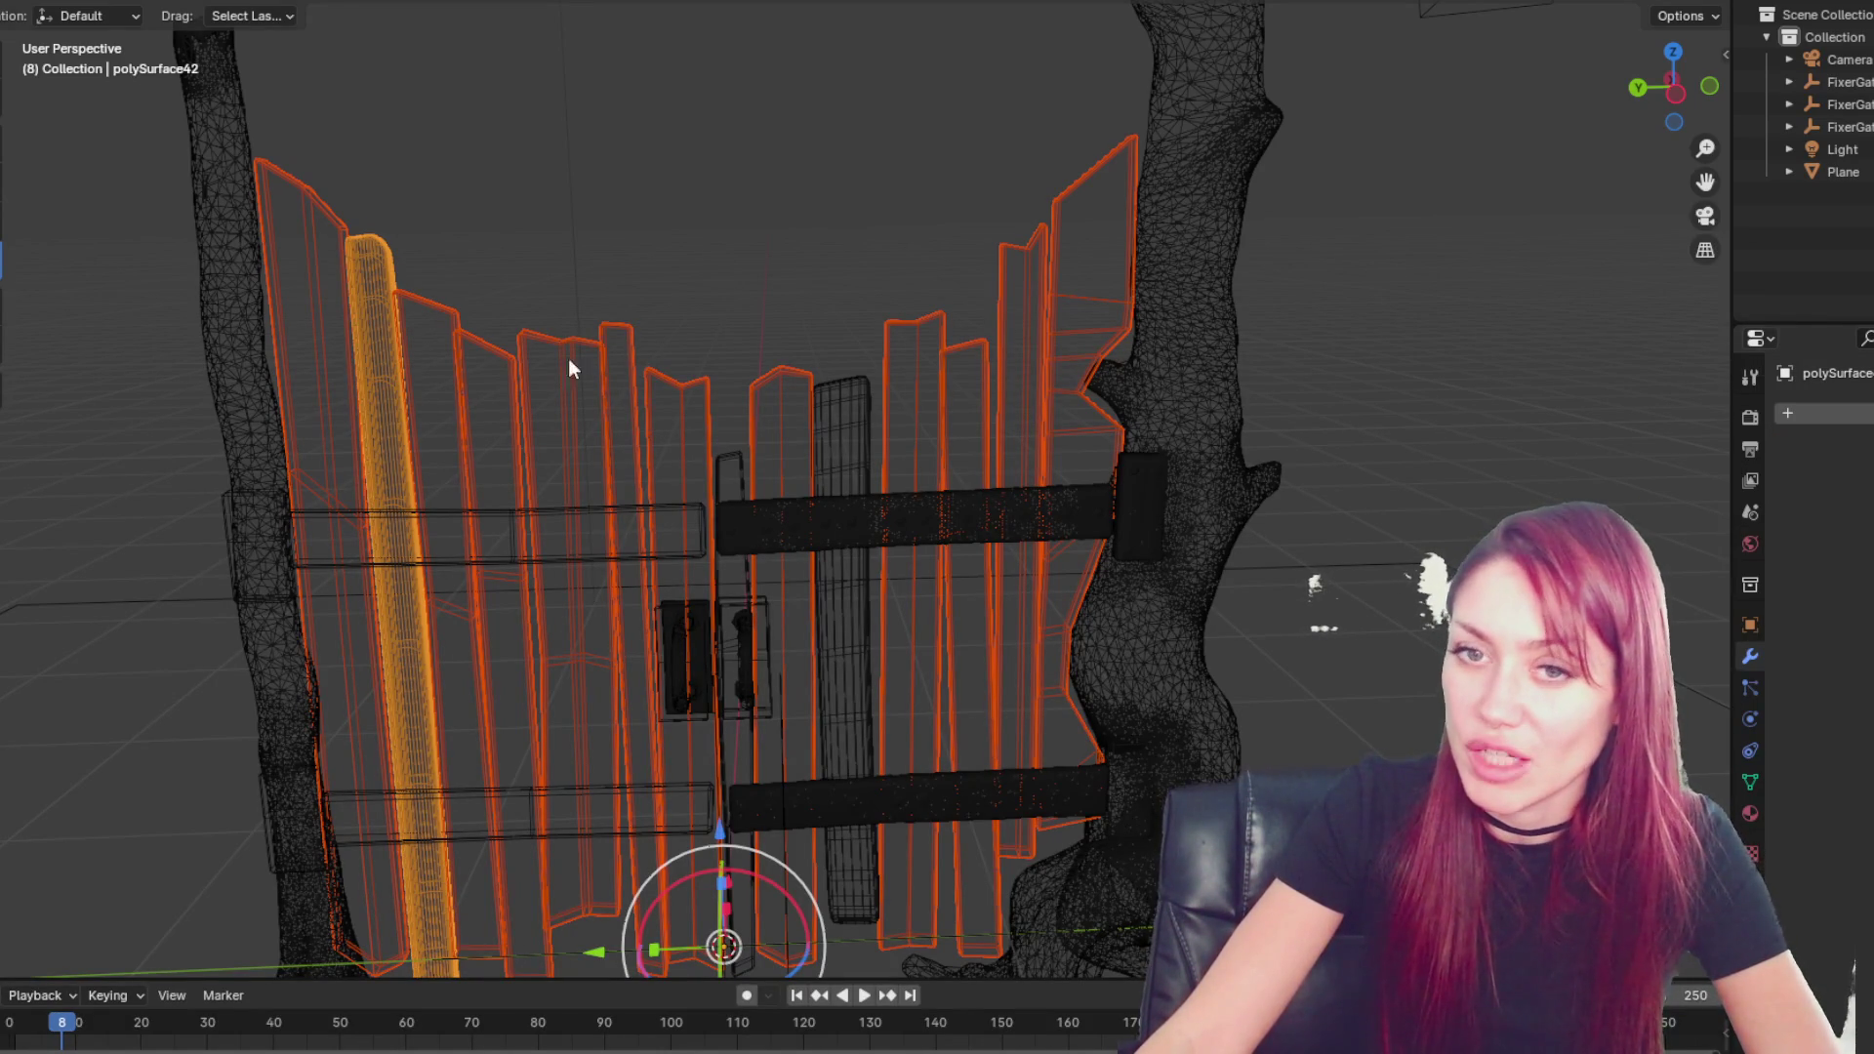
{"action": "left_click", "coordinate": [343, 223]}
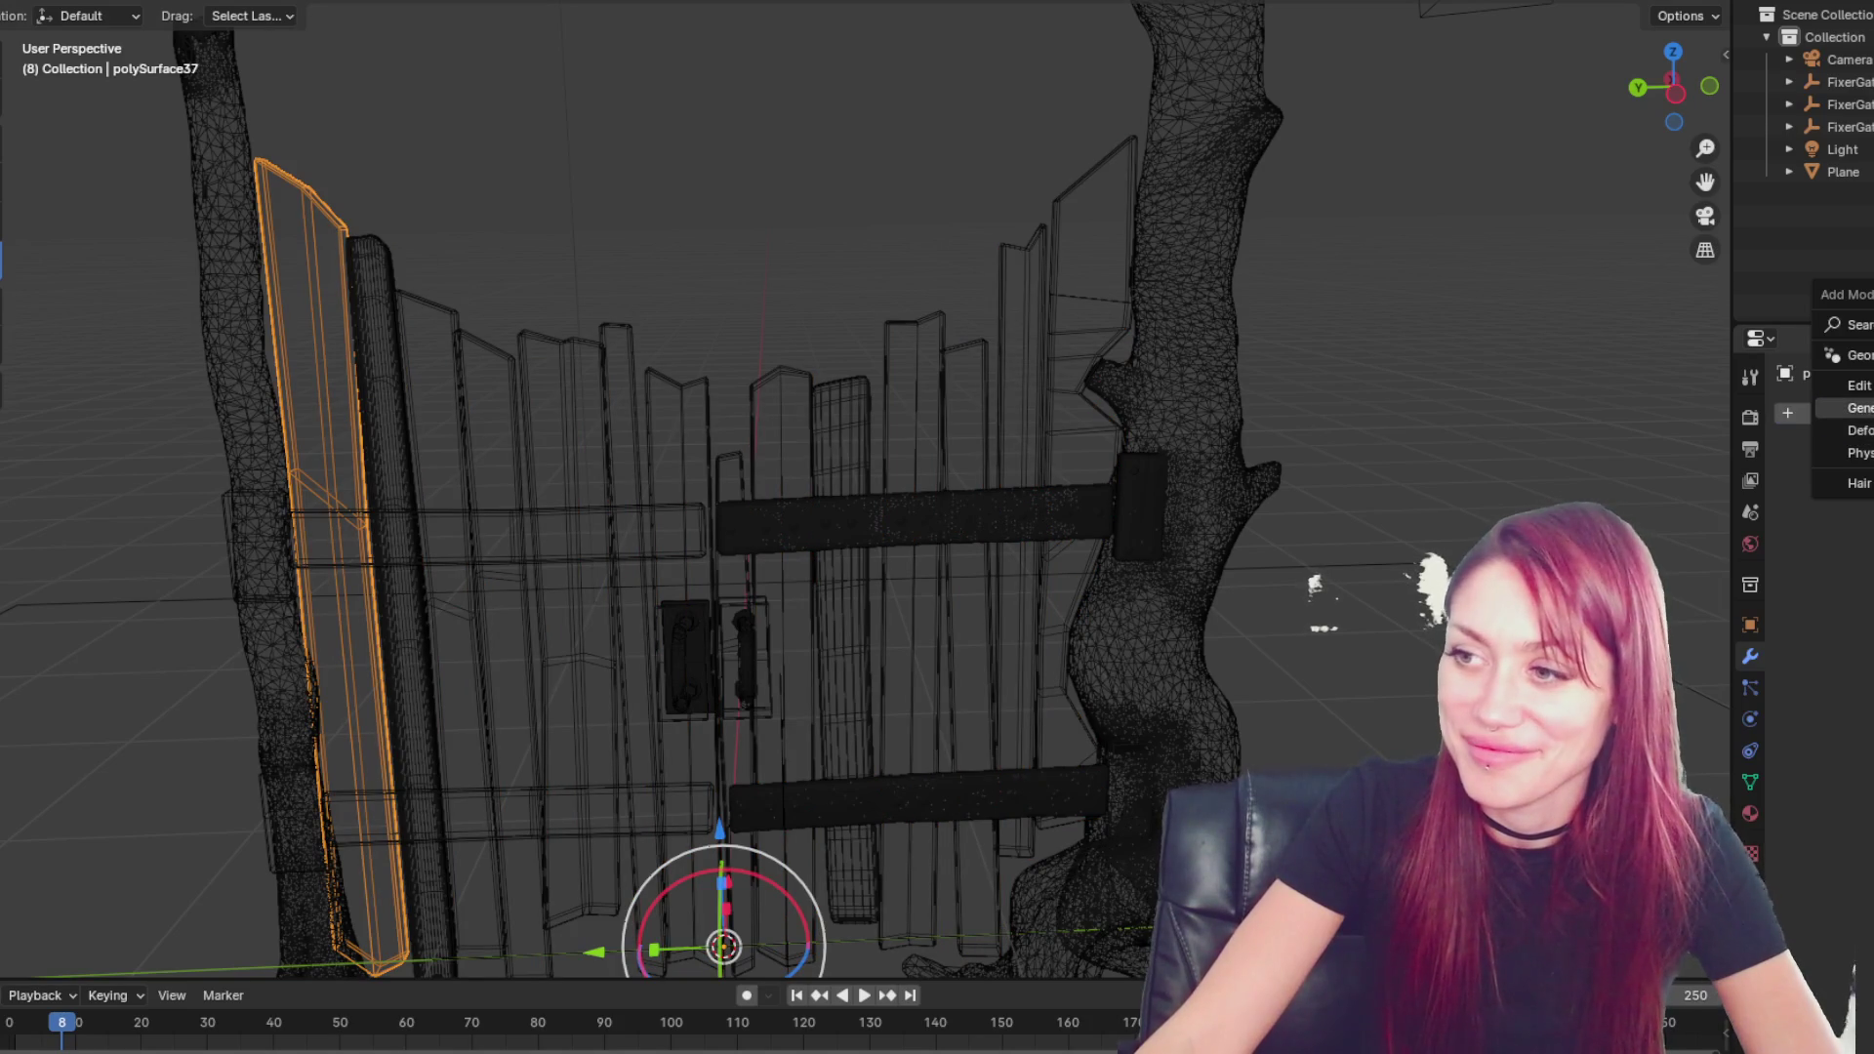
- Give the leftmost plank and its right neighbour Multiresolution modifiers, subdividing the leftmost
{"action": "left_click", "coordinate": [1826, 413]}
{"action": "left_click", "coordinate": [1699, 586]}
{"action": "left_click", "coordinate": [1826, 648]}
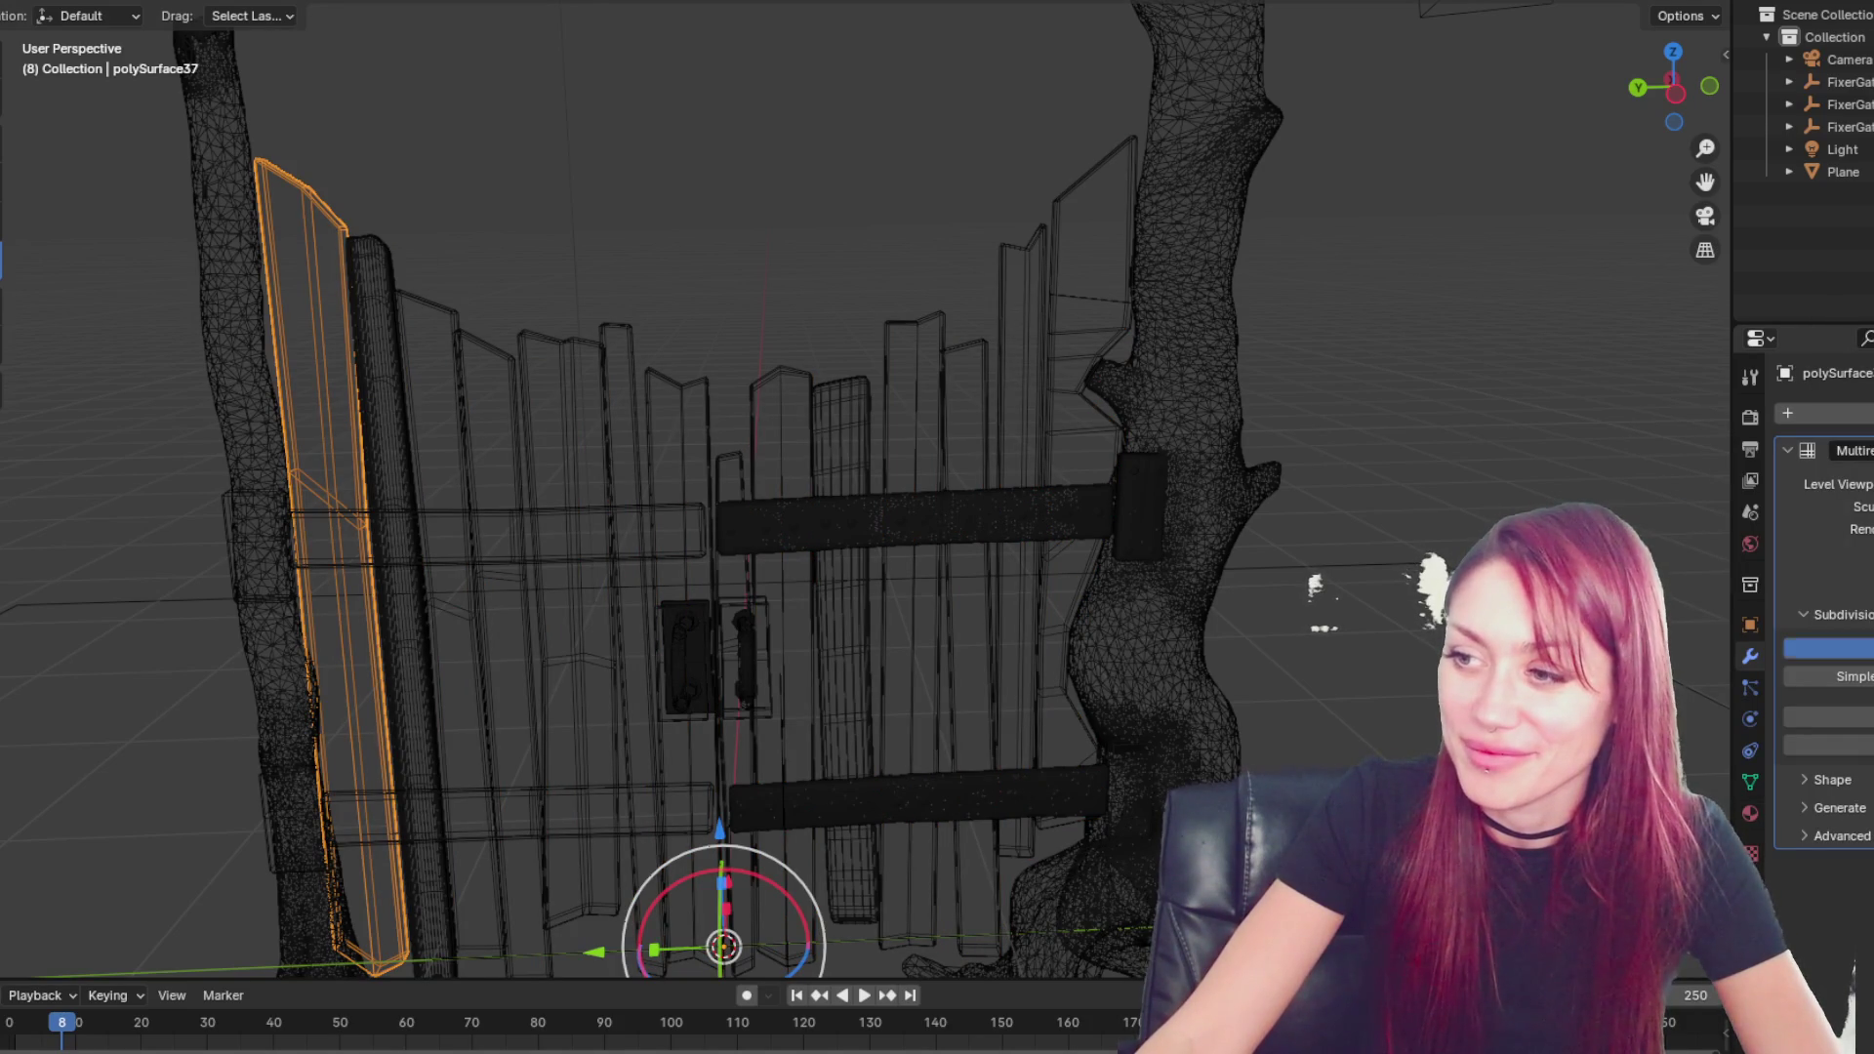
{"action": "left_click", "coordinate": [442, 319]}
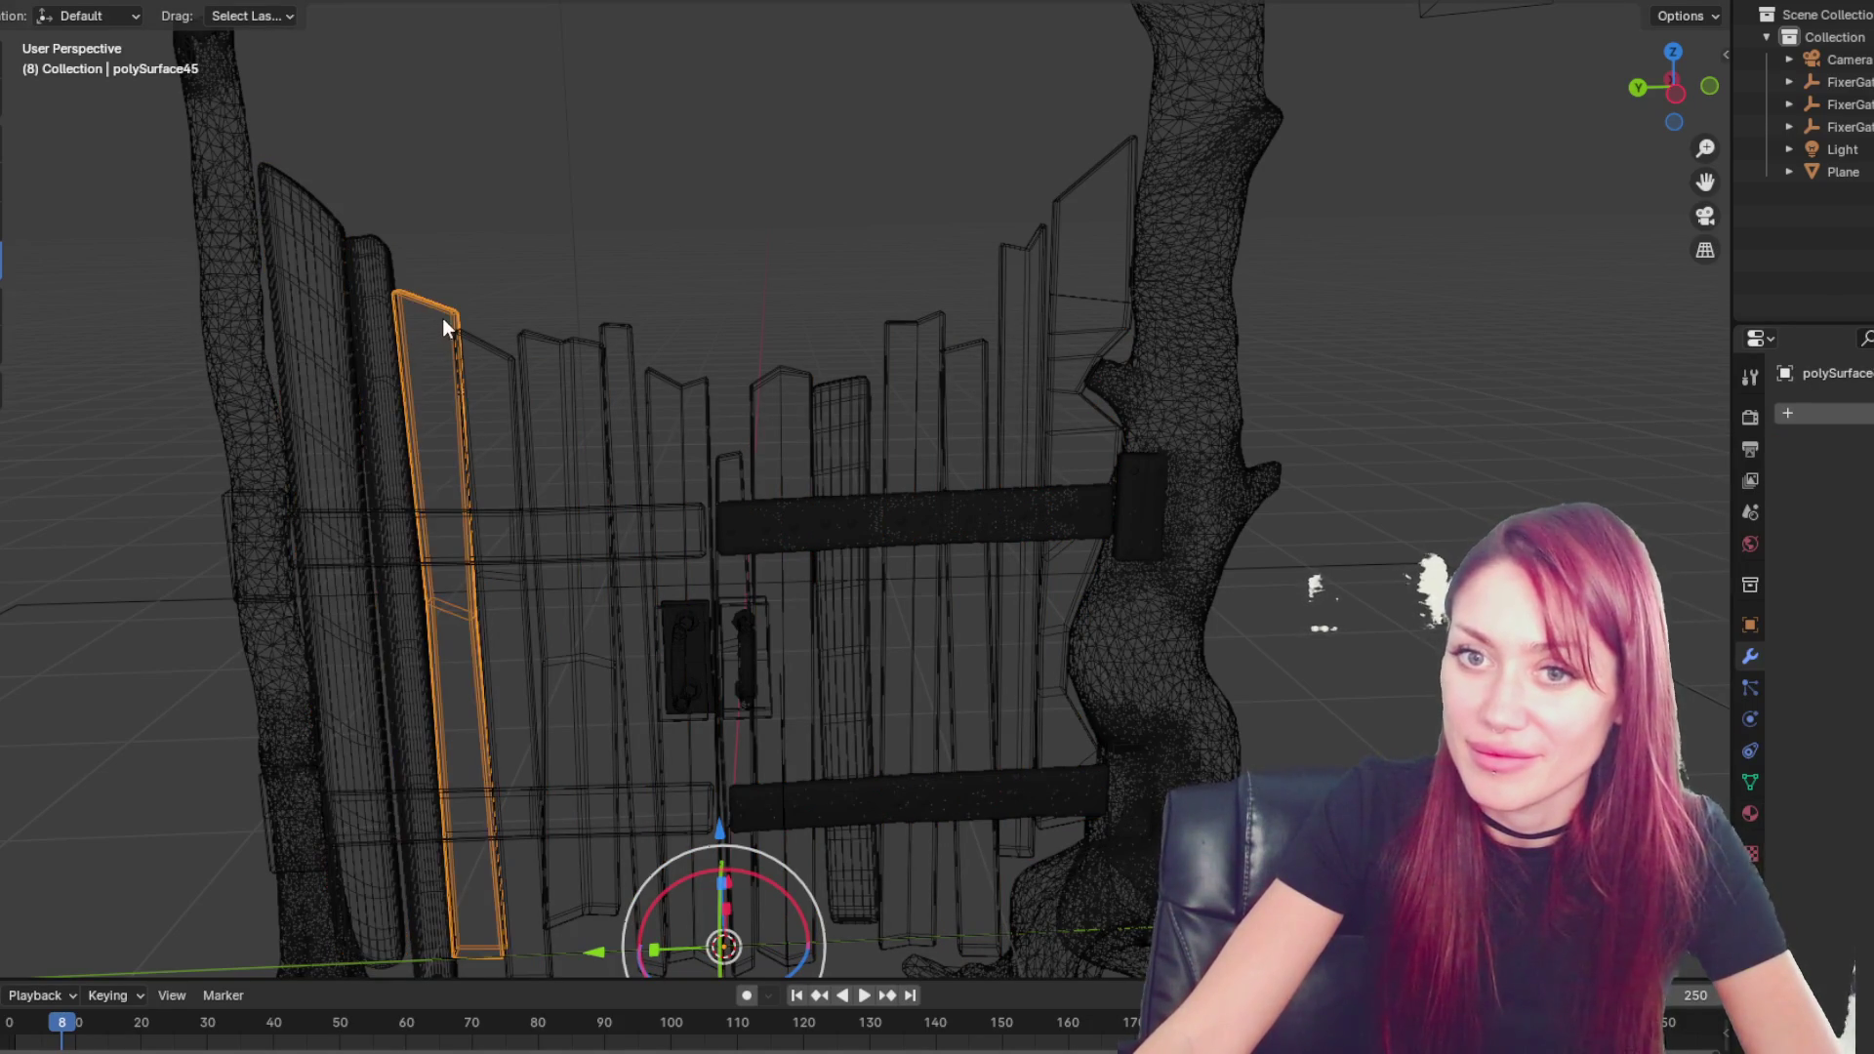
{"action": "left_click", "coordinate": [1826, 413]}
{"action": "mouse_move", "coordinate": [1813, 422]}
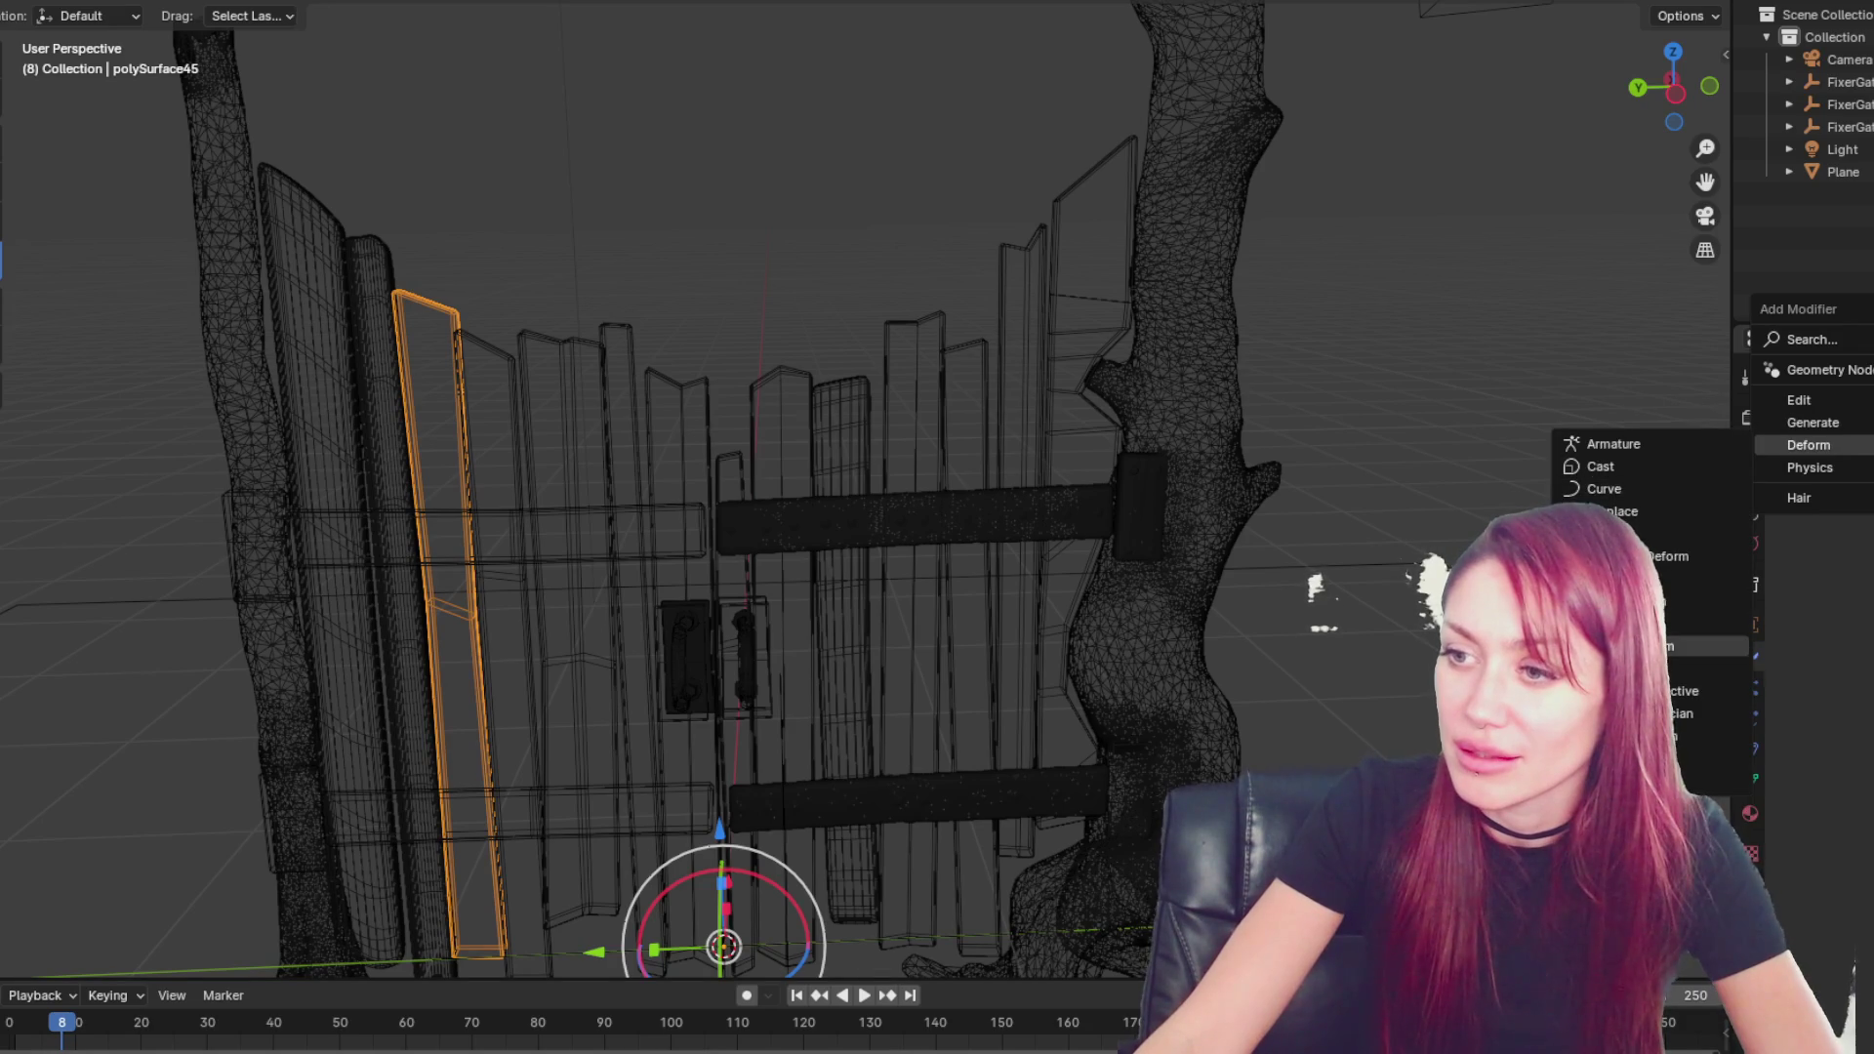
{"action": "left_click", "coordinate": [1621, 600]}
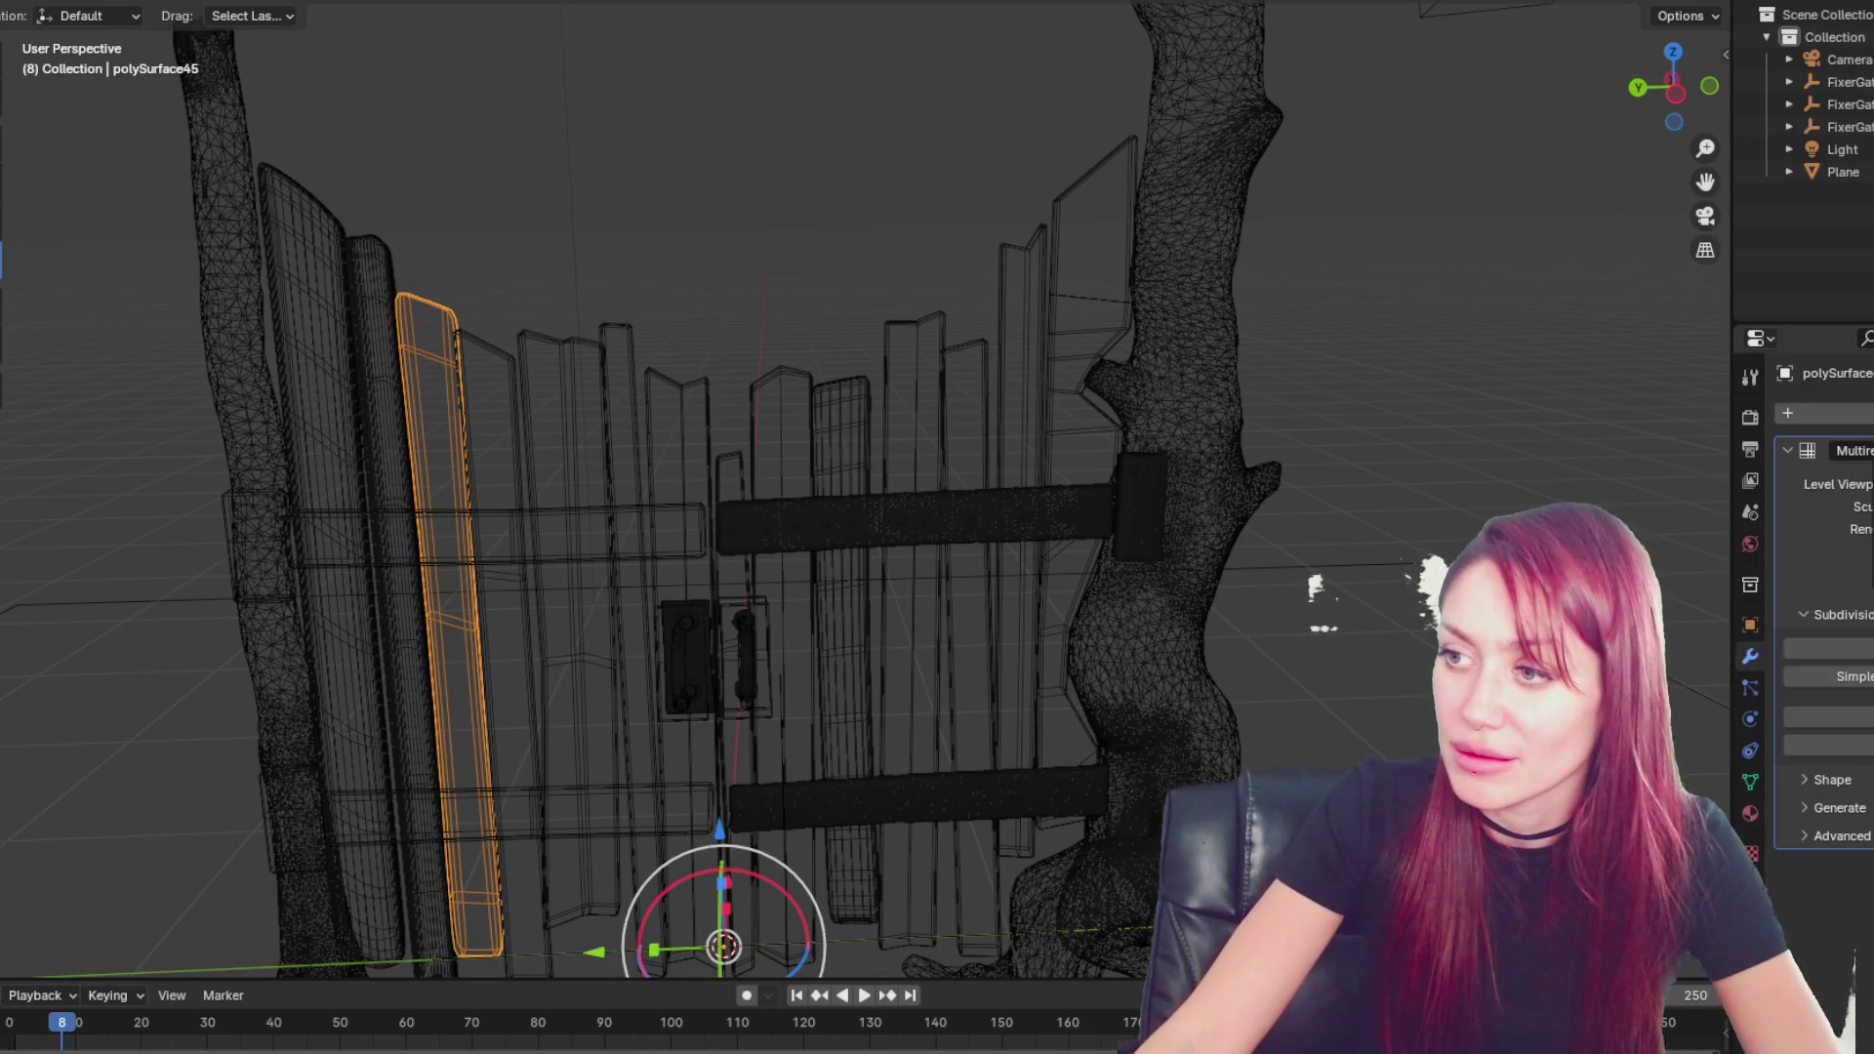
{"action": "key", "text": "ctrl+z"}
- Add Multiresolution modifiers to the next two planks, subdividing the second one
{"action": "left_click", "coordinate": [507, 350]}
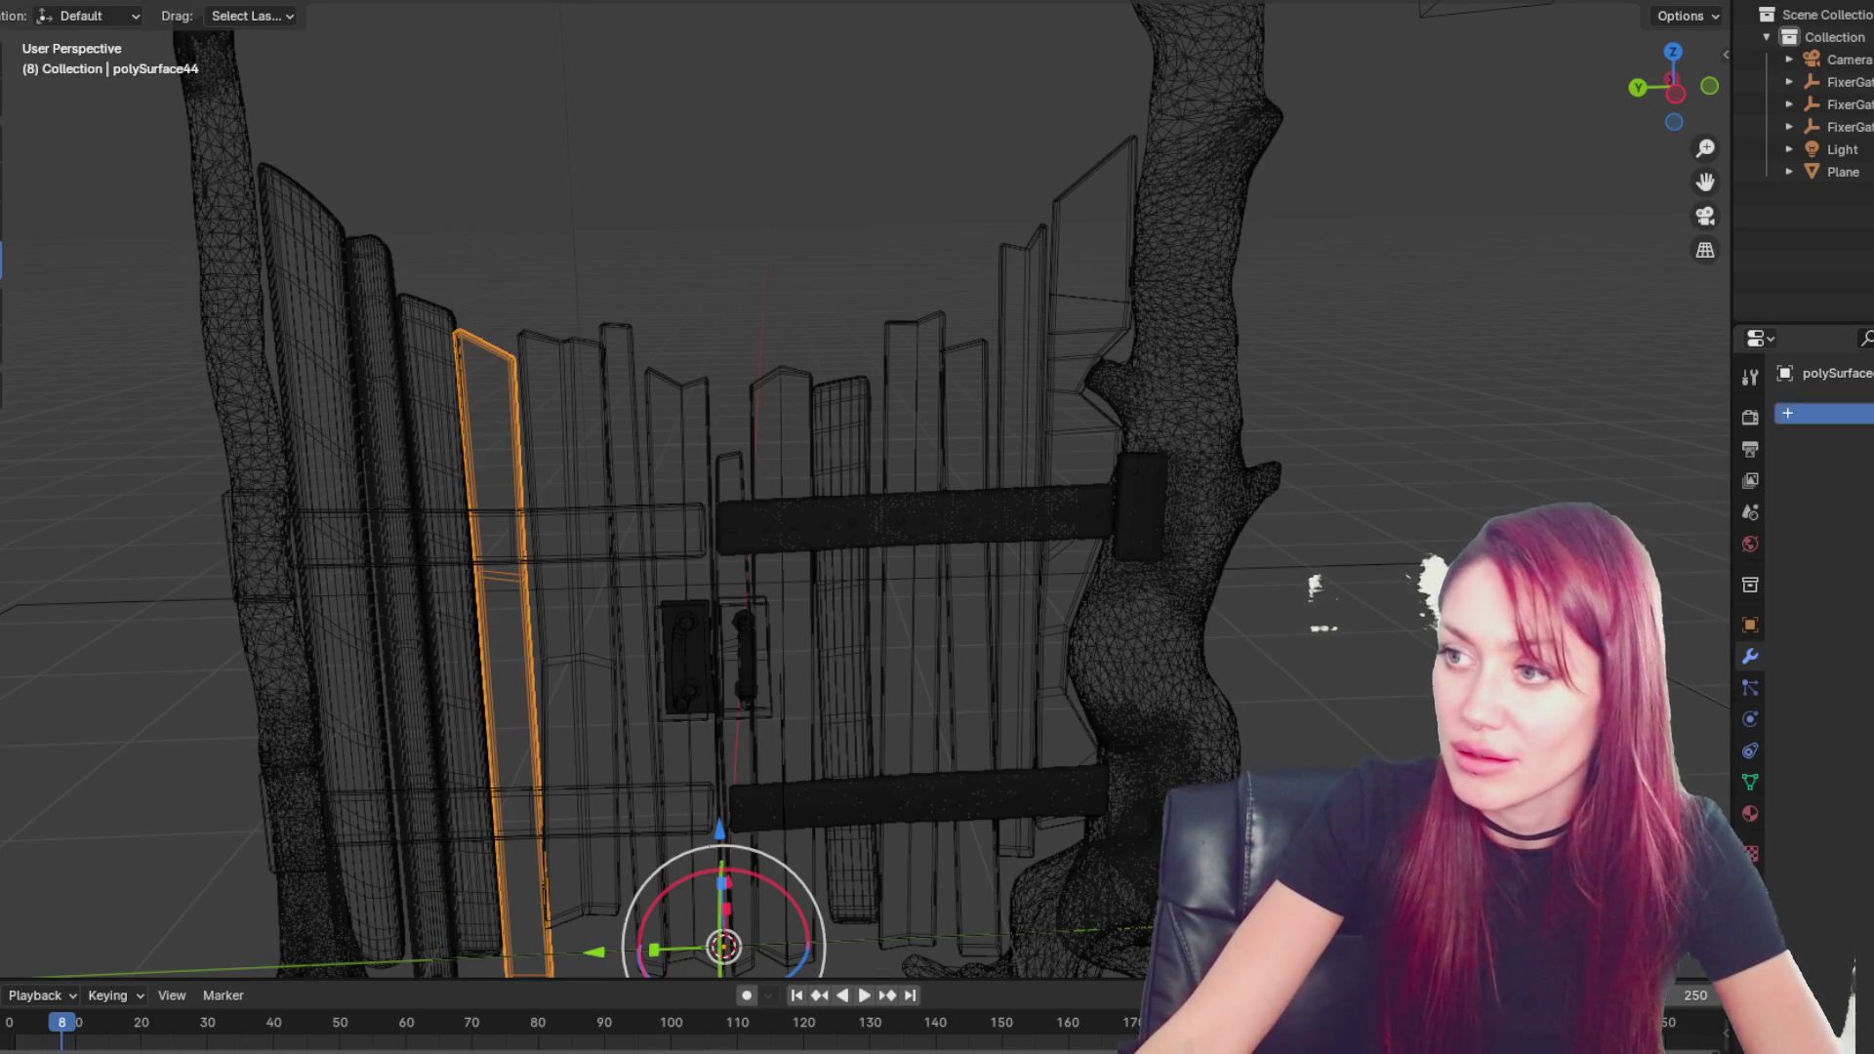
{"action": "left_click", "coordinate": [1825, 412]}
{"action": "mouse_move", "coordinate": [1855, 427]}
{"action": "left_click", "coordinate": [1726, 598]}
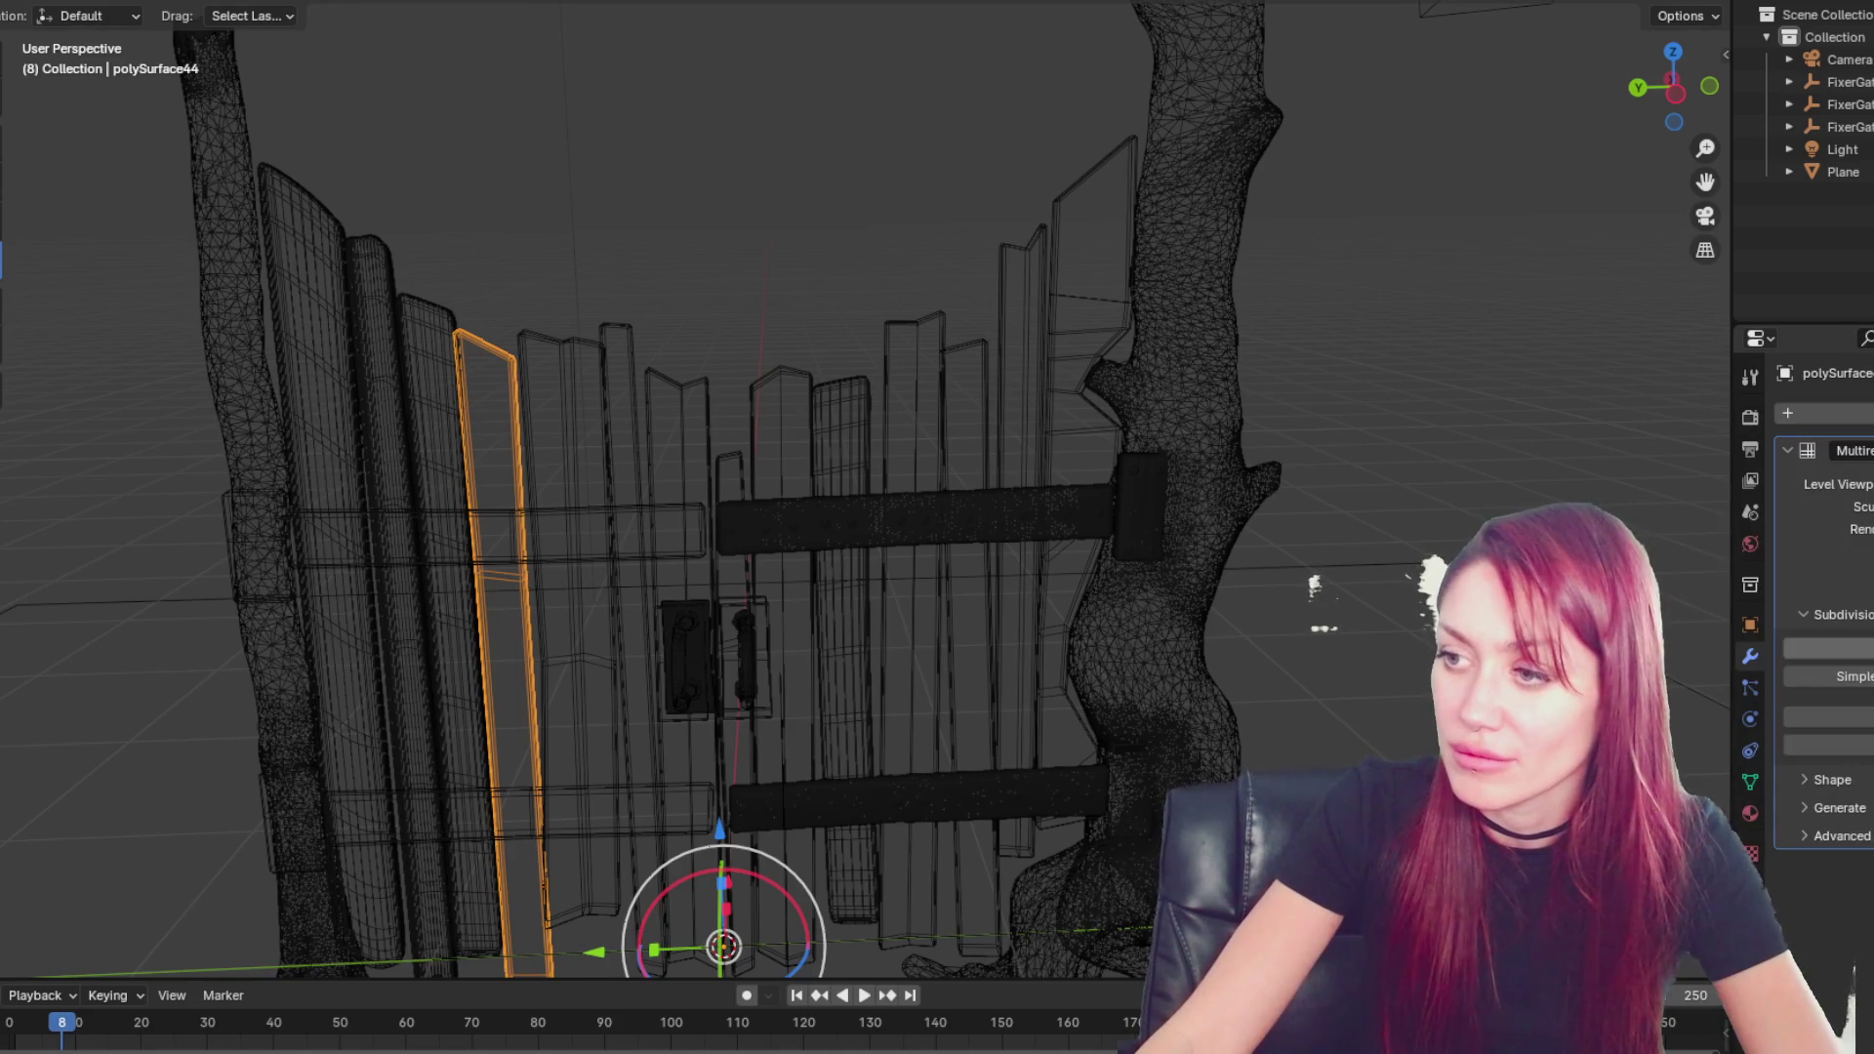
{"action": "left_click", "coordinate": [564, 350]}
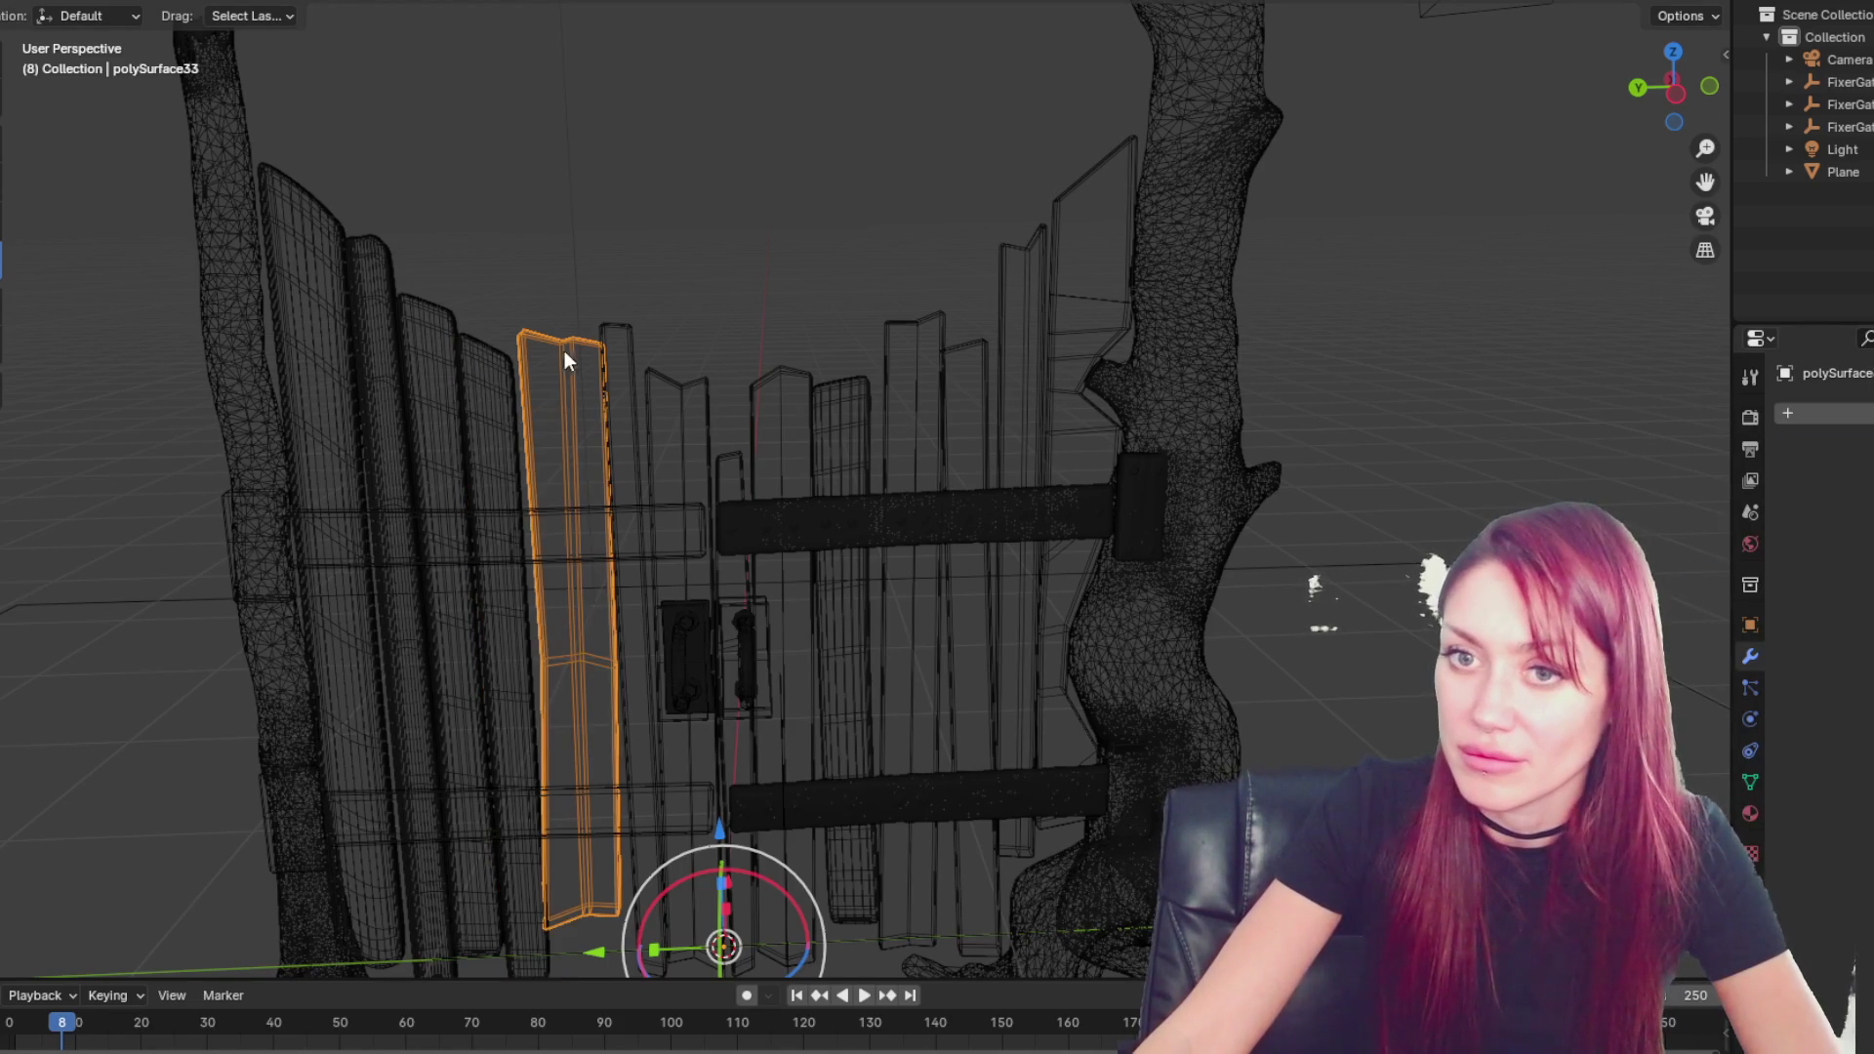
{"action": "left_click", "coordinate": [1826, 413]}
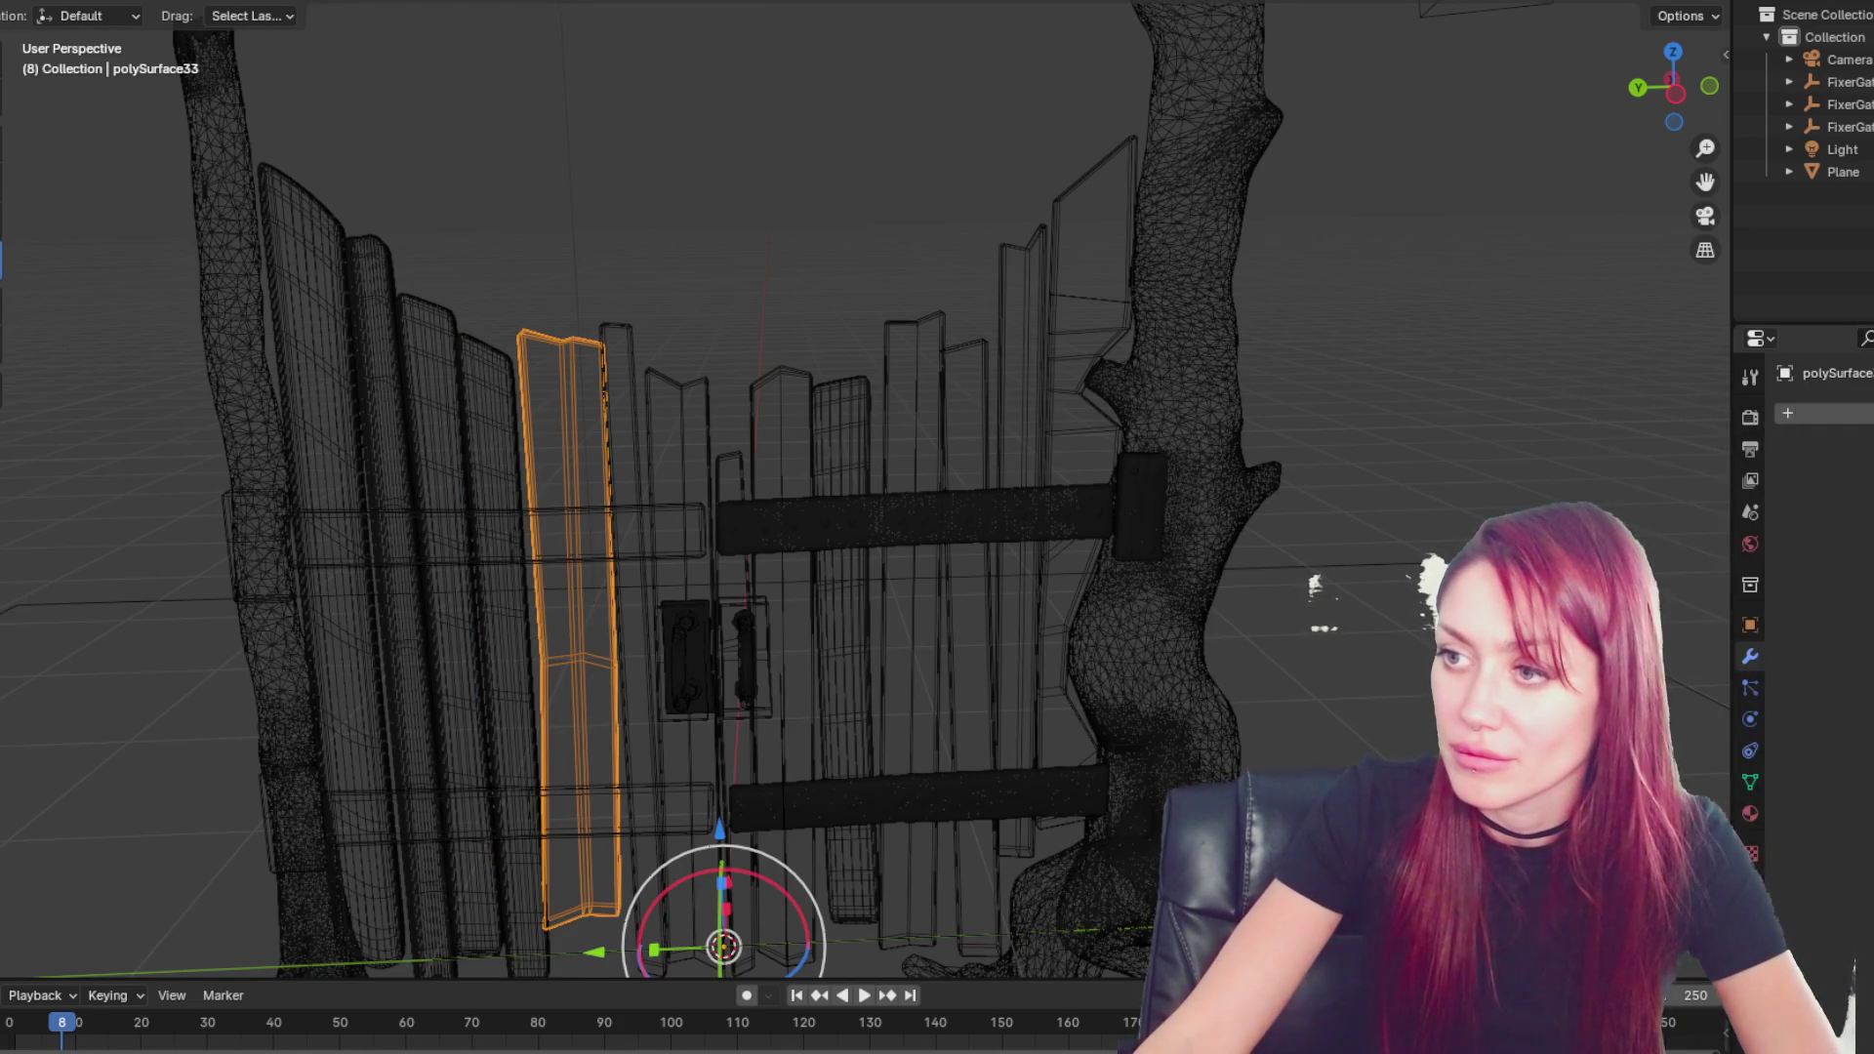
{"action": "left_click", "coordinate": [1758, 404]}
{"action": "mouse_move", "coordinate": [1783, 408]}
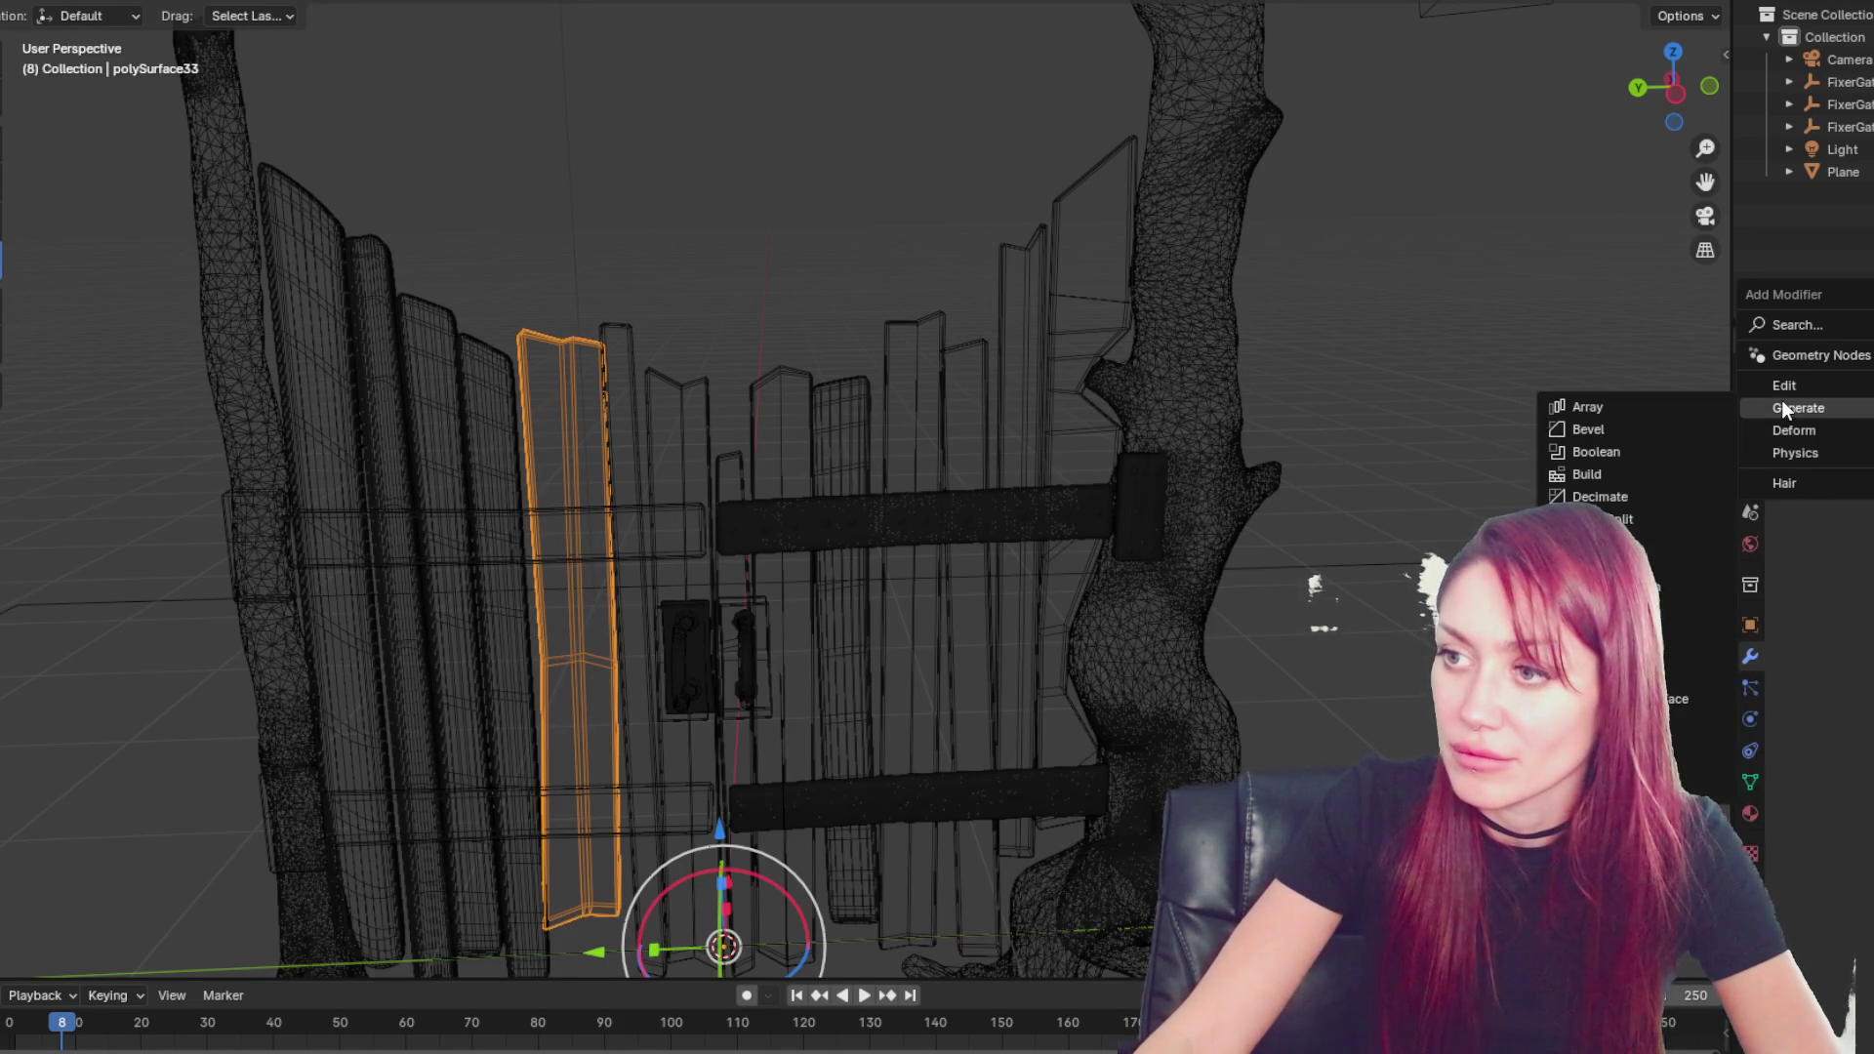
{"action": "left_click", "coordinate": [1667, 583]}
{"action": "left_click", "coordinate": [1826, 650]}
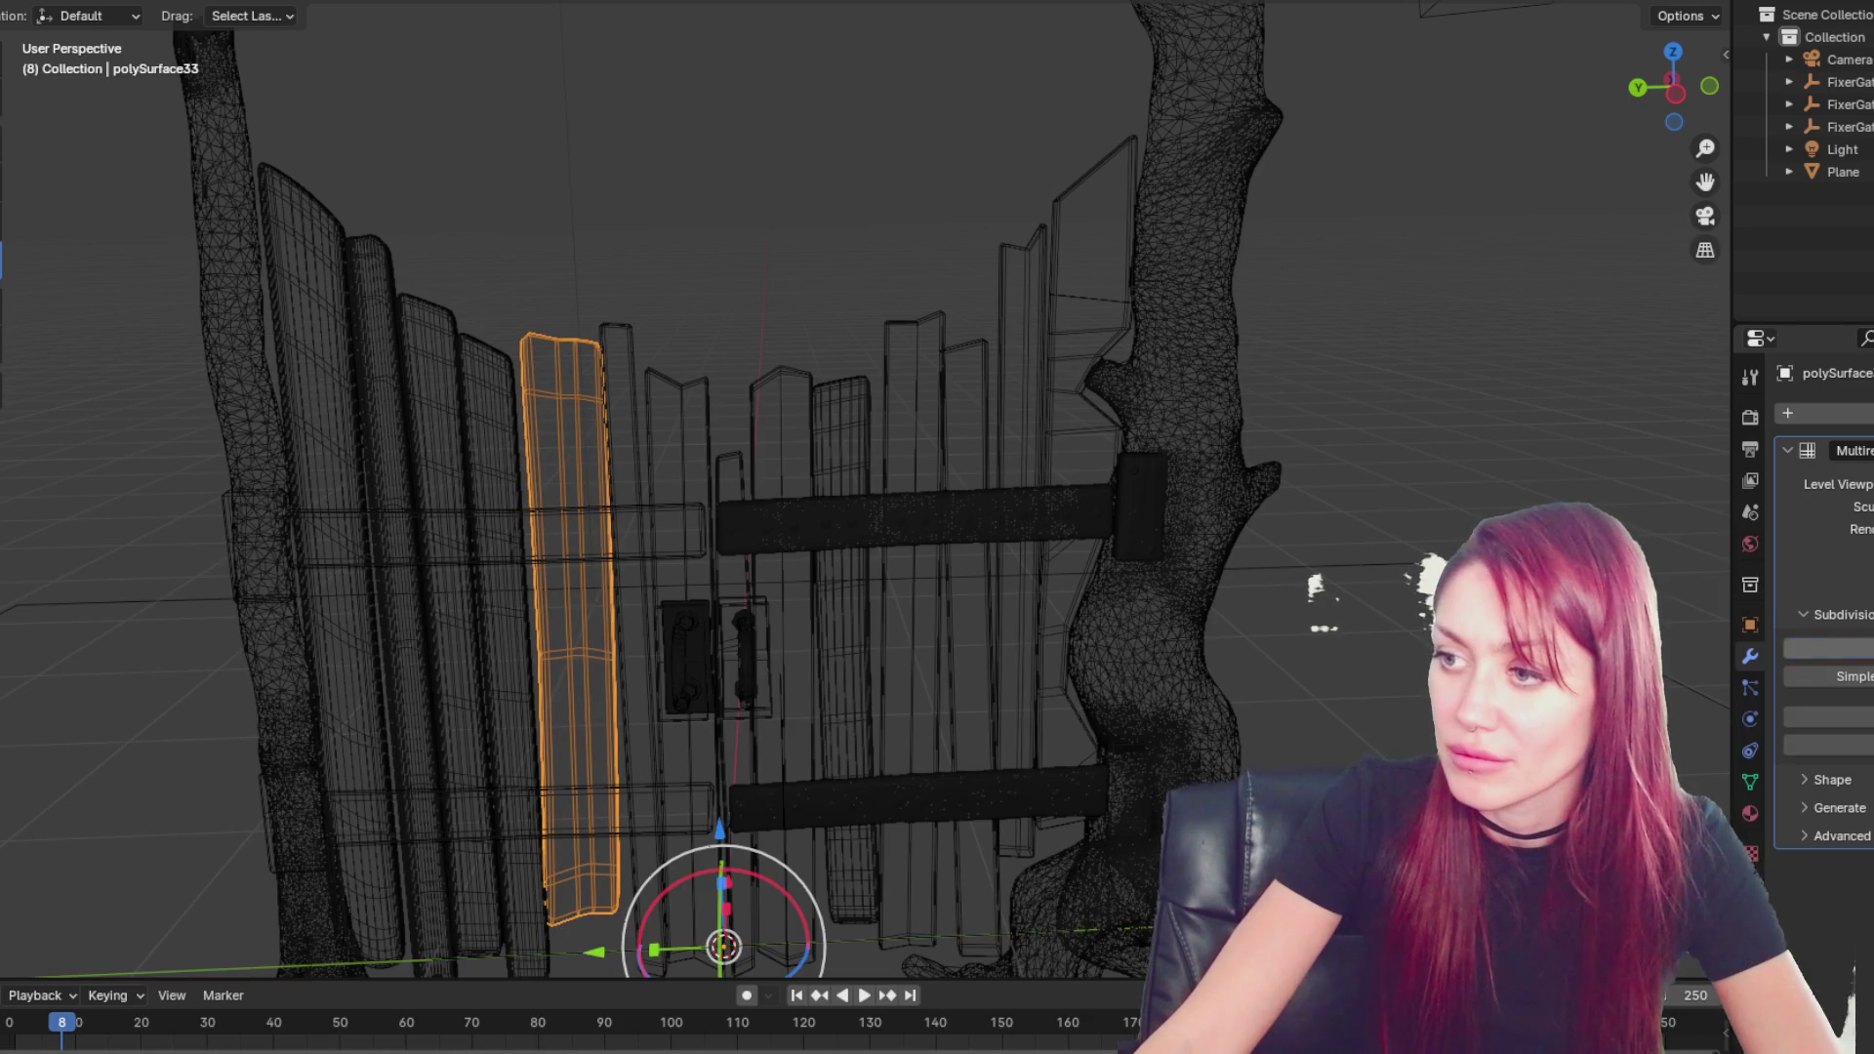
- Add and subdivide Multiresolution on the next thin plank and its neighbour
{"action": "left_click", "coordinate": [617, 342]}
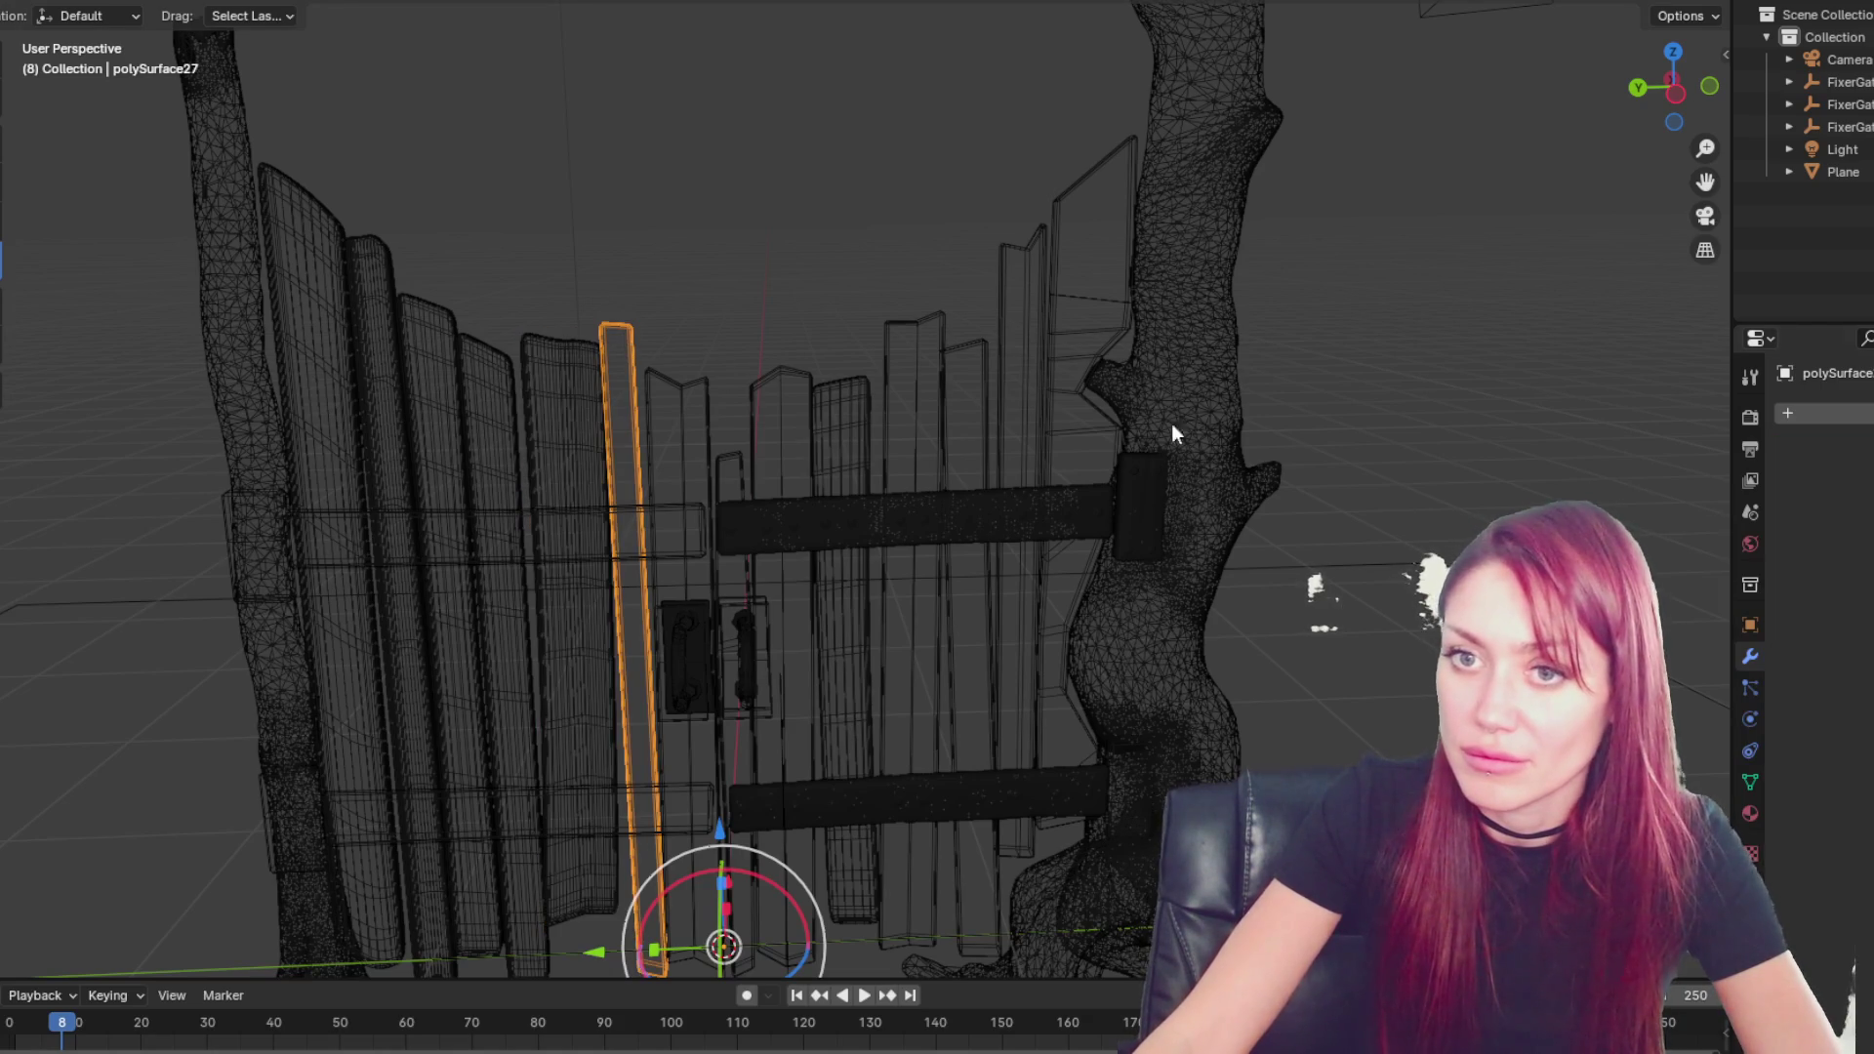
{"action": "left_click", "coordinate": [1823, 413]}
{"action": "left_click", "coordinate": [1670, 596]}
{"action": "left_click", "coordinate": [1825, 649]}
{"action": "left_click", "coordinate": [688, 410]}
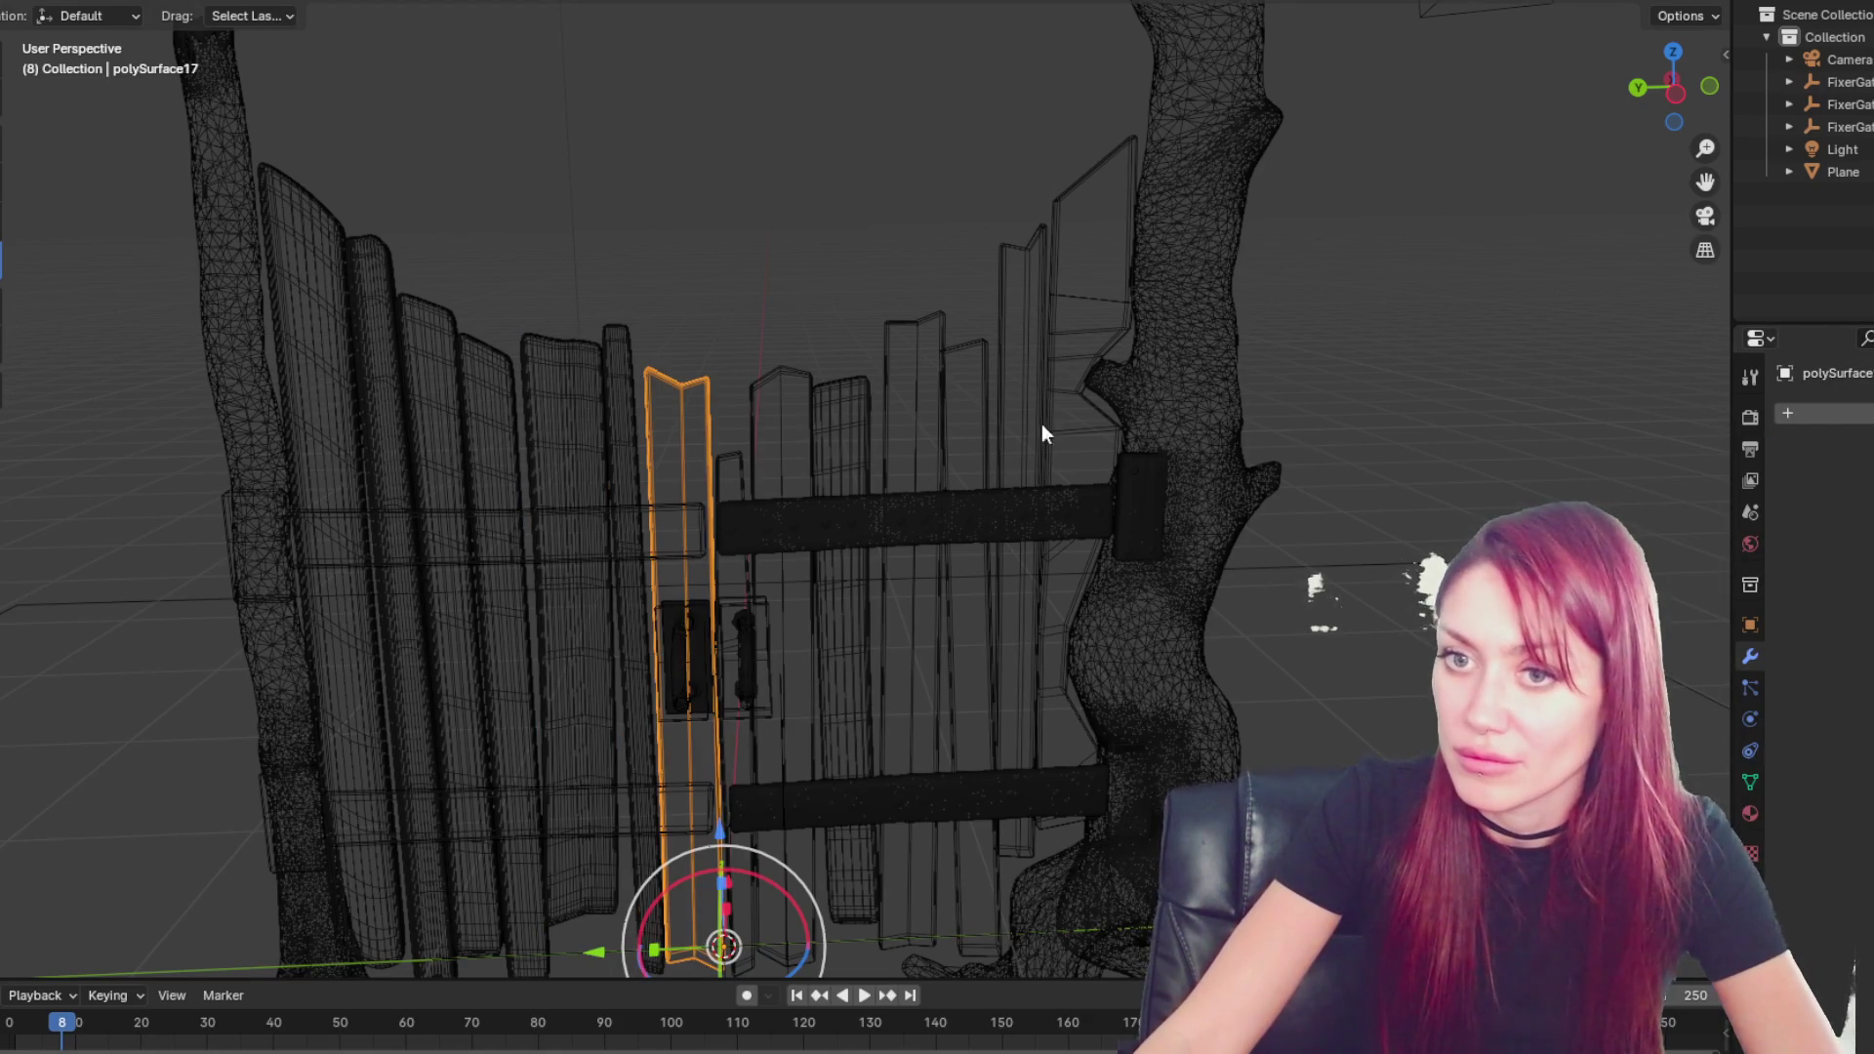
{"action": "left_click", "coordinate": [1823, 413]}
{"action": "left_click", "coordinate": [1669, 596]}
{"action": "left_click", "coordinate": [1826, 649]}
- Add a Multiresolution modifier to plank polySurface22
{"action": "left_click", "coordinate": [789, 369]}
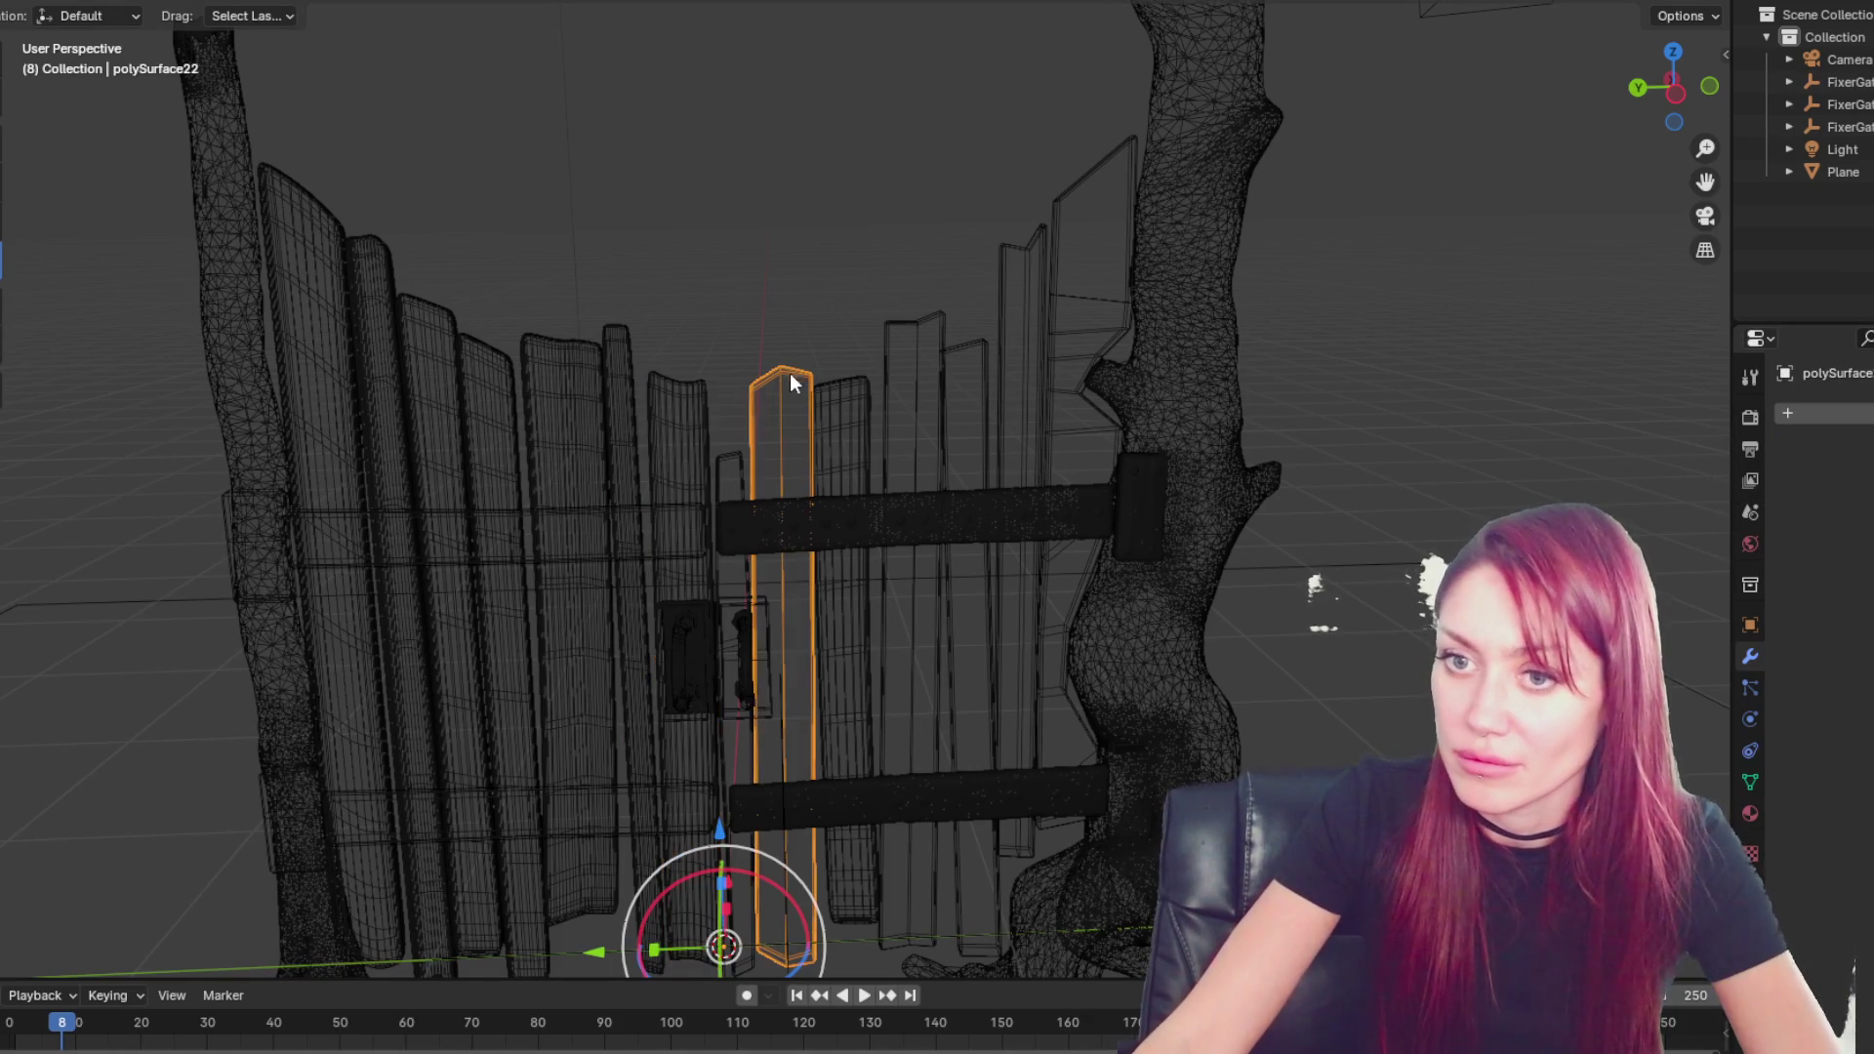
{"action": "left_click", "coordinate": [1823, 413]}
{"action": "key", "text": "Escape"}
{"action": "left_click", "coordinate": [1788, 413]}
{"action": "key", "text": "Escape"}
{"action": "left_click", "coordinate": [1795, 413]}
{"action": "mouse_move", "coordinate": [1784, 409]}
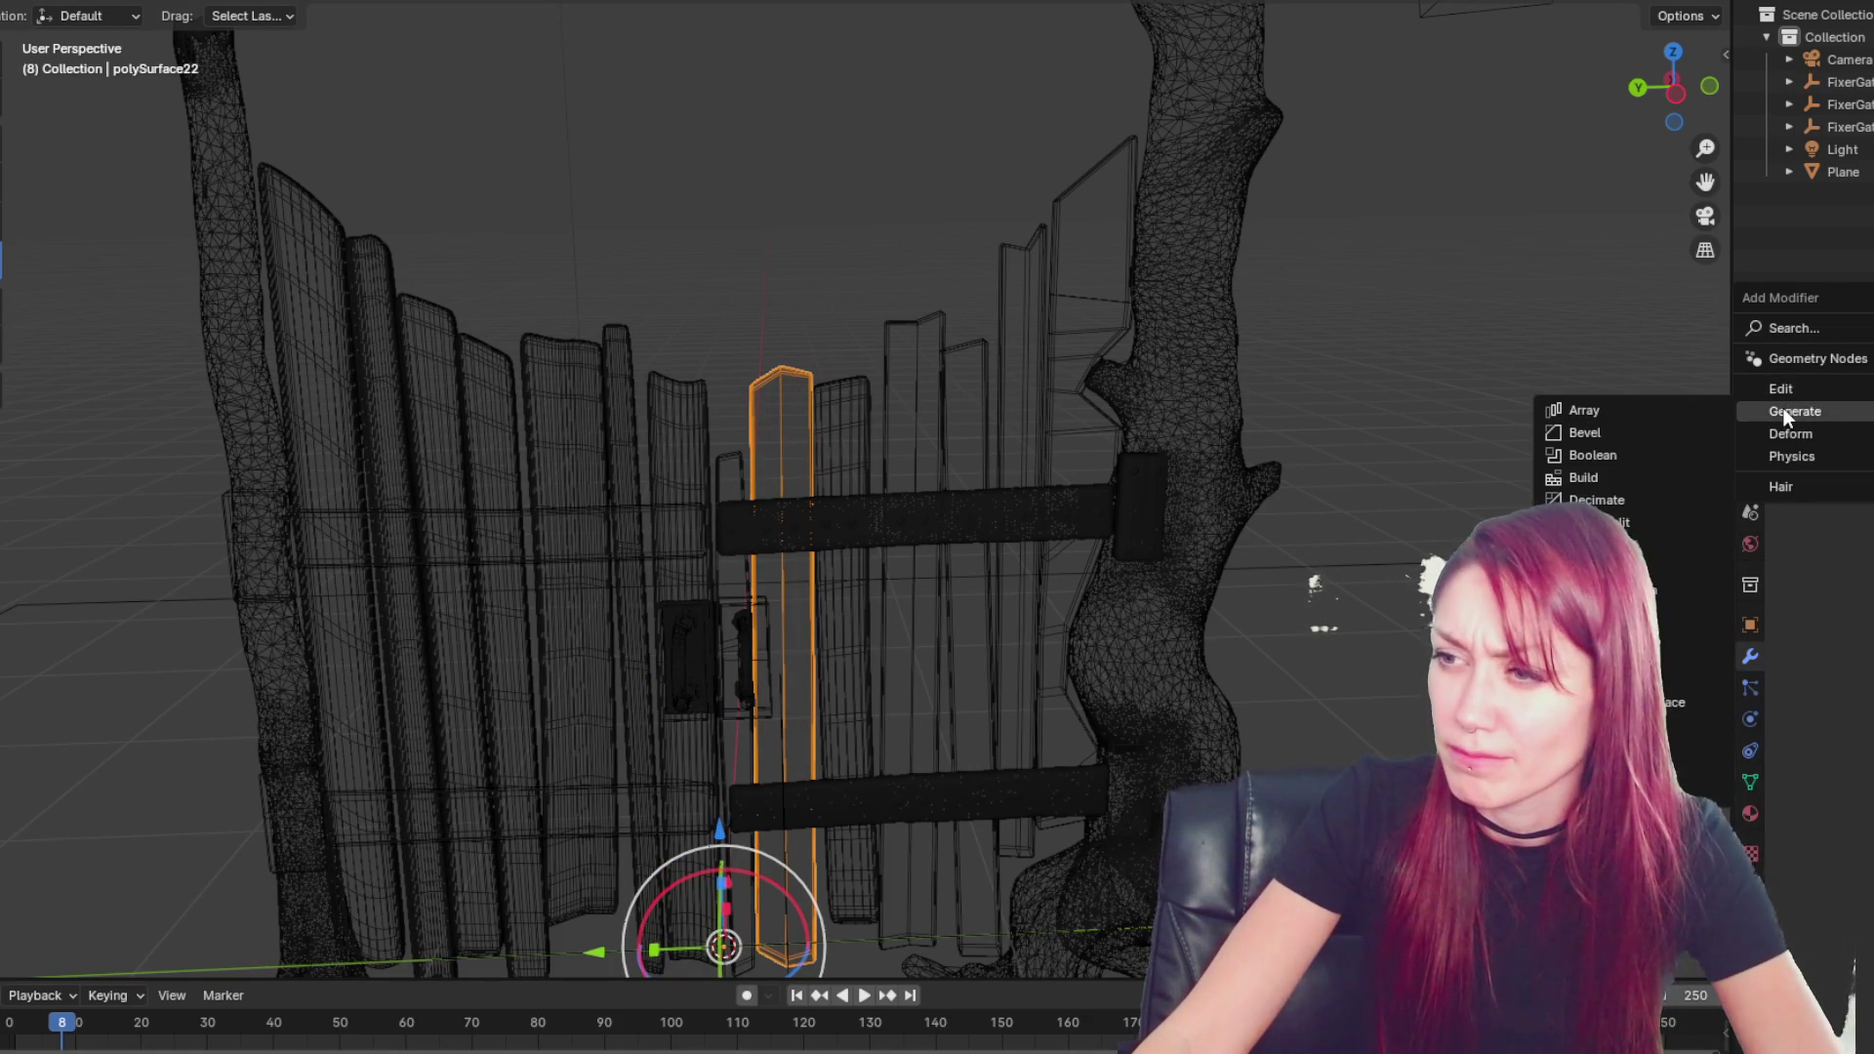
{"action": "left_click", "coordinate": [1675, 610]}
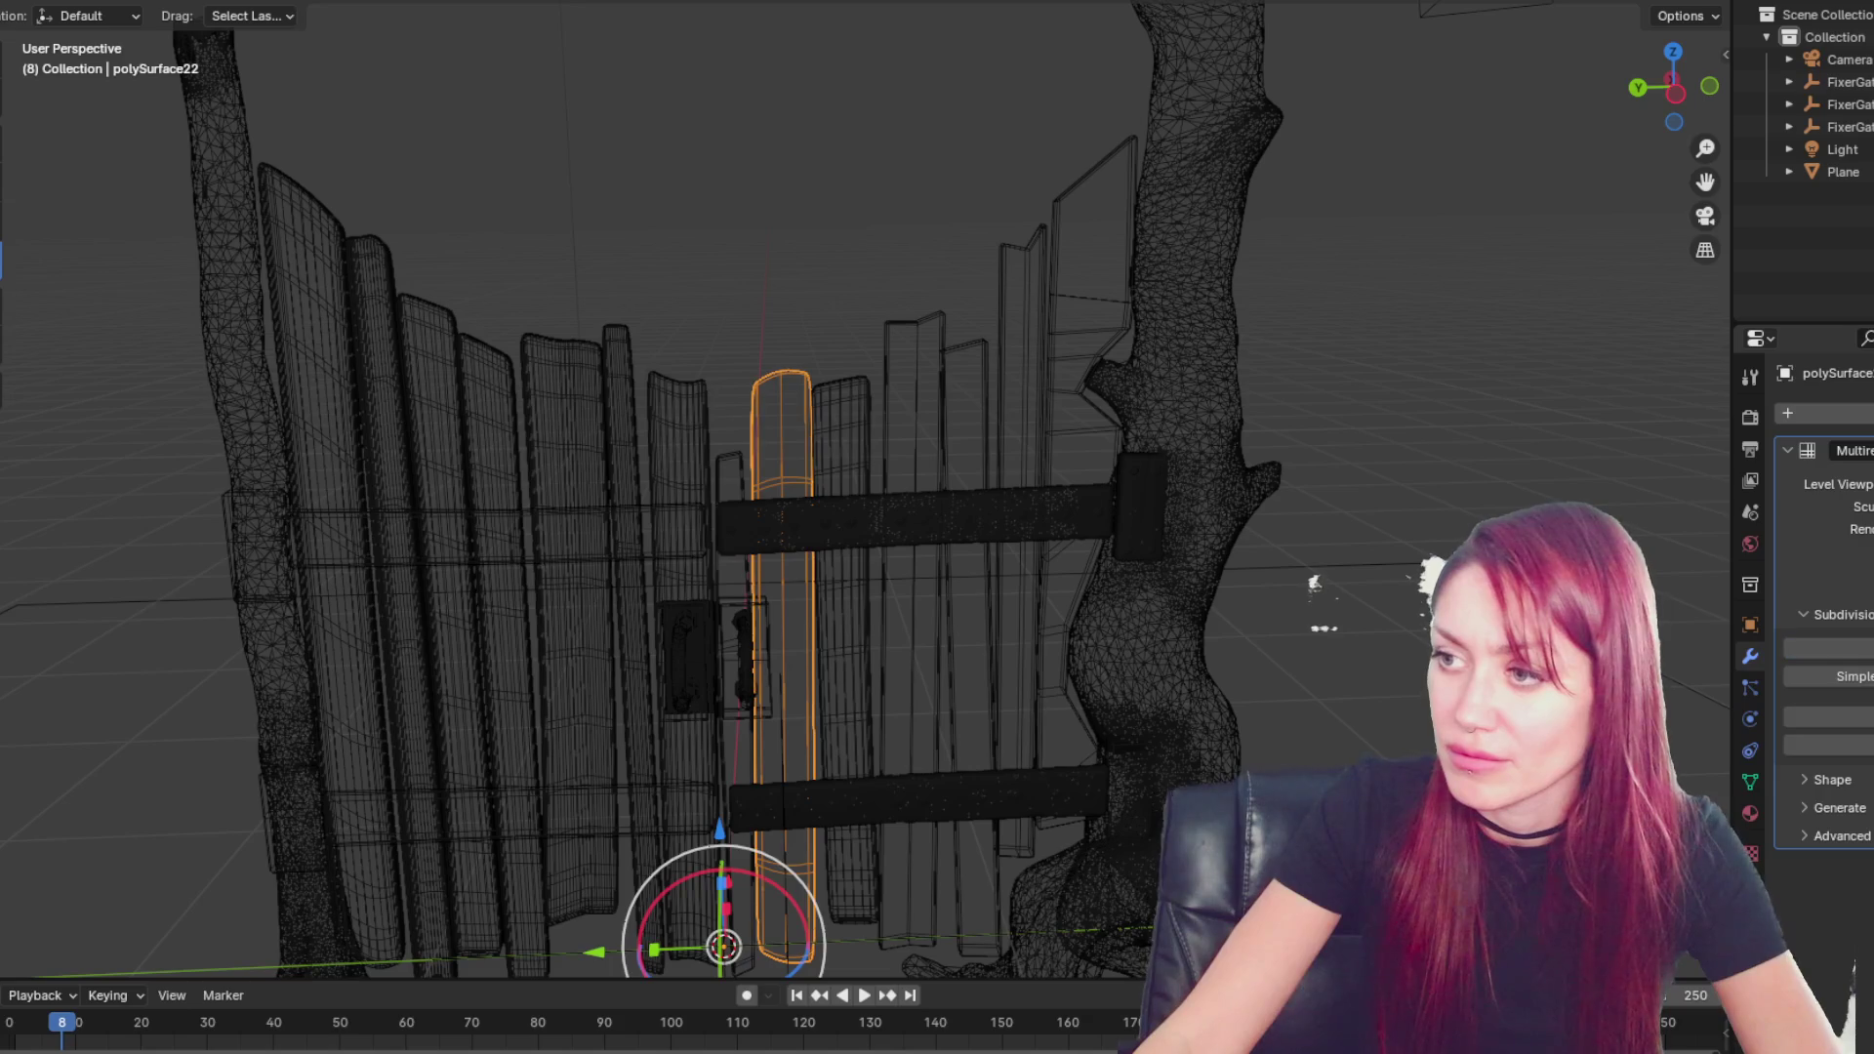
- Subdivide plank polySurface31 with Multiresolution and apply it permanently
{"action": "left_click", "coordinate": [916, 330]}
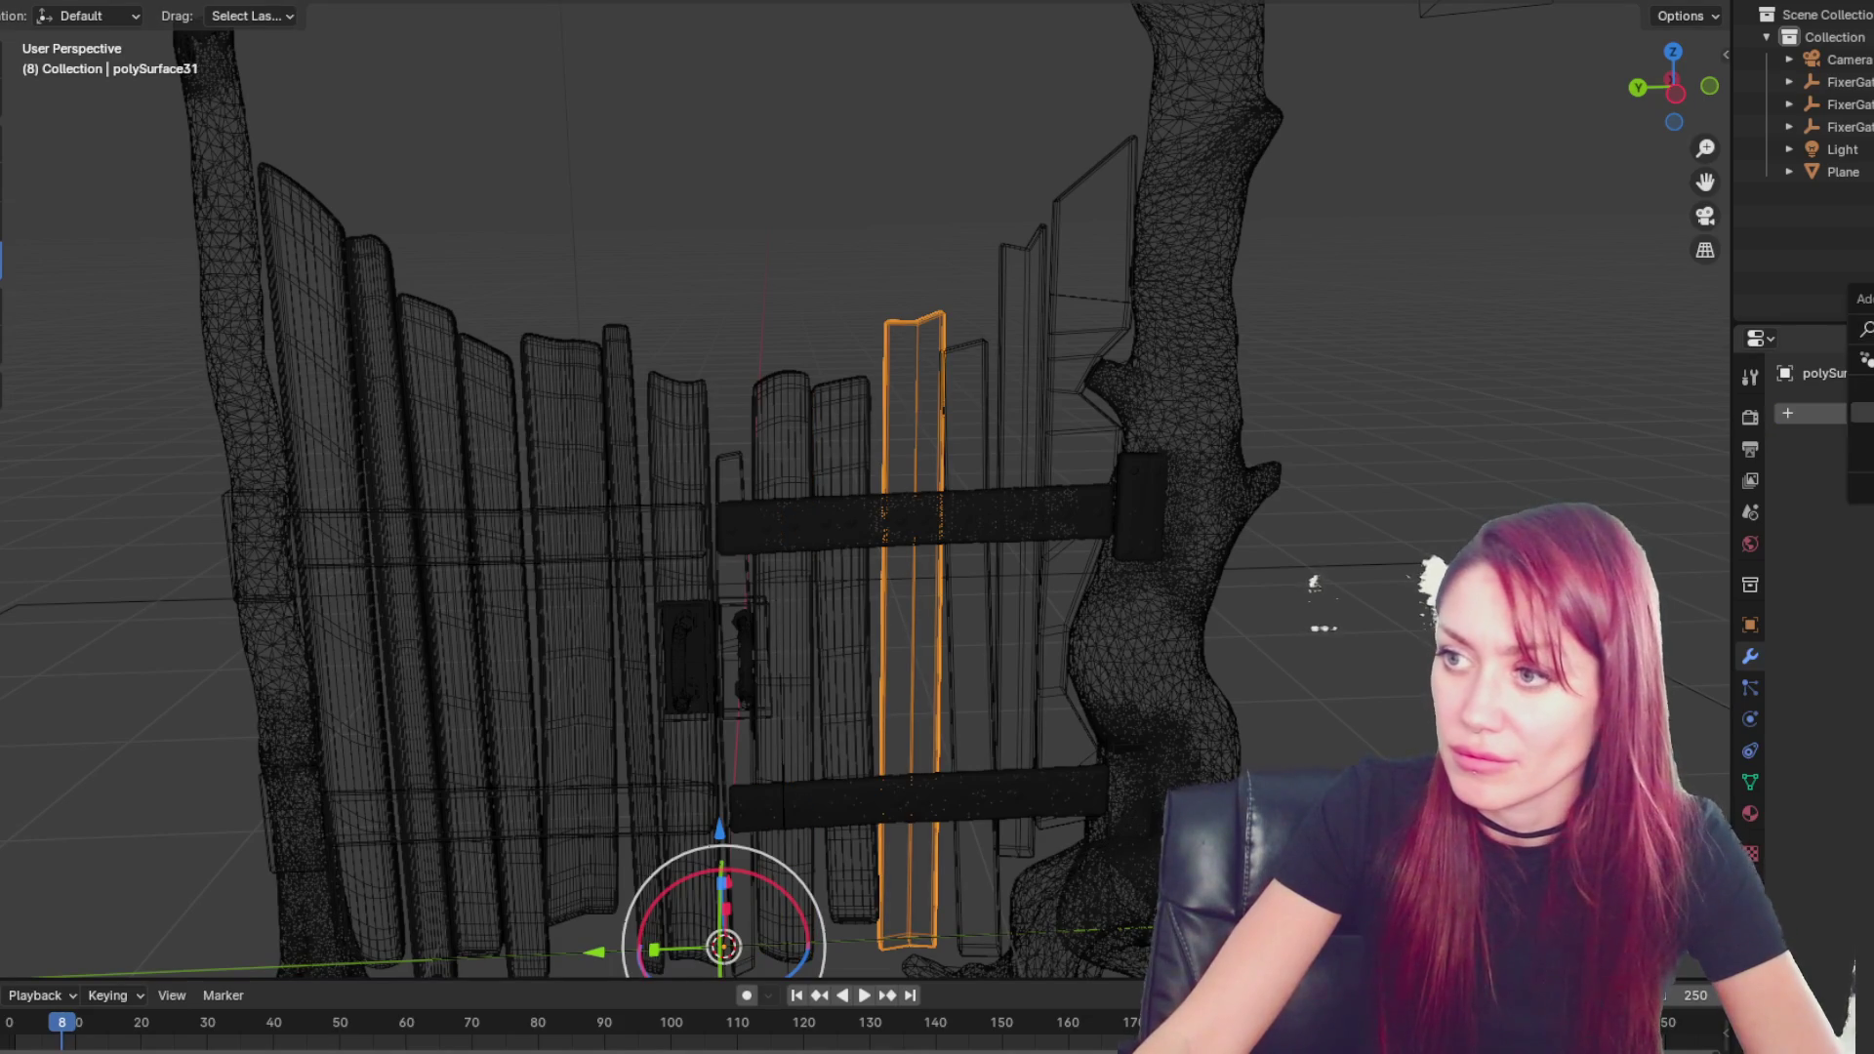
{"action": "left_click", "coordinate": [1787, 413]}
{"action": "mouse_move", "coordinate": [1787, 413]}
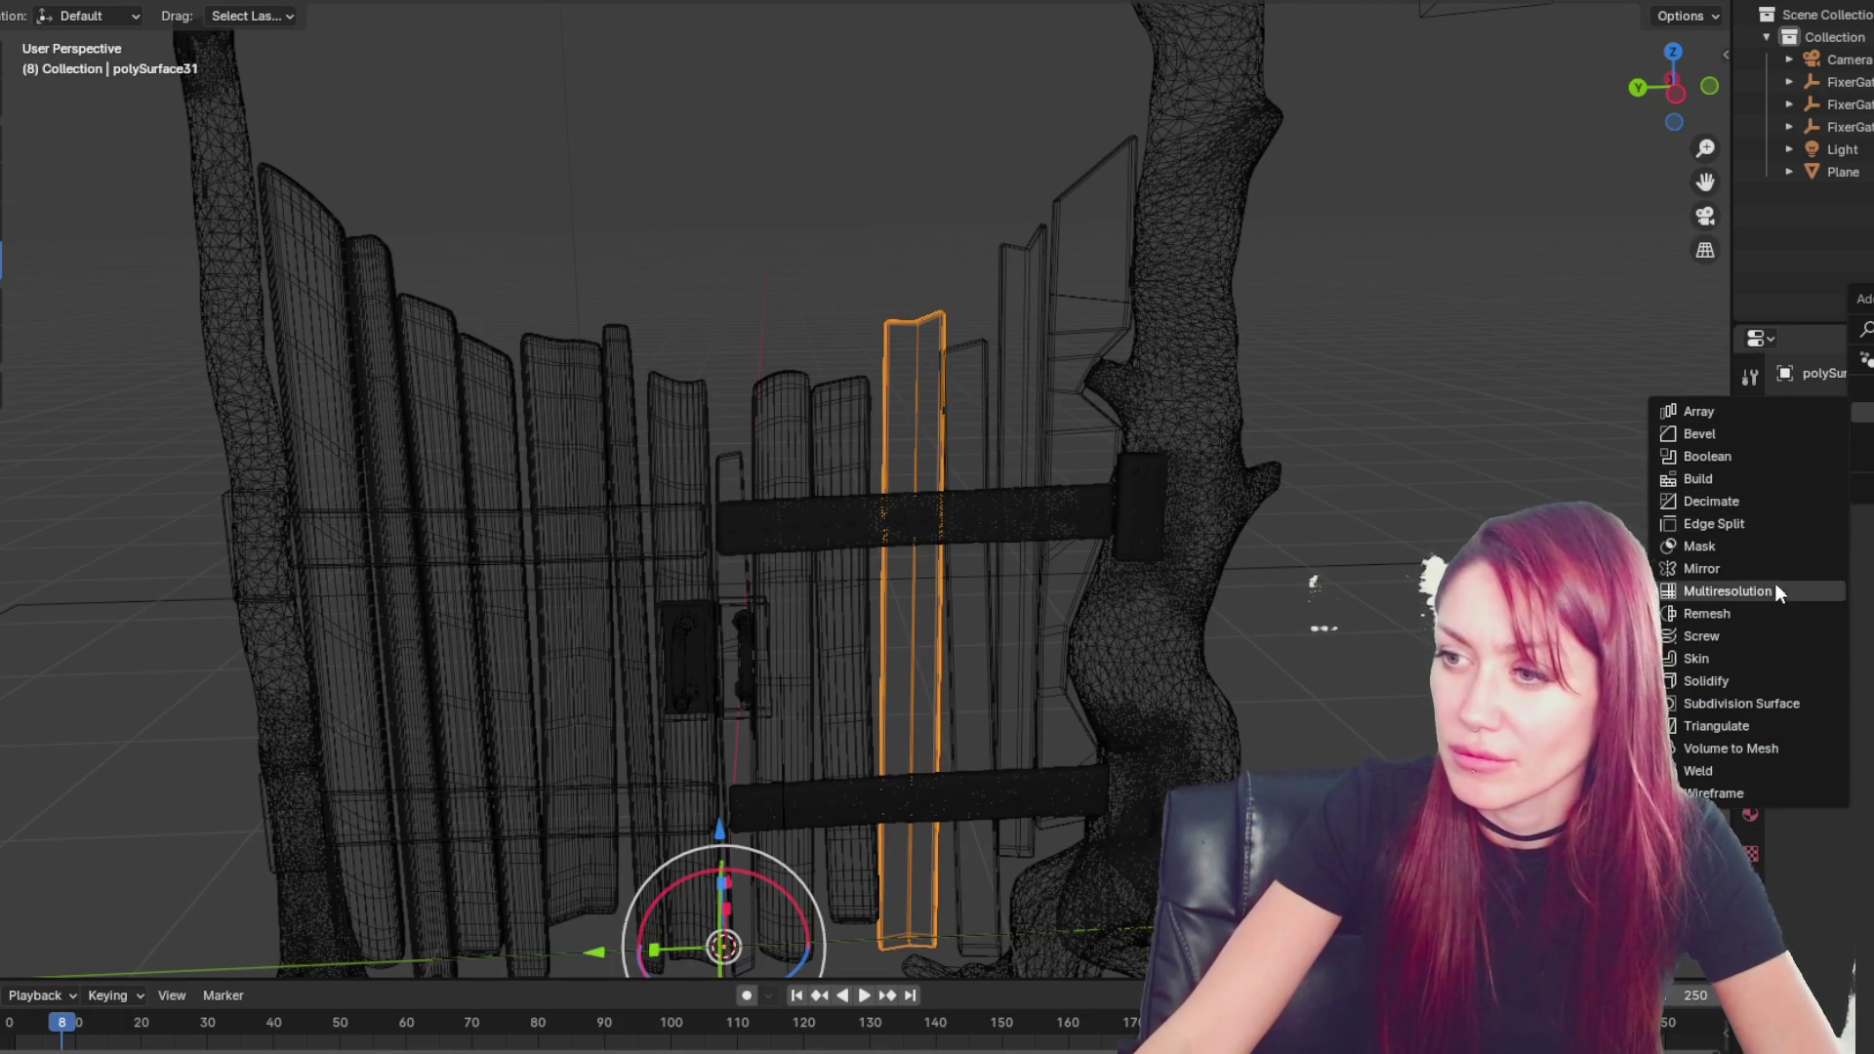
{"action": "left_click", "coordinate": [1689, 617]}
{"action": "left_click", "coordinate": [1826, 649]}
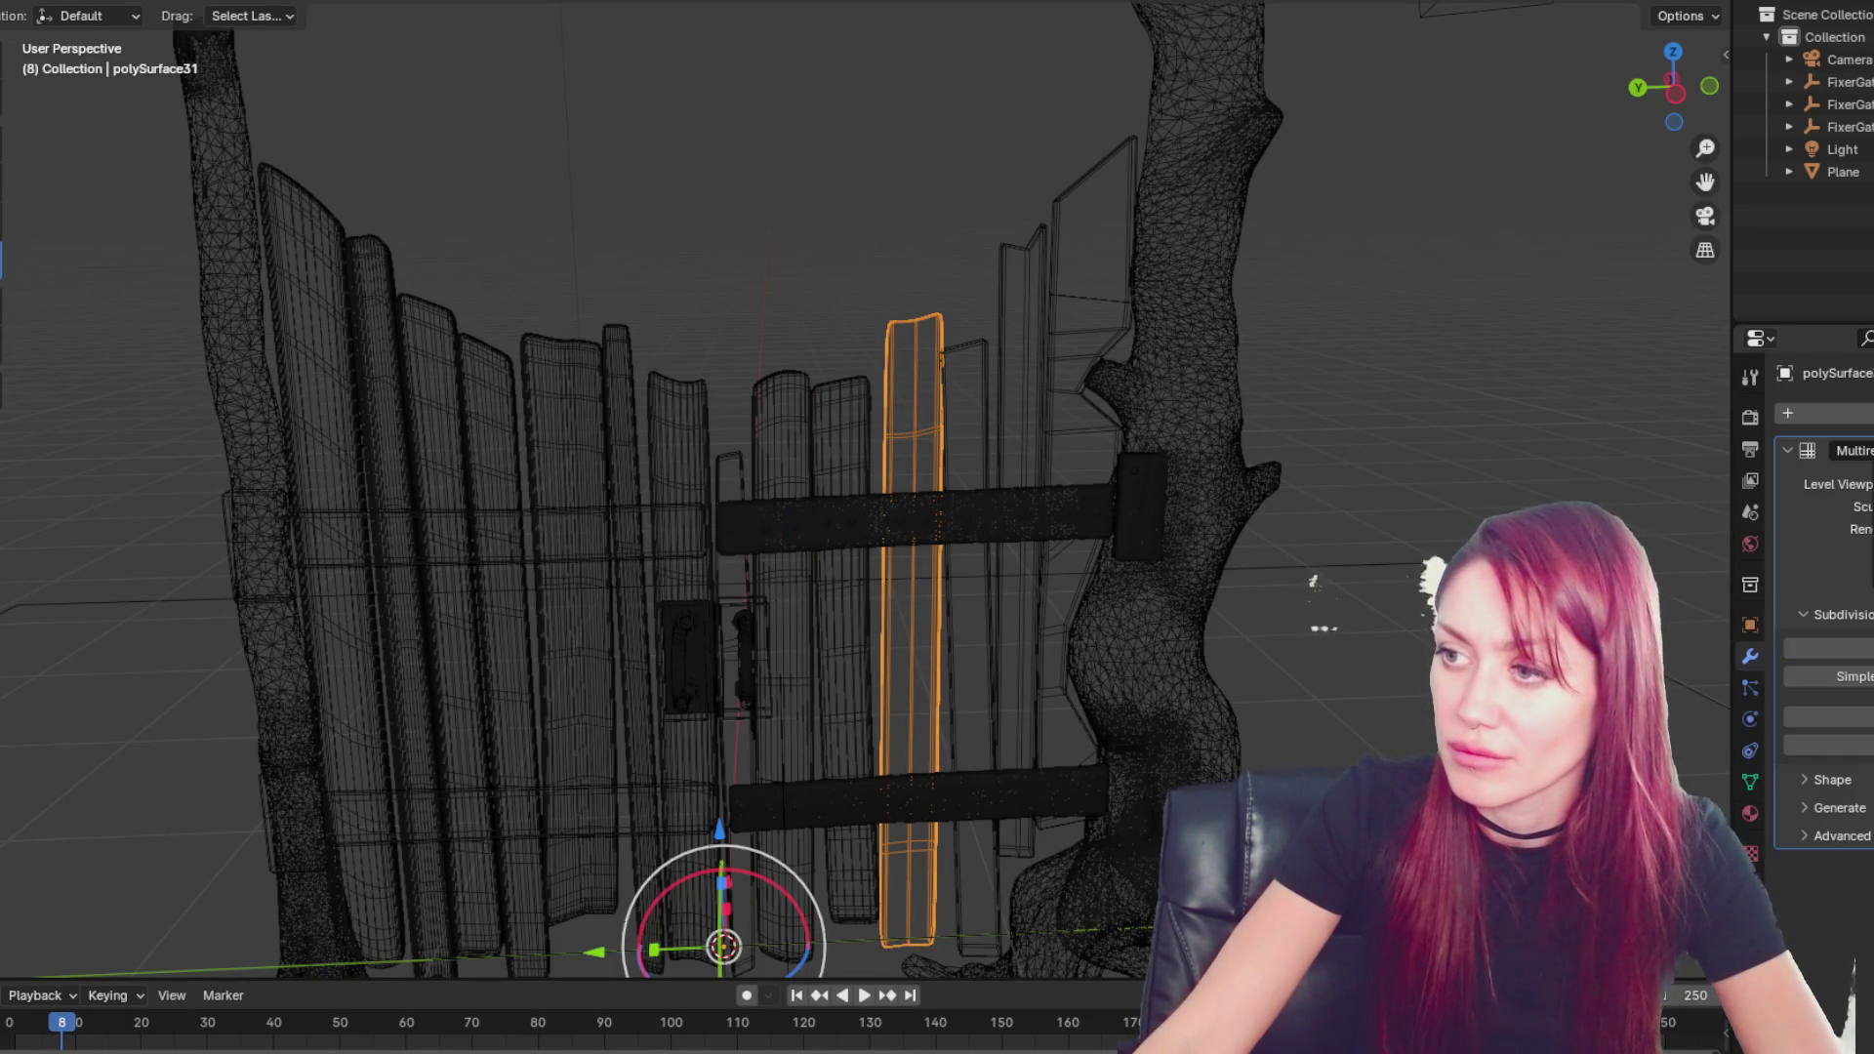
{"action": "key", "text": "ctrl+a"}
- Replace a mistaken Mirror modifier on polySurface40 with a Multiresolution modifier
{"action": "left_click", "coordinate": [984, 351]}
{"action": "left_click", "coordinate": [1788, 413]}
{"action": "mouse_move", "coordinate": [1816, 421]}
{"action": "left_click", "coordinate": [1708, 578]}
{"action": "key", "text": "shift+z"}
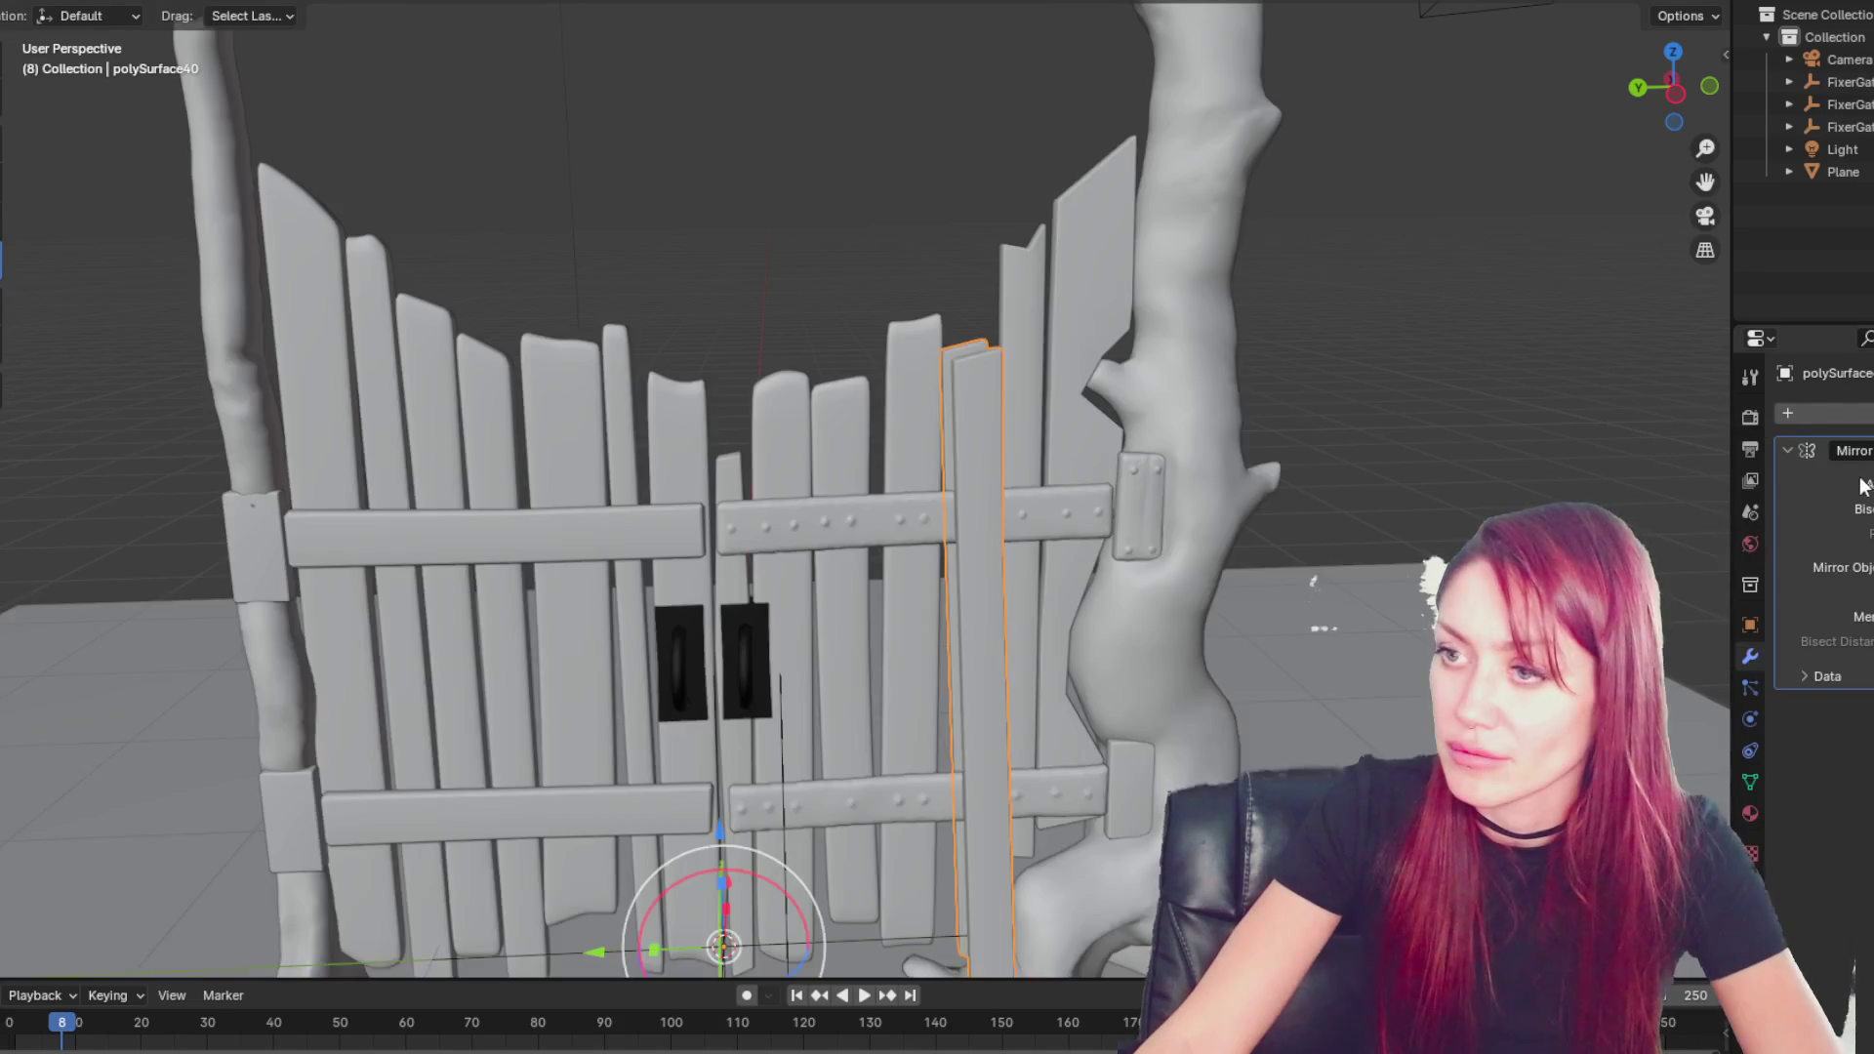
{"action": "key", "text": "ctrl+z"}
{"action": "left_click", "coordinate": [1788, 413]}
{"action": "mouse_move", "coordinate": [1855, 406]}
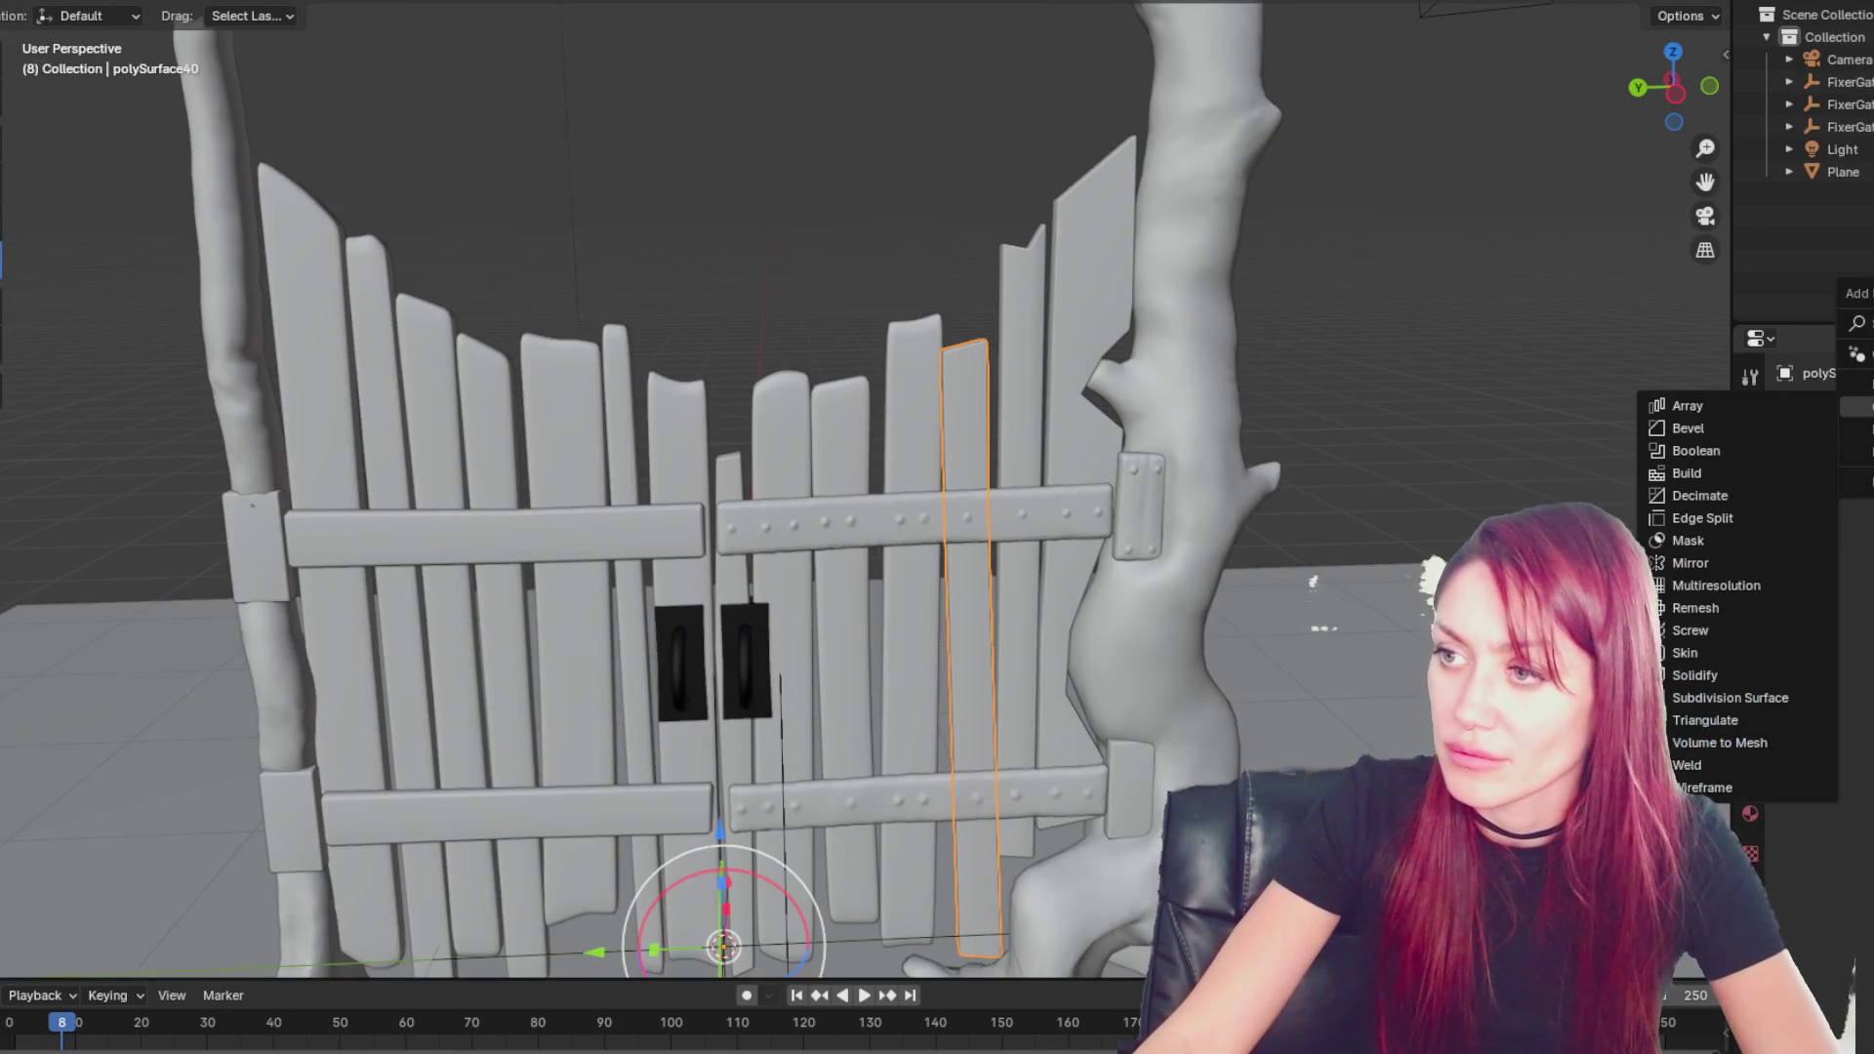
{"action": "left_click", "coordinate": [1773, 584]}
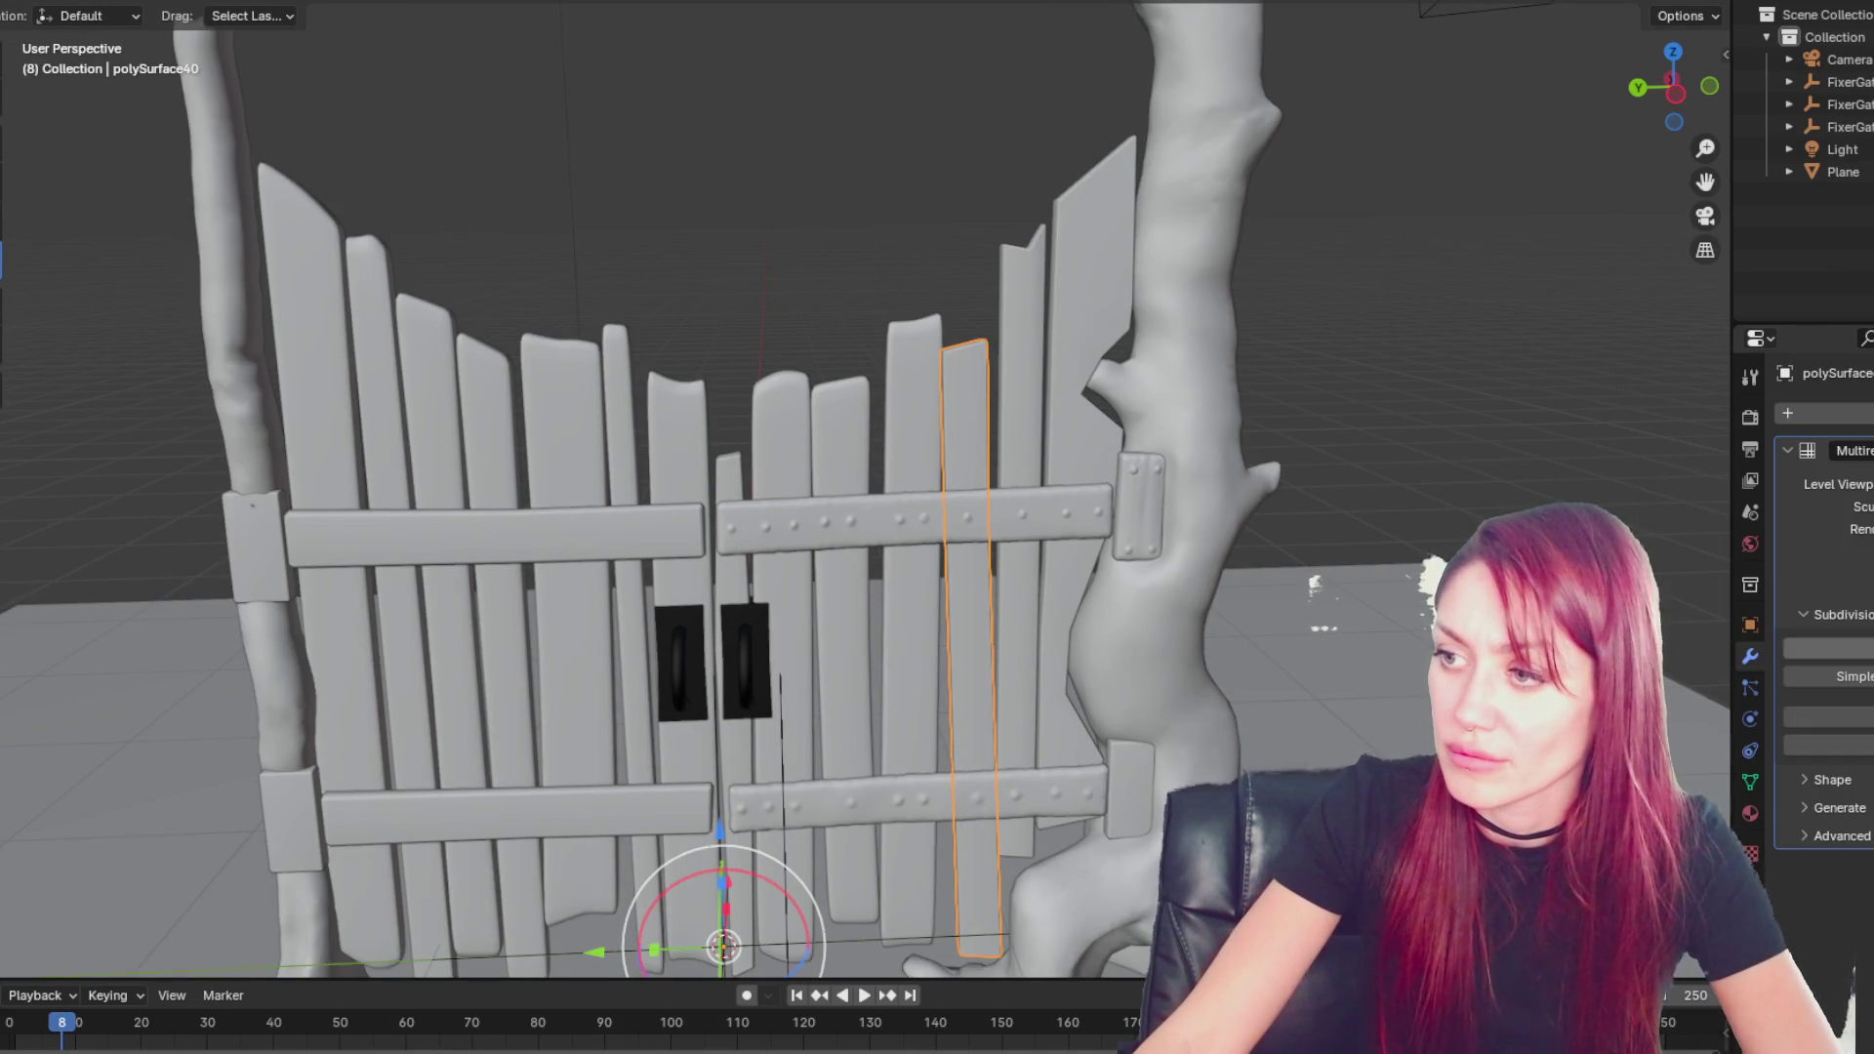
- Add a Multiresolution modifier to plank polySurface29
{"action": "key", "text": "z"}
{"action": "left_click", "coordinate": [767, 218]}
{"action": "left_click", "coordinate": [1017, 264]}
{"action": "left_click", "coordinate": [1788, 413]}
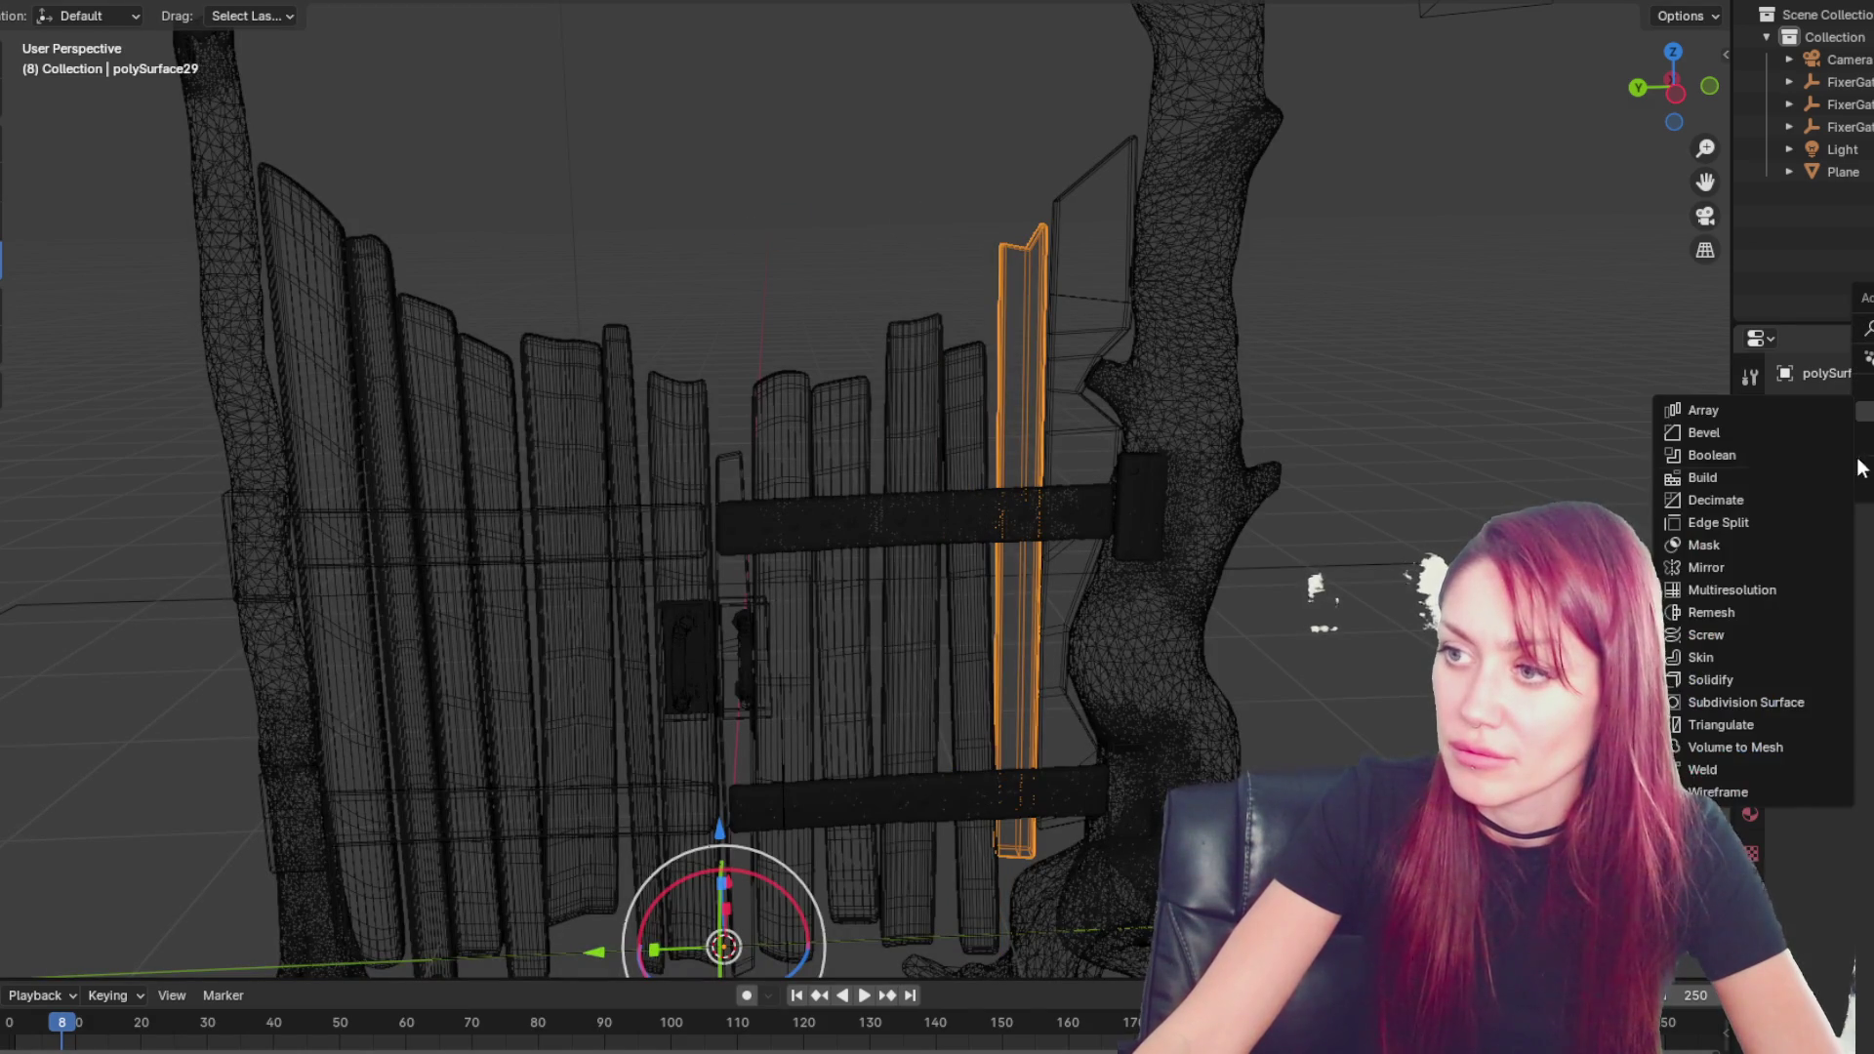
{"action": "left_click", "coordinate": [1799, 589]}
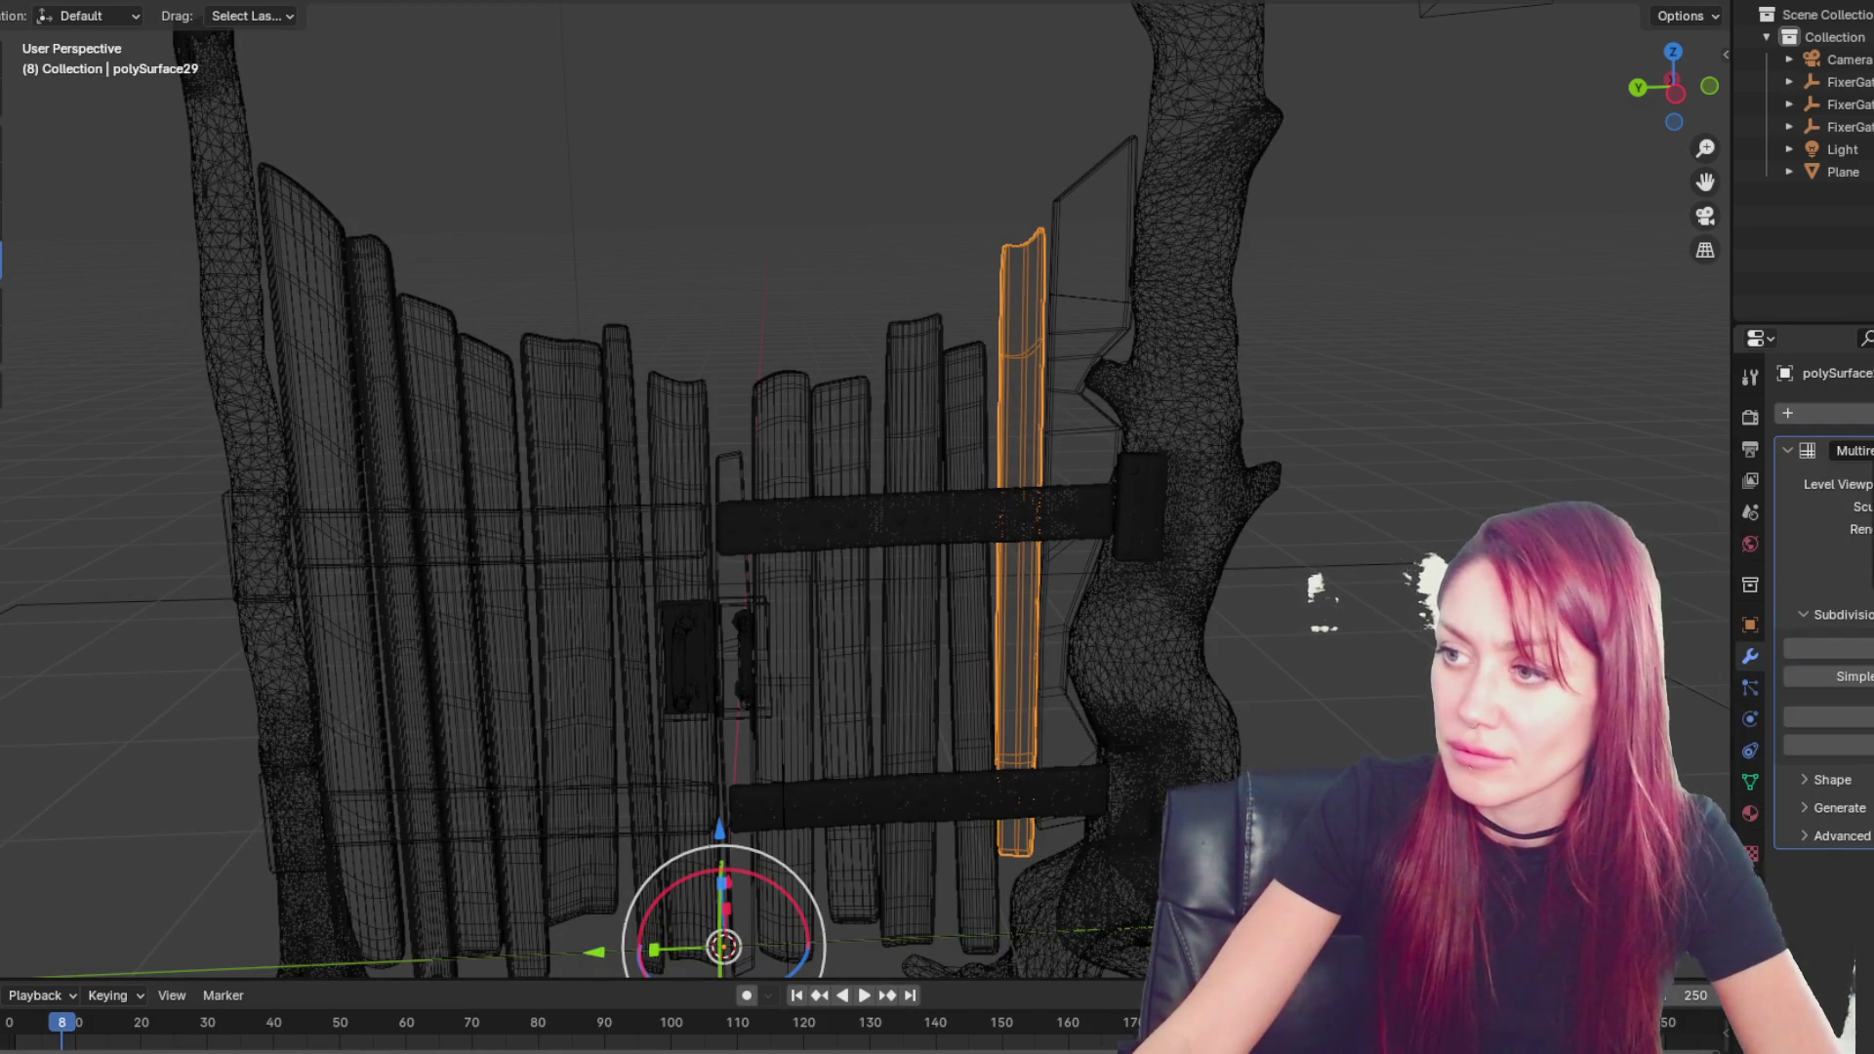
- Add and apply a Multiresolution modifier on the frame piece beside the tree
{"action": "left_click", "coordinate": [1060, 209]}
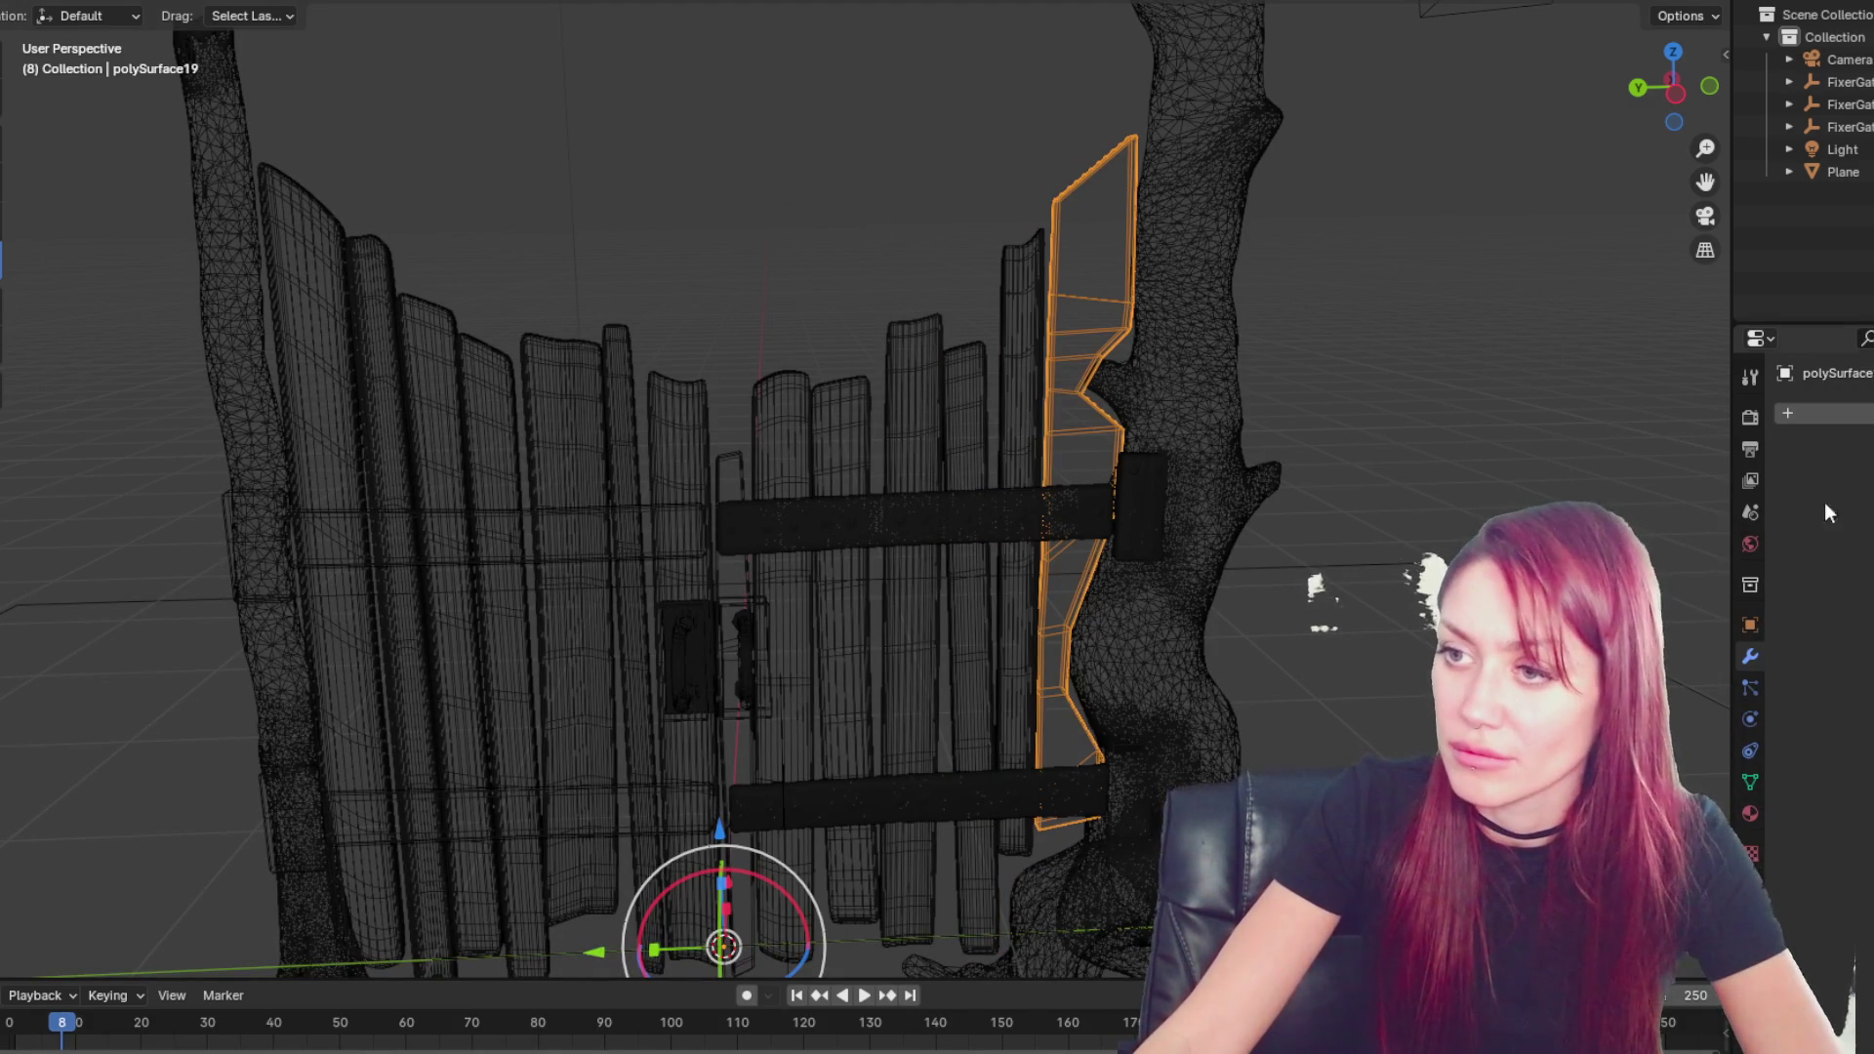
{"action": "left_click", "coordinate": [1788, 413]}
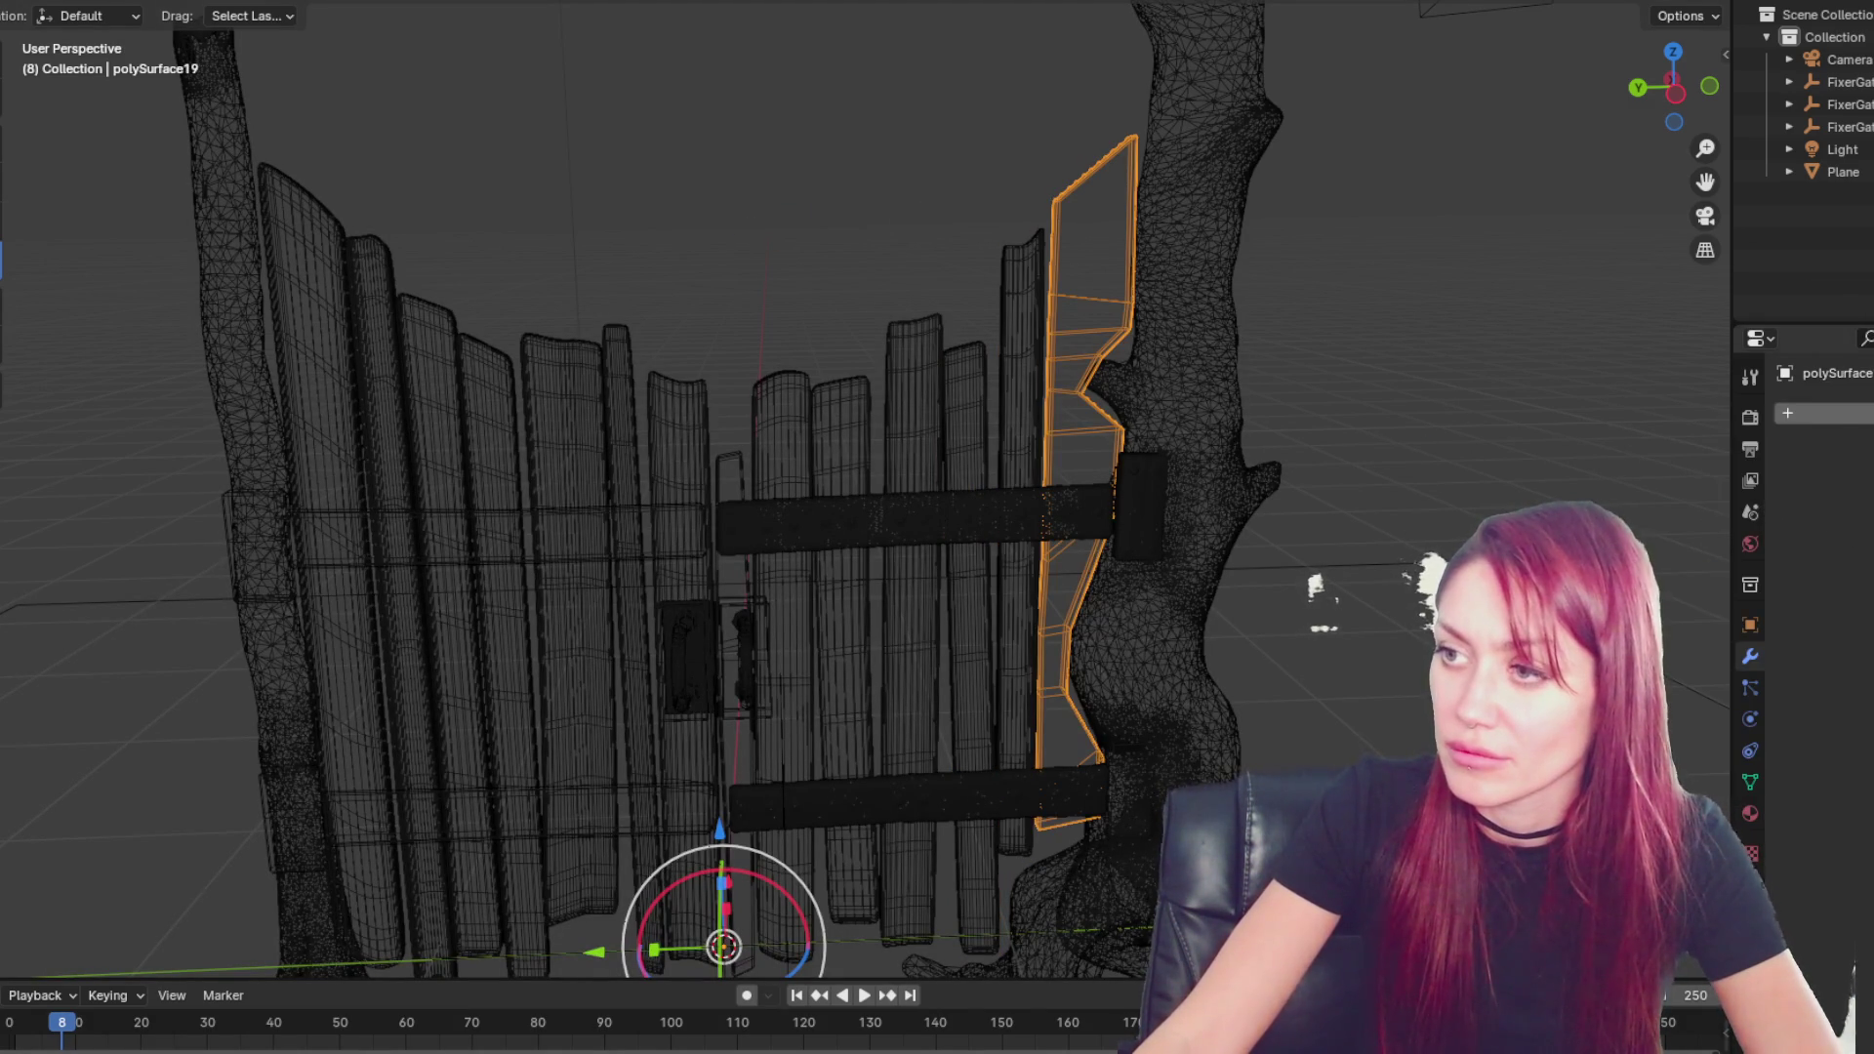
{"action": "mouse_move", "coordinate": [1829, 410]}
{"action": "left_click", "coordinate": [1696, 588]}
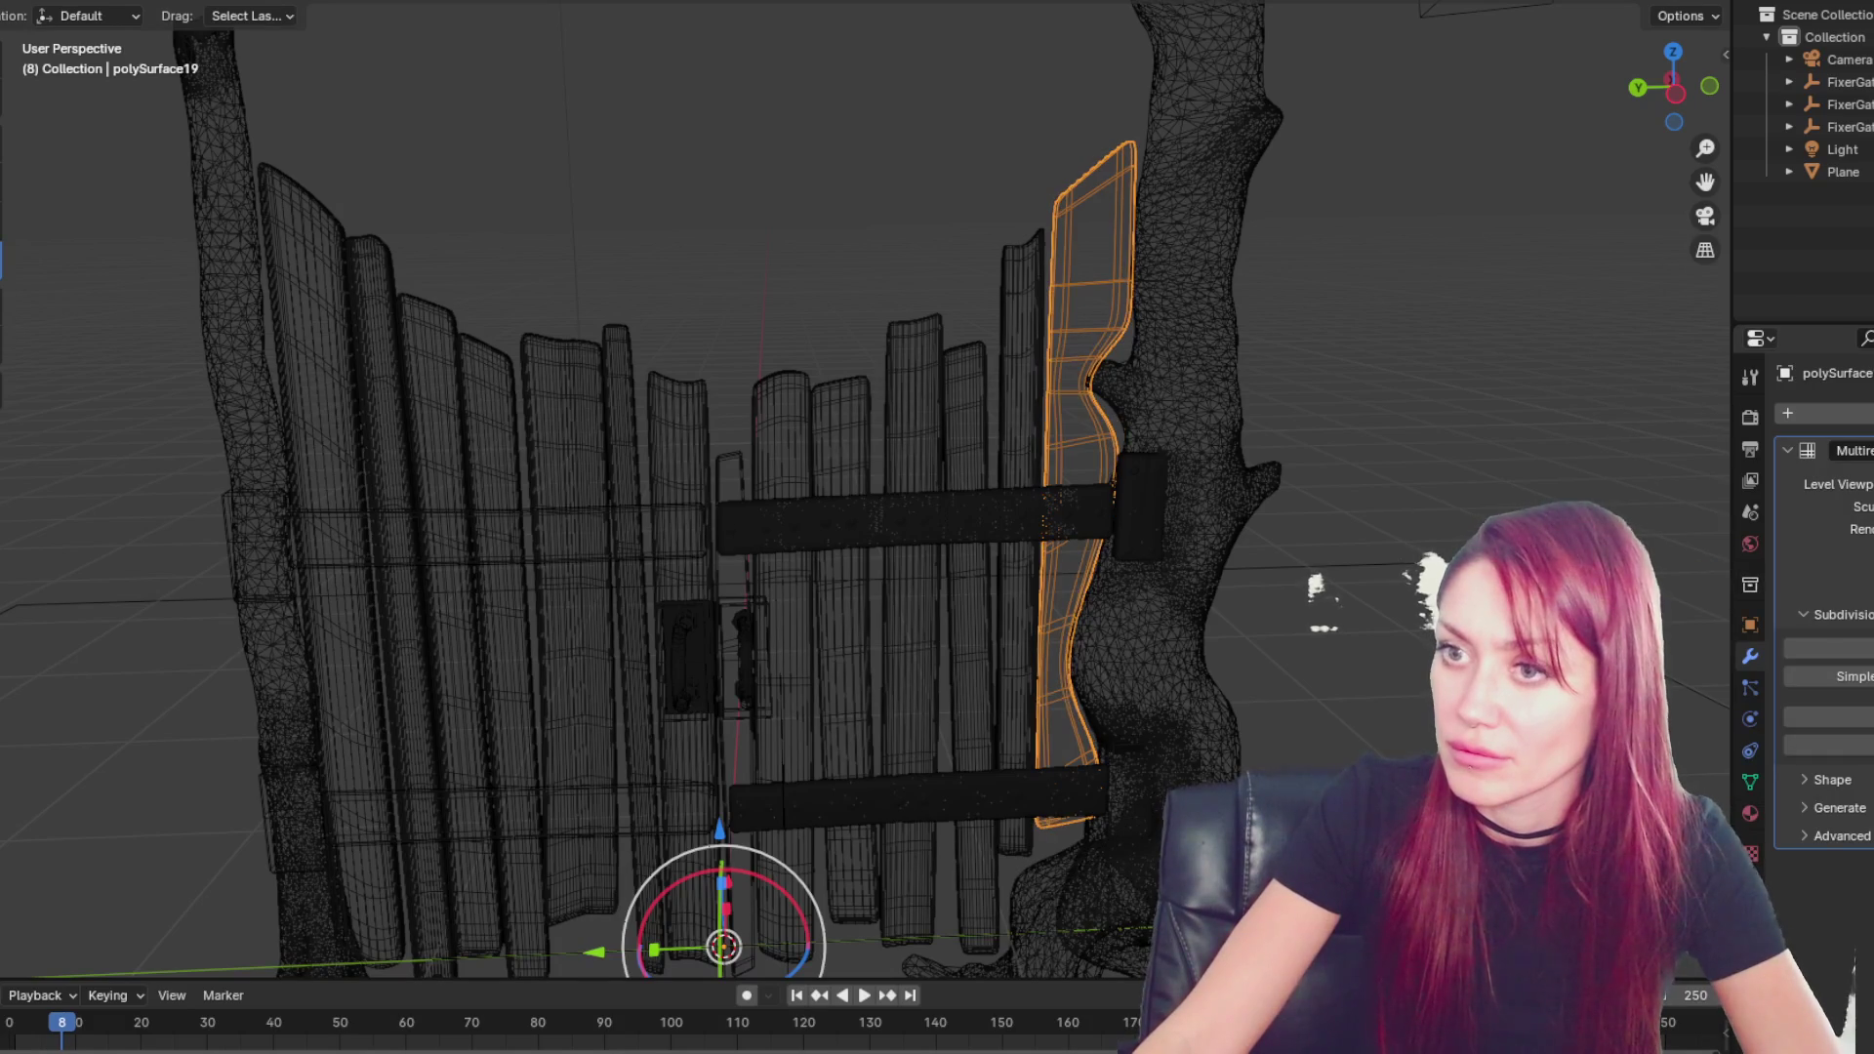
{"action": "key", "text": "ctrl+a"}
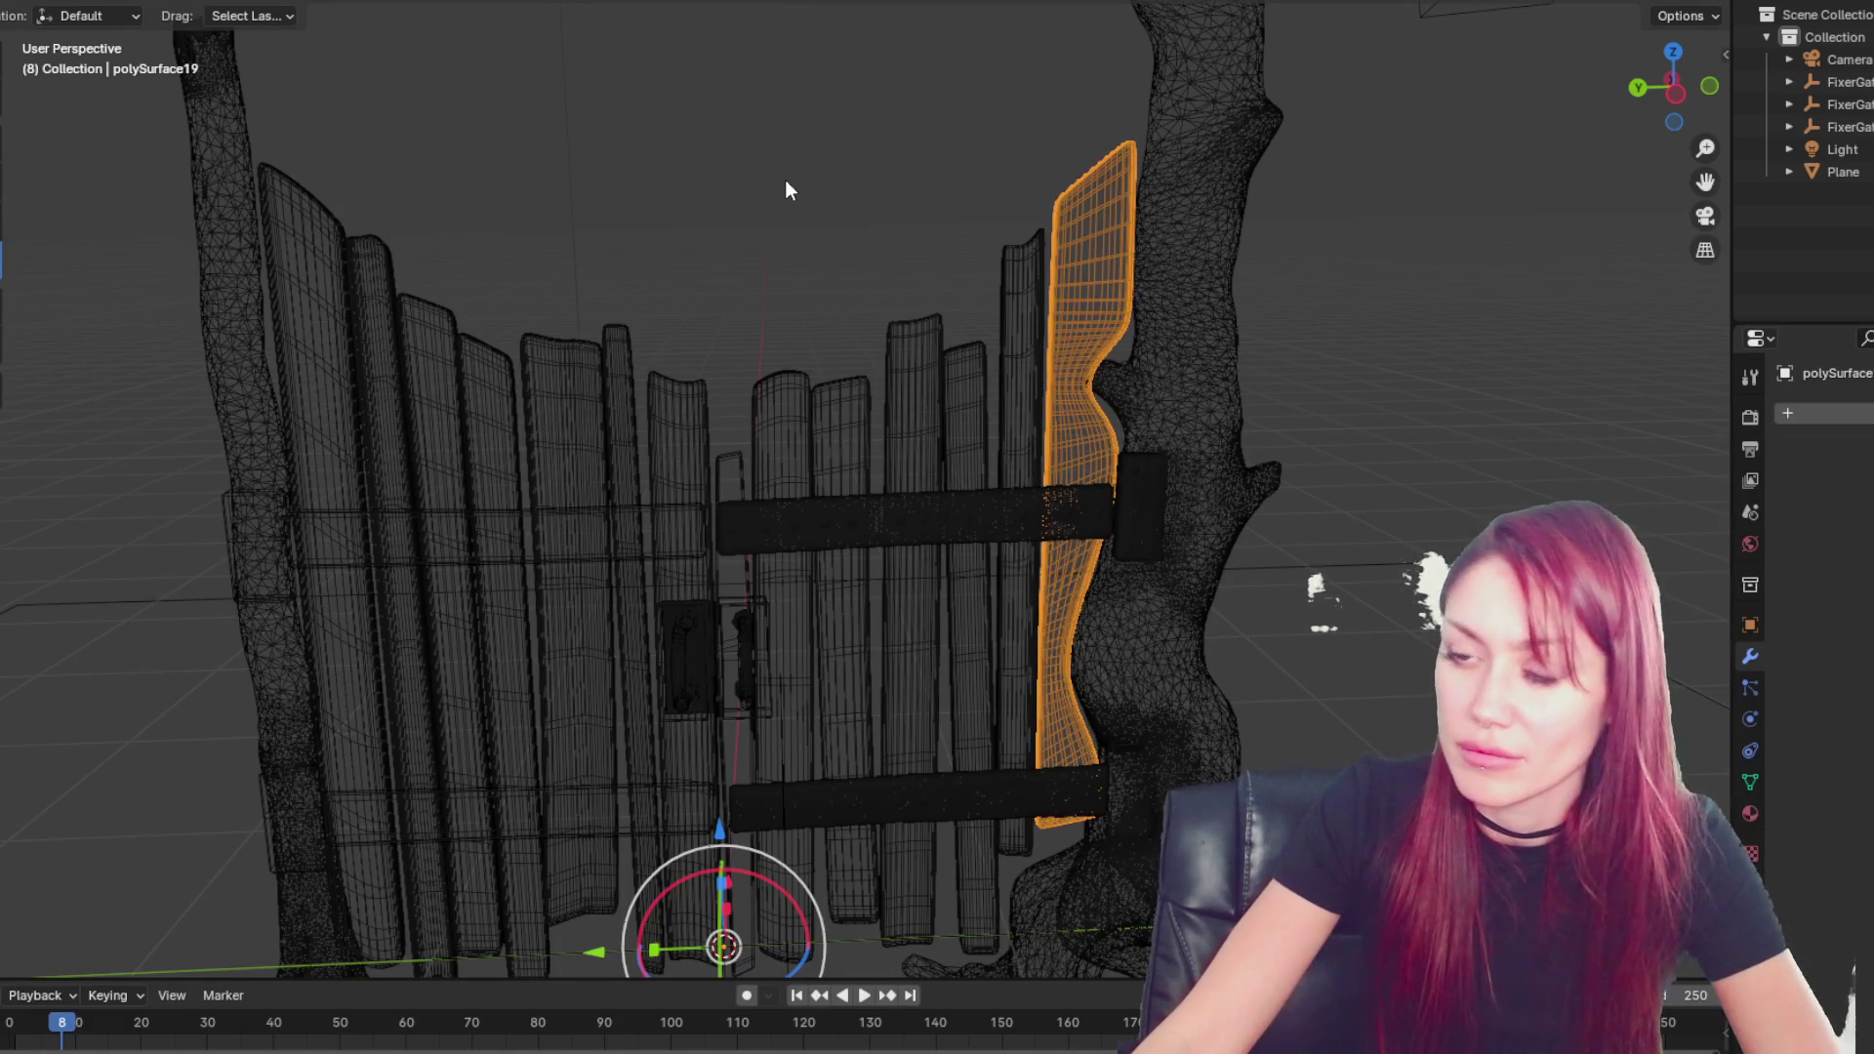
{"action": "key", "text": "z"}
{"action": "left_click", "coordinate": [993, 193]}
- Add Multiresolution to the central vertical piece polySurface24 and subdivide it
{"action": "left_click", "coordinate": [731, 483]}
{"action": "key", "text": "shift+z"}
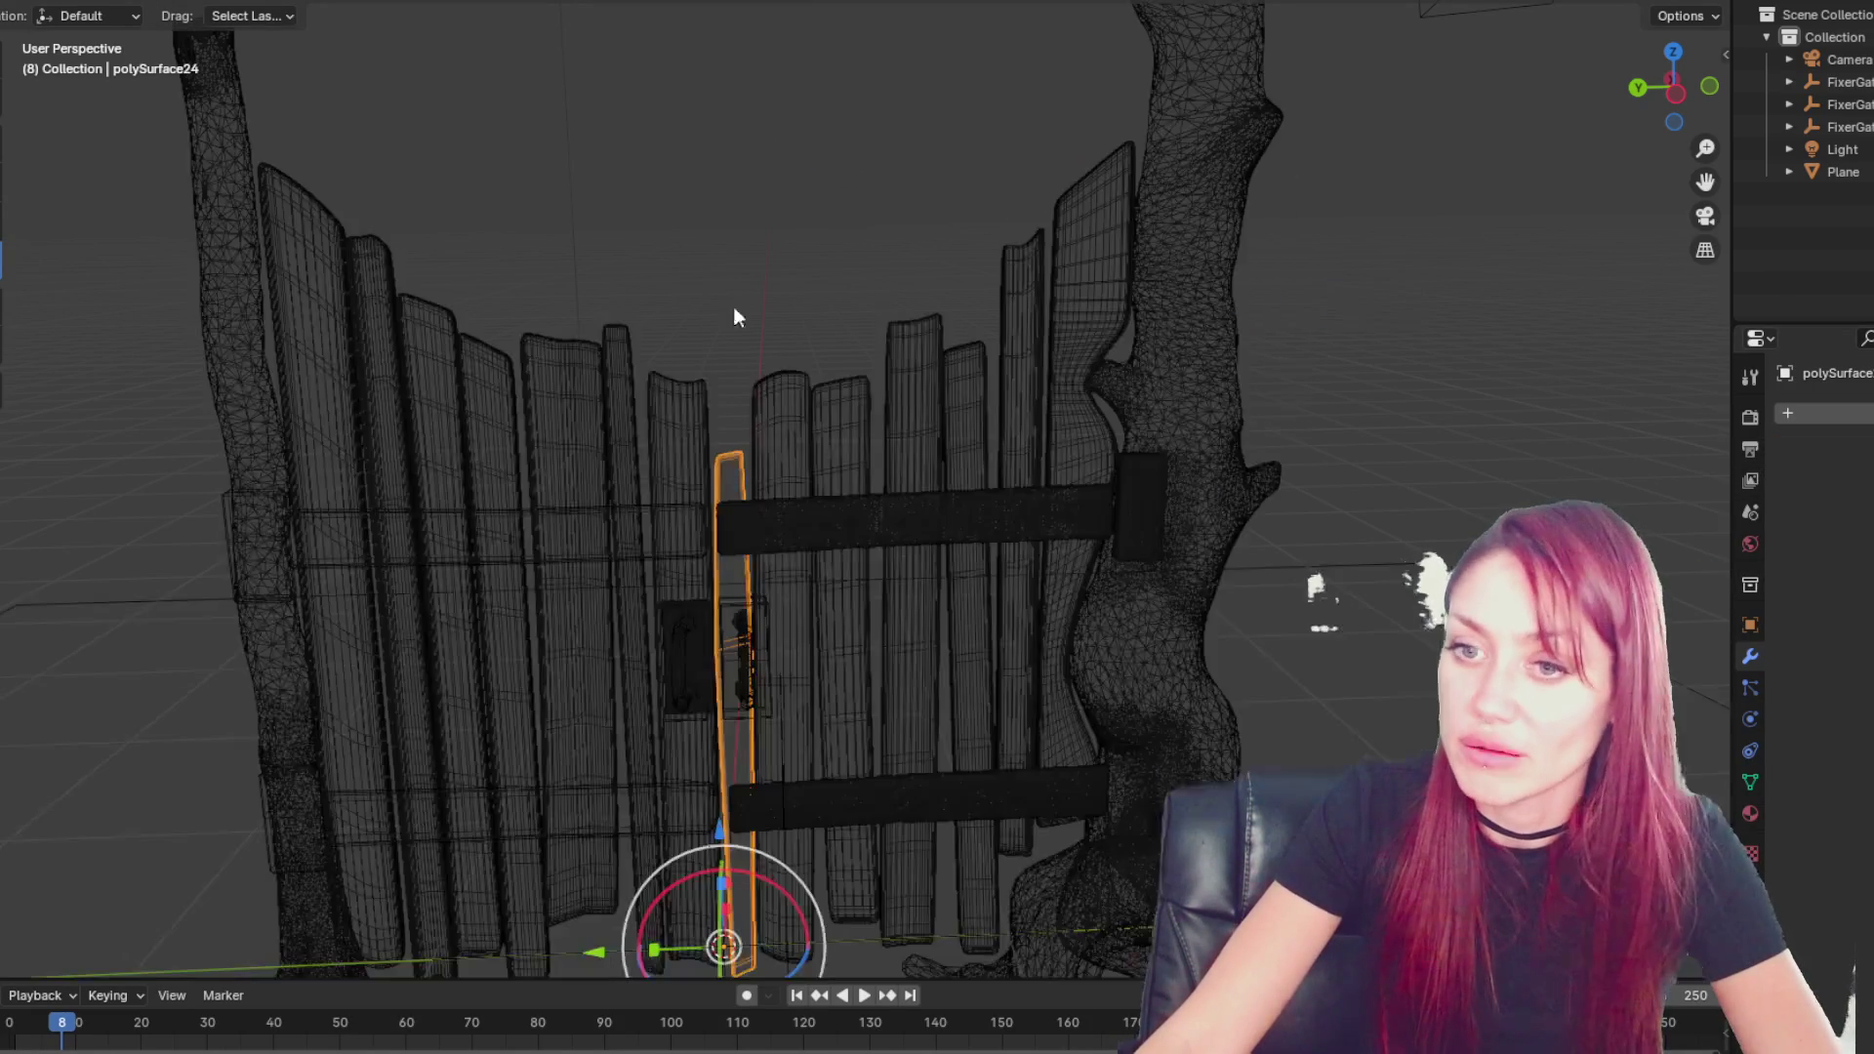
{"action": "left_click", "coordinate": [1780, 413]}
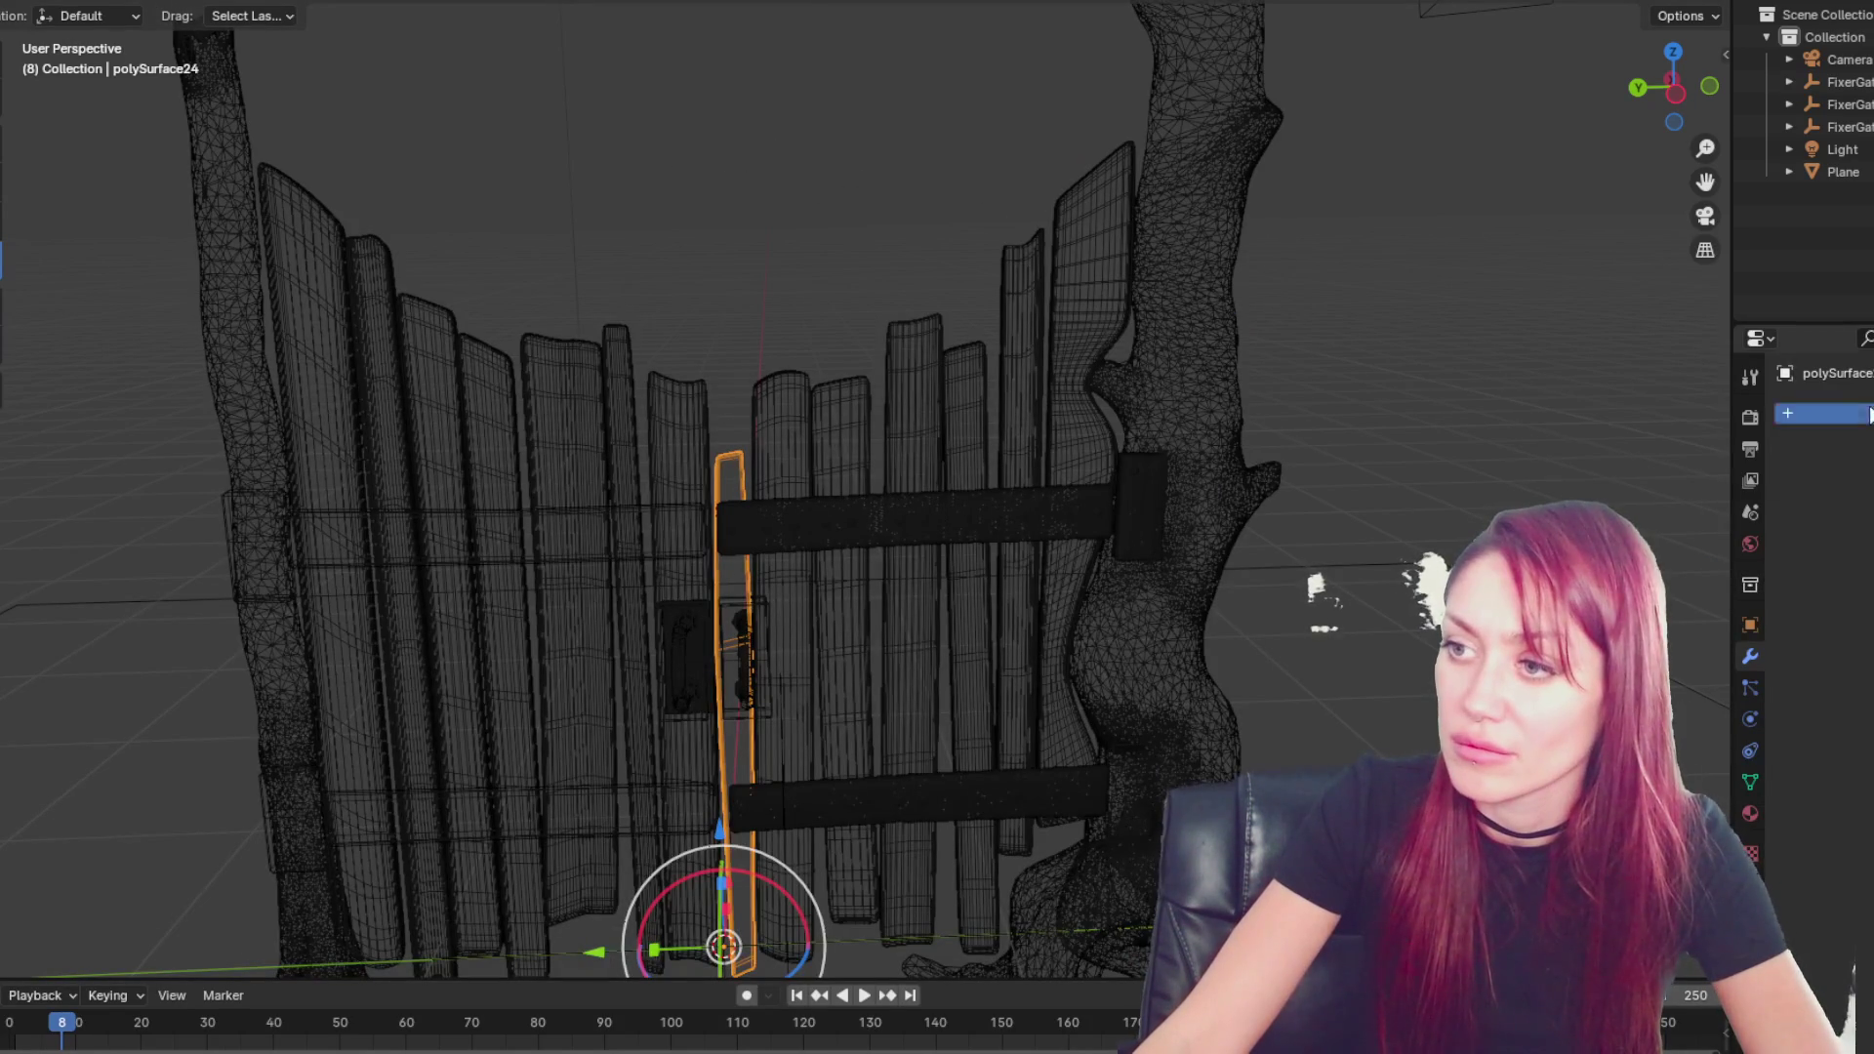
{"action": "left_click", "coordinate": [1777, 411]}
{"action": "mouse_move", "coordinate": [1767, 409]}
{"action": "left_click", "coordinate": [1581, 585]}
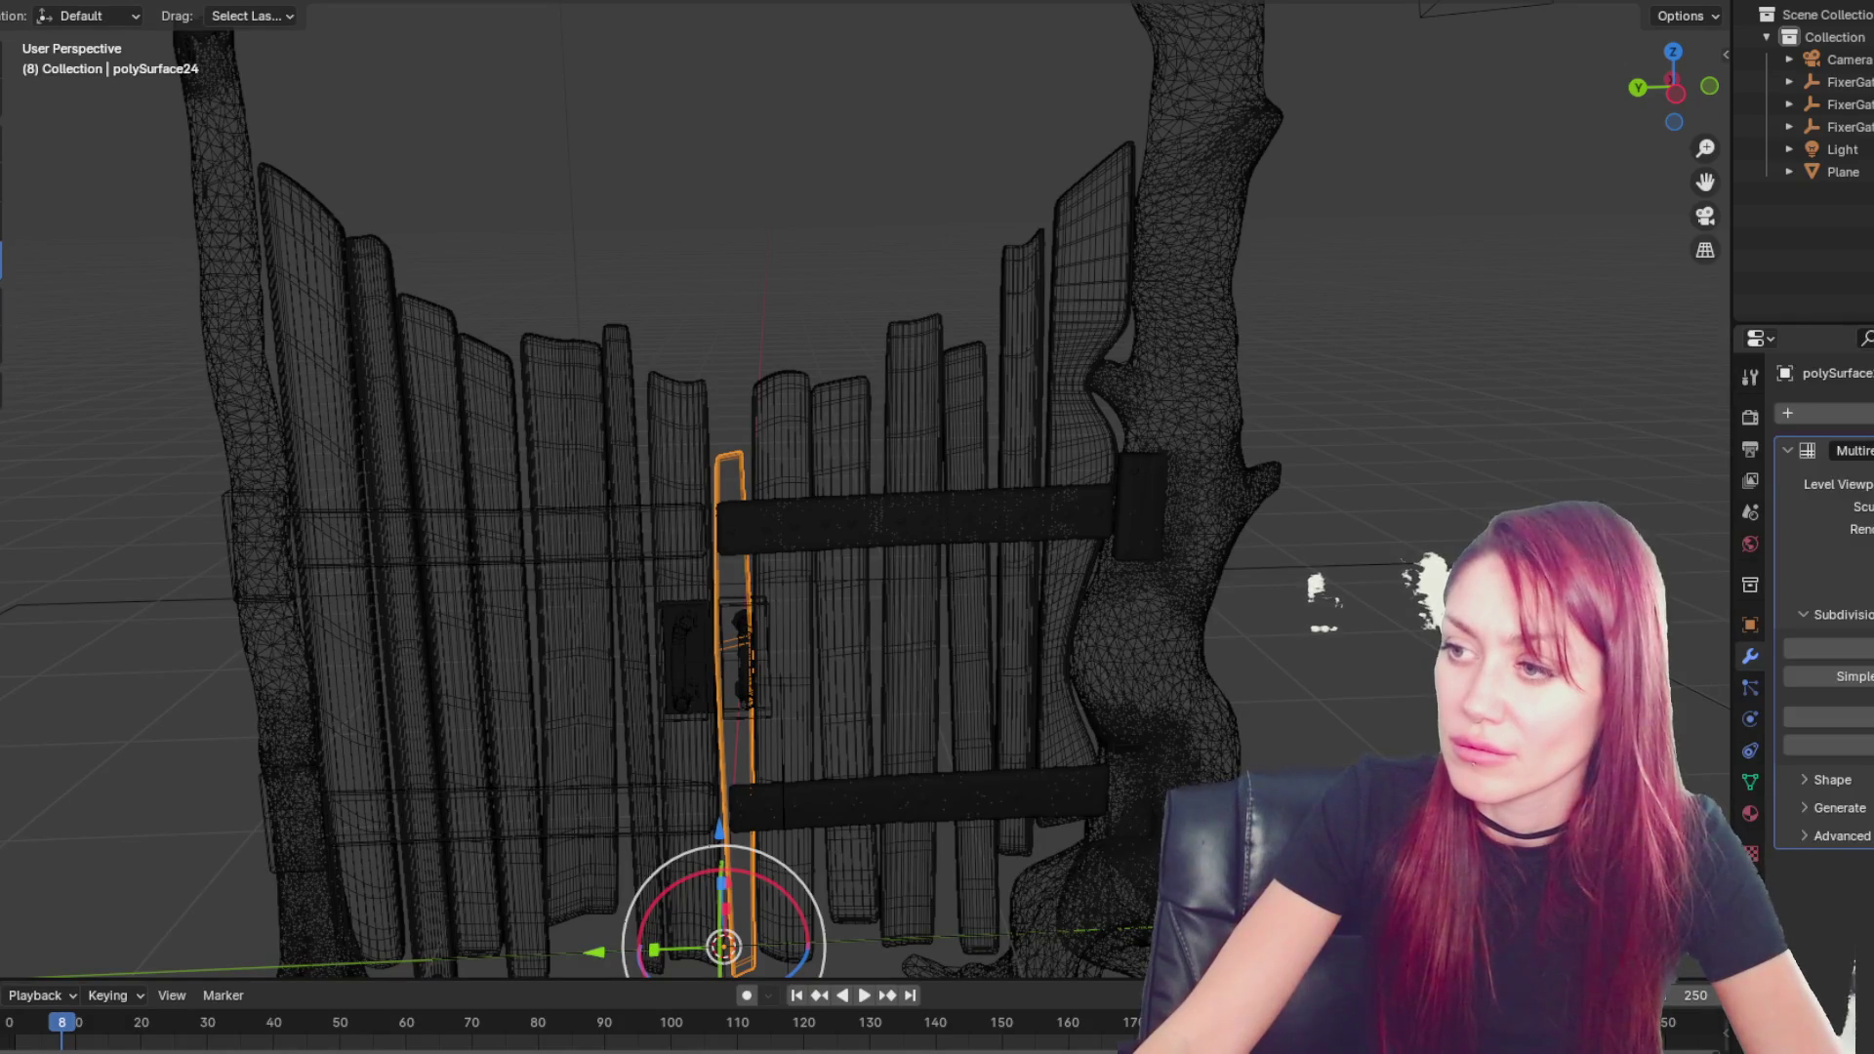
{"action": "key", "text": "ctrl+z"}
{"action": "left_click", "coordinate": [693, 234]}
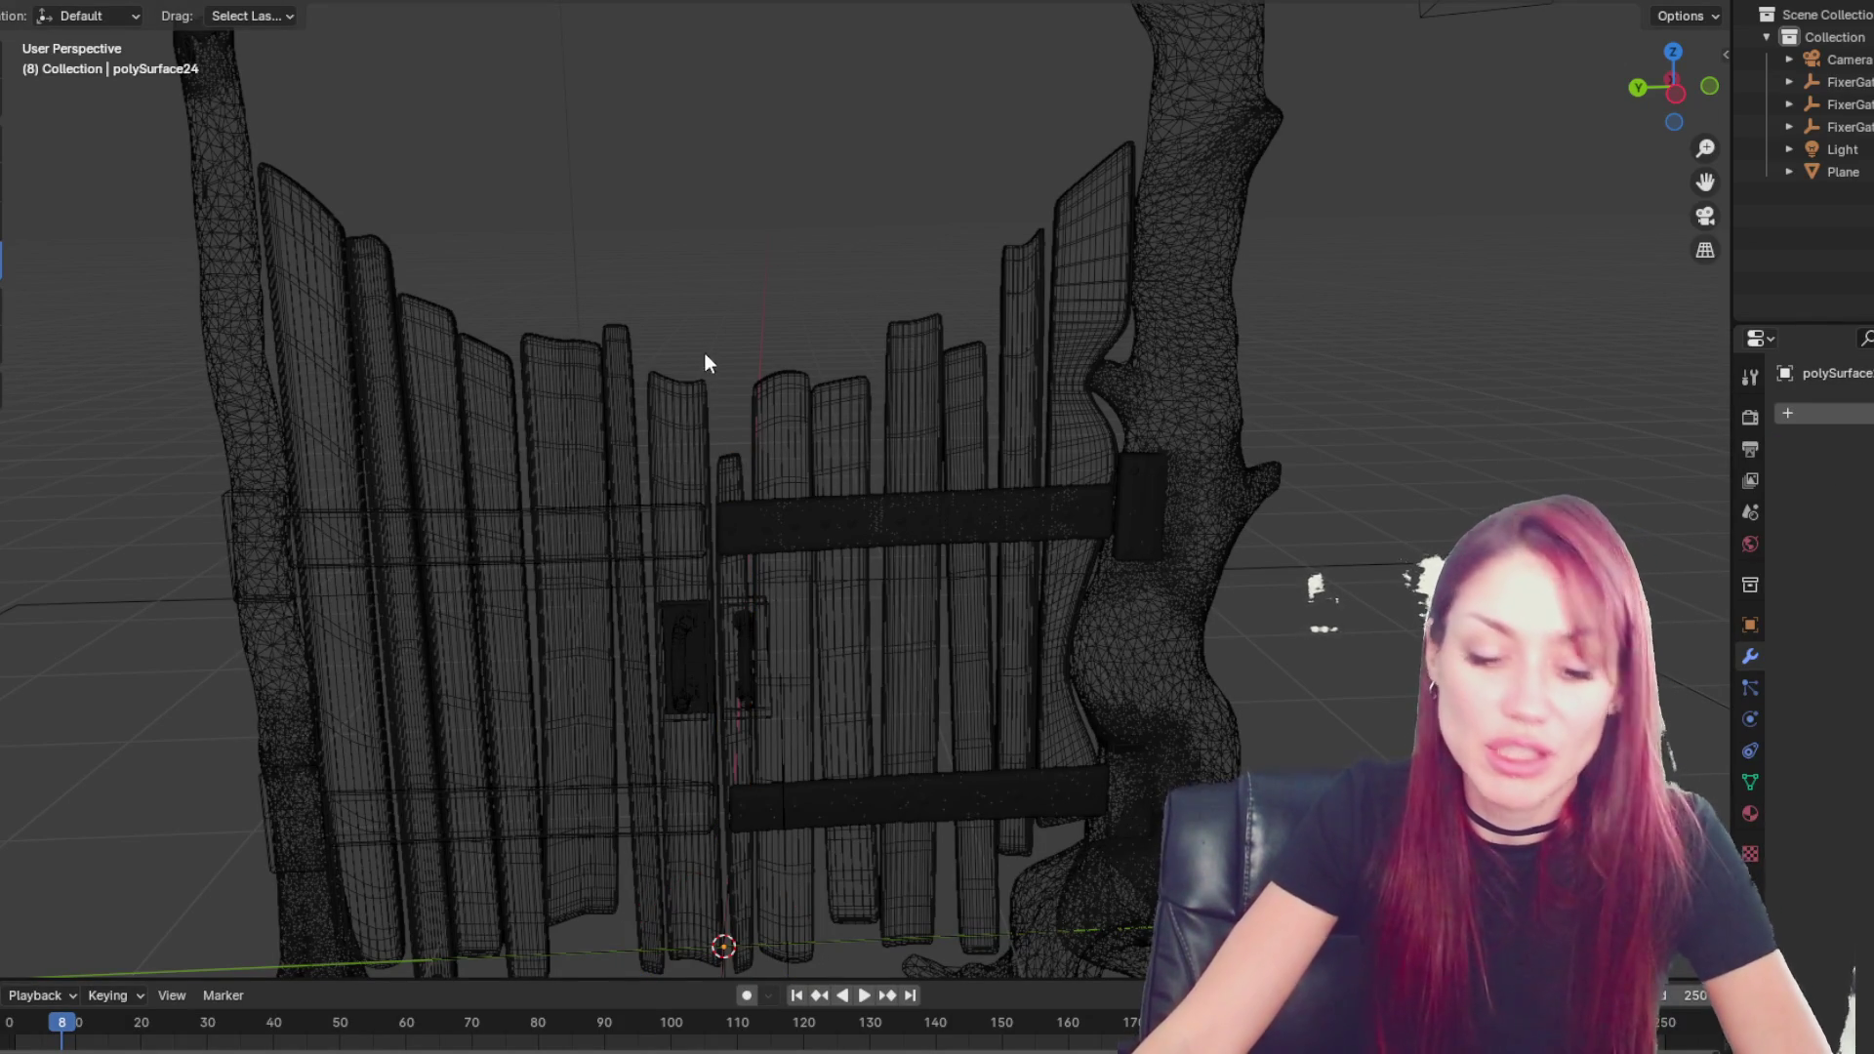
- Clear the selection, switch to solid shading, and orbit to a new viewing angle
{"action": "key", "text": "a"}
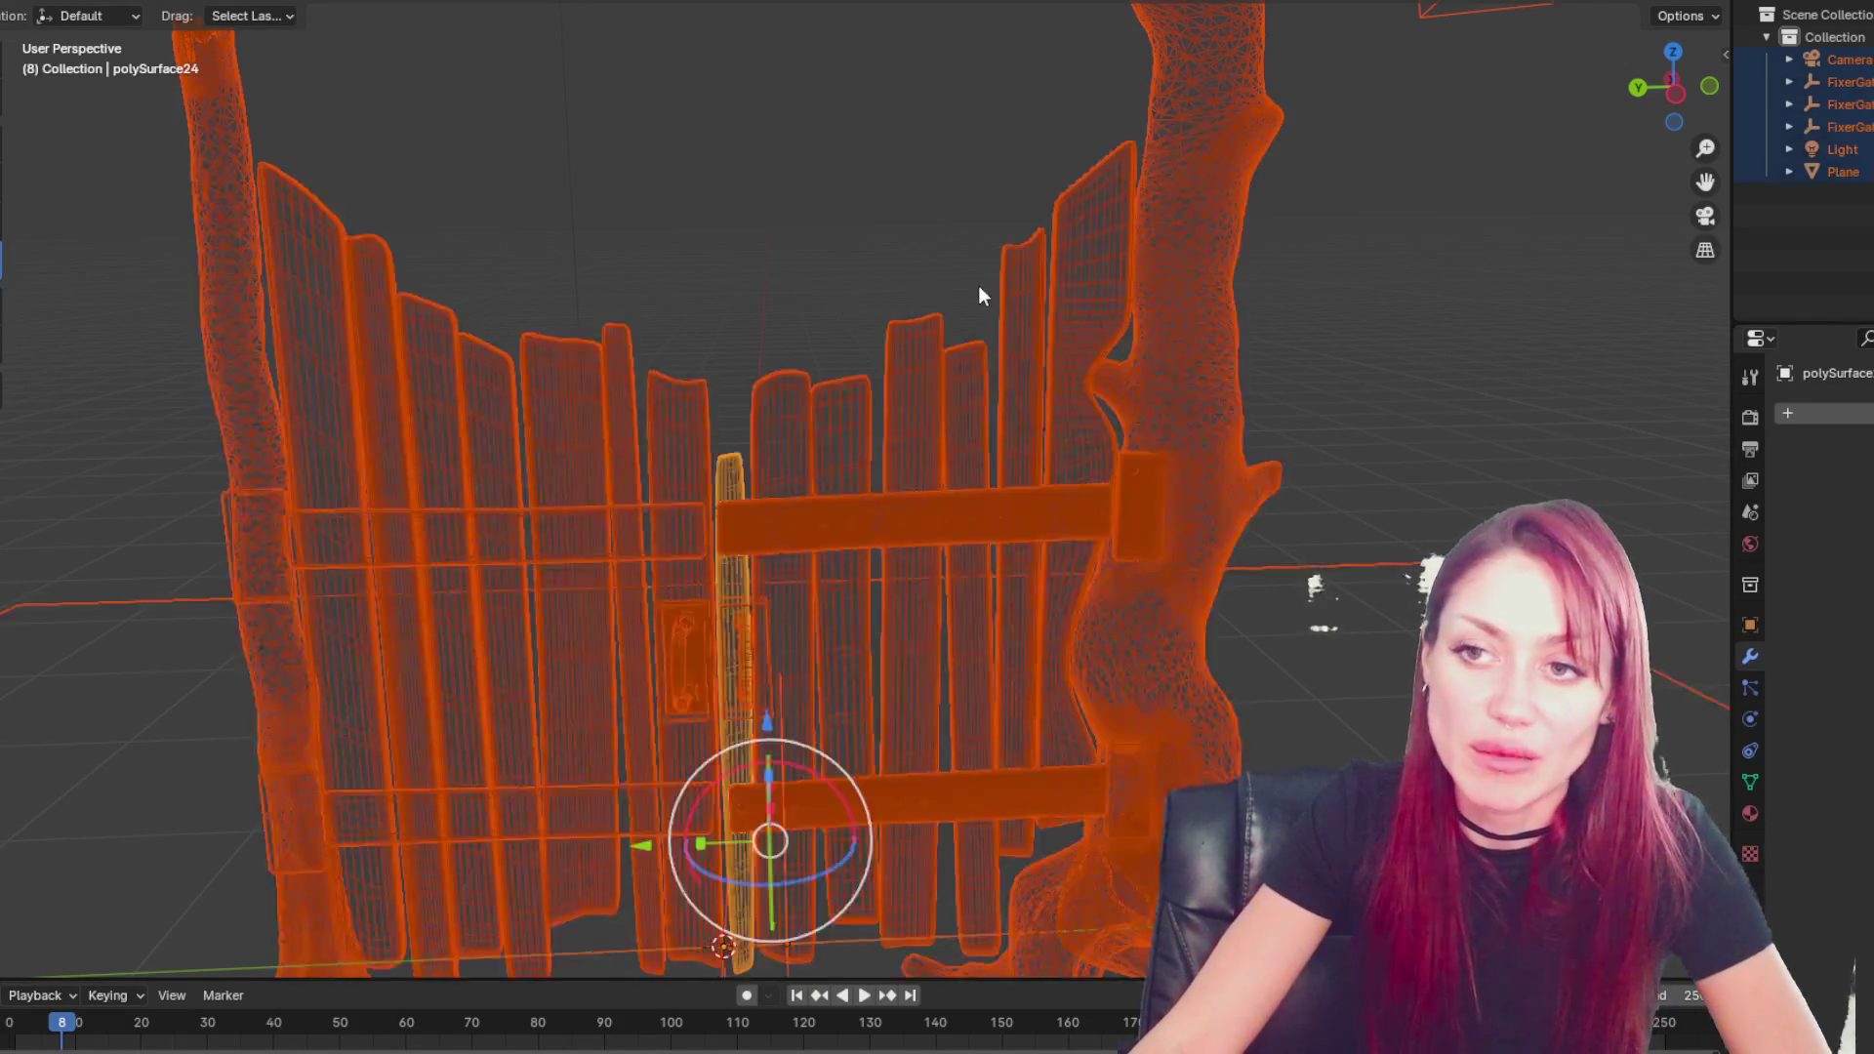
{"action": "left_click", "coordinate": [861, 268]}
{"action": "key", "text": "shift+z"}
{"action": "mouse_move", "coordinate": [1457, 273]}
{"action": "middle_mouse_down"}
{"action": "mouse_move", "coordinate": [1201, 420]}
{"action": "mouse_move", "coordinate": [1254, 430]}
{"action": "middle_mouse_up"}
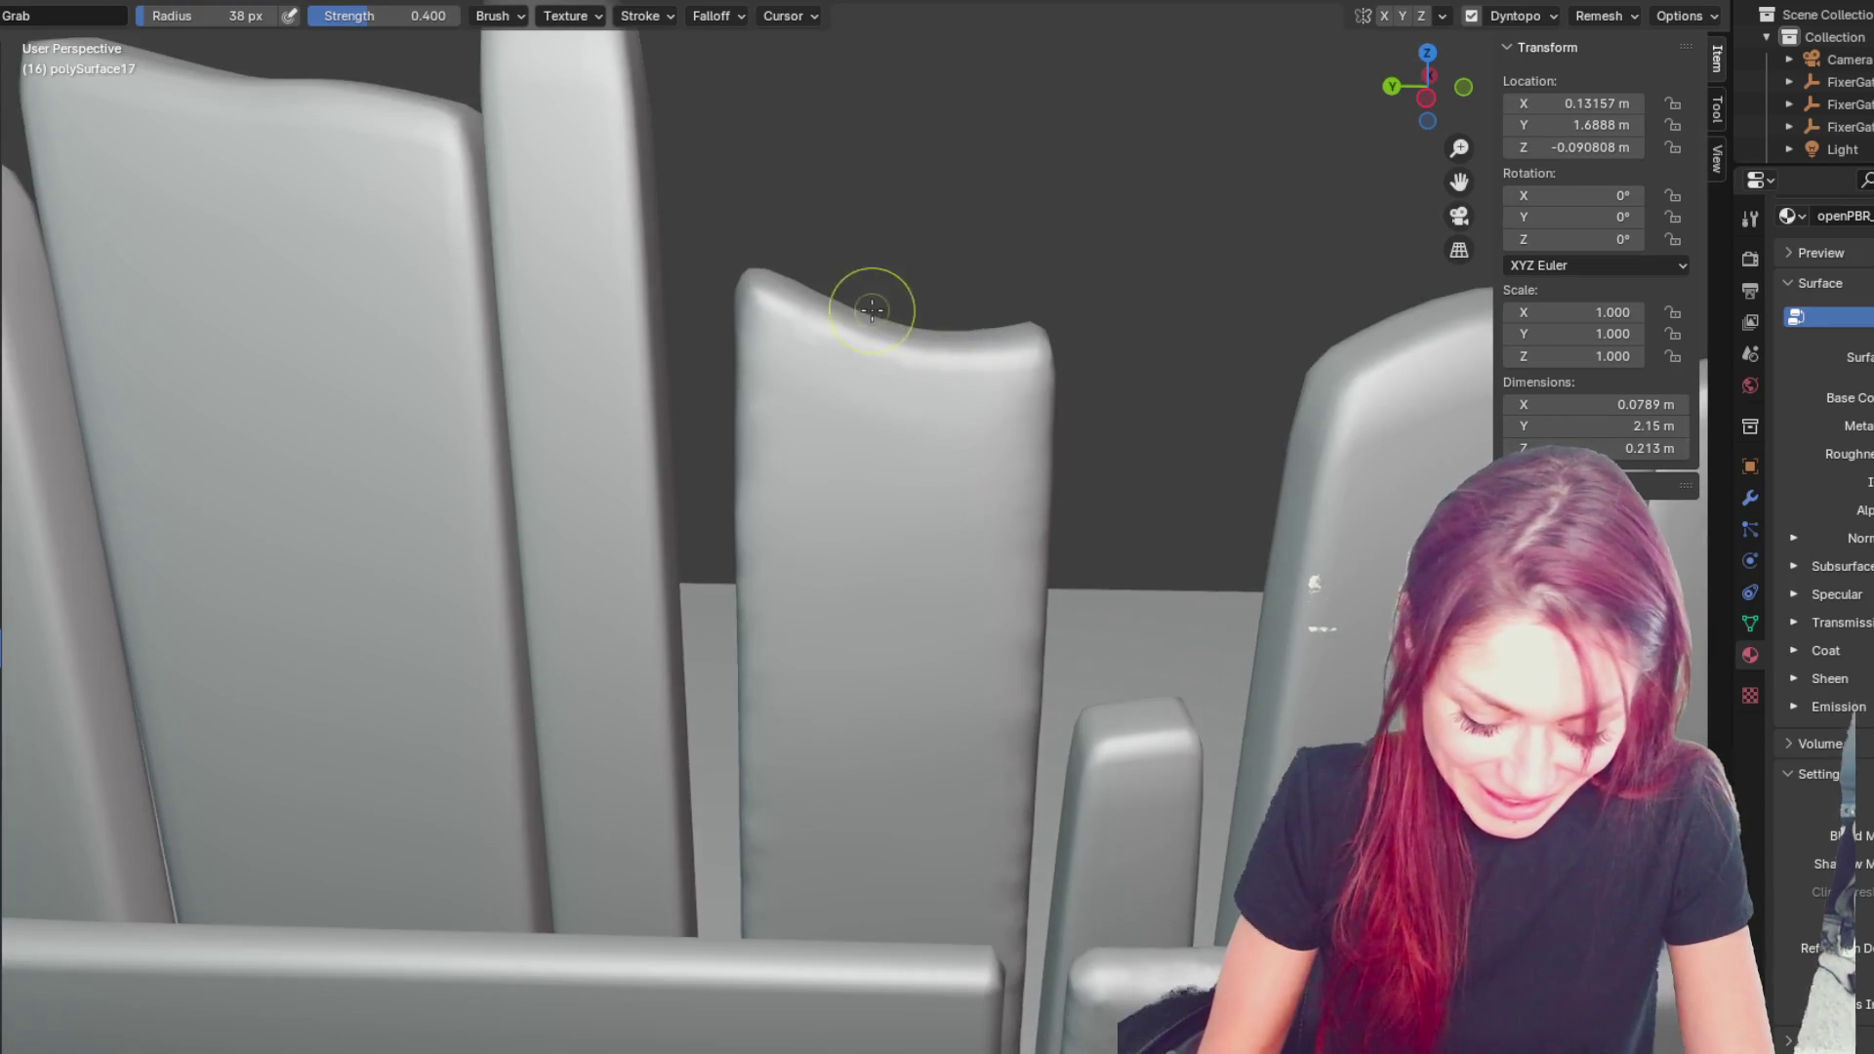
- Grab-sculpt a jagged chipped notch into polySurface17's top edge with a 23 px brush
{"action": "left_click_drag", "start_coordinate": [866, 300], "coordinate": [849, 225]}
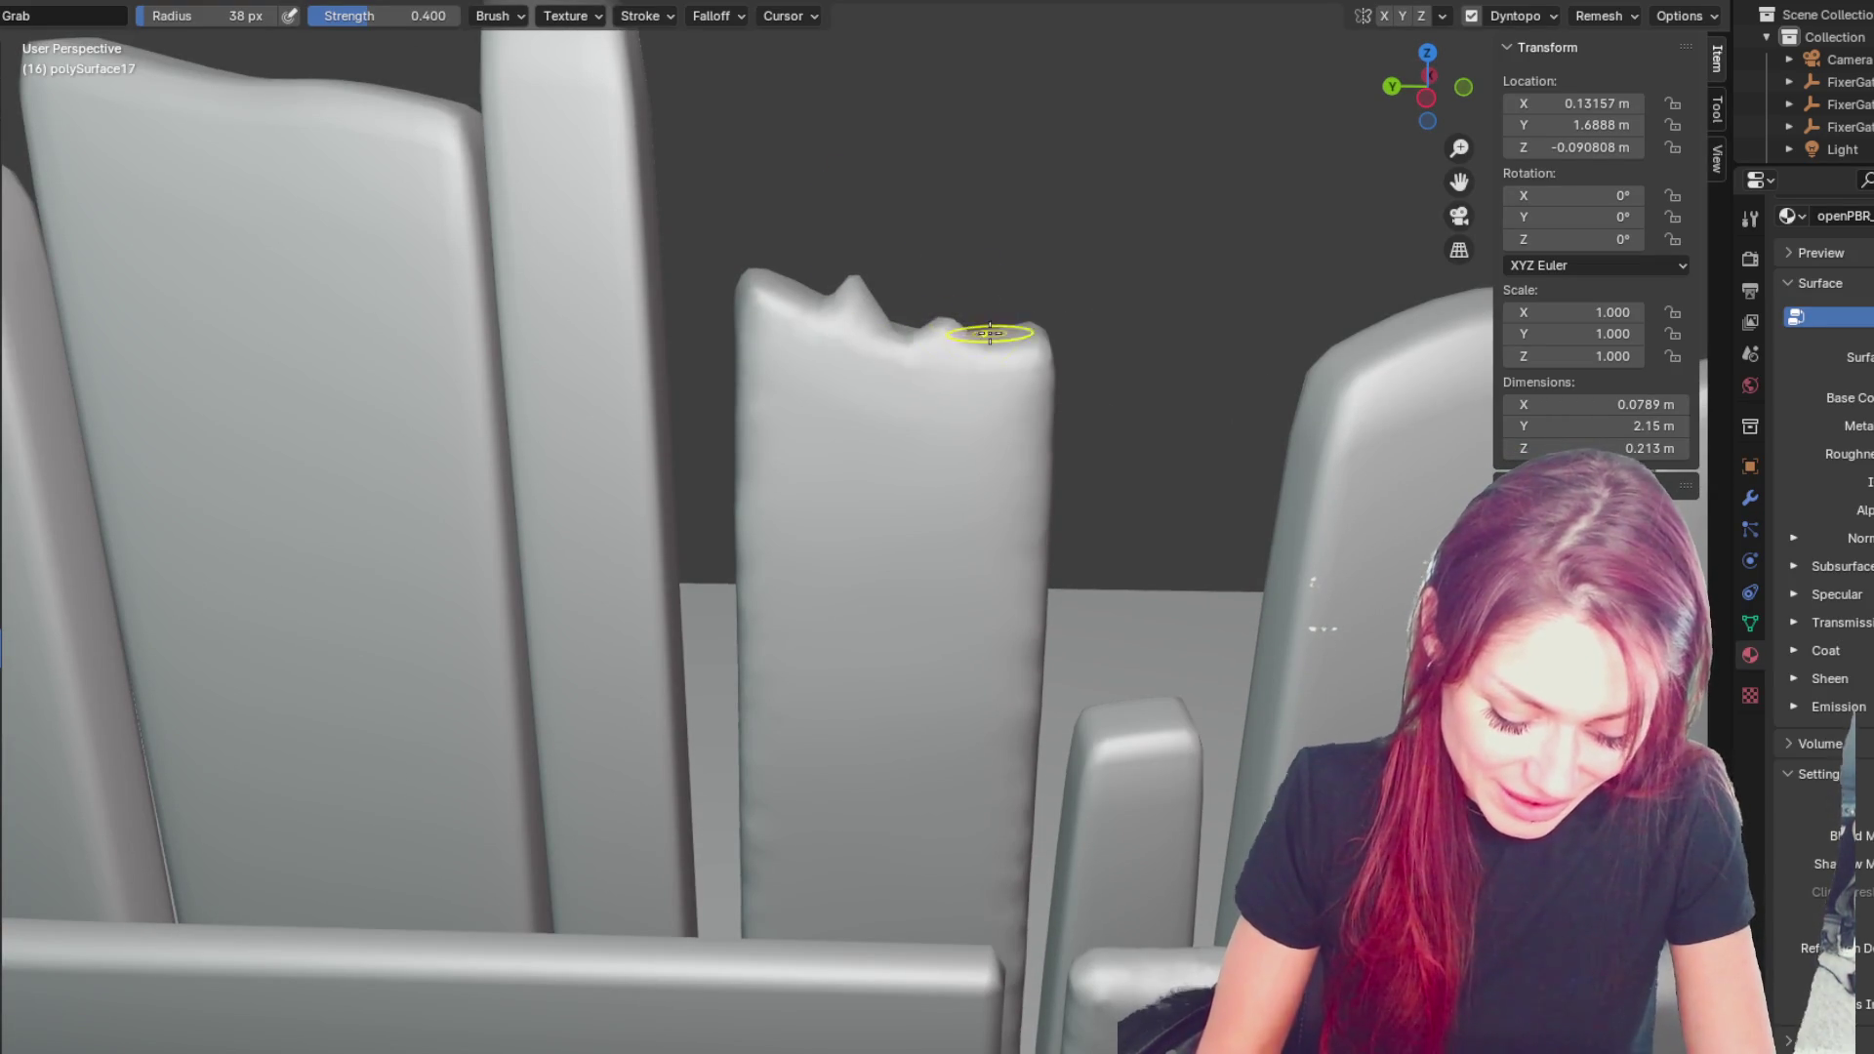
{"action": "middle_click_drag", "start_coordinate": [966, 344], "coordinate": [784, 178]}
{"action": "key", "text": "f"}
{"action": "left_click", "coordinate": [752, 174]}
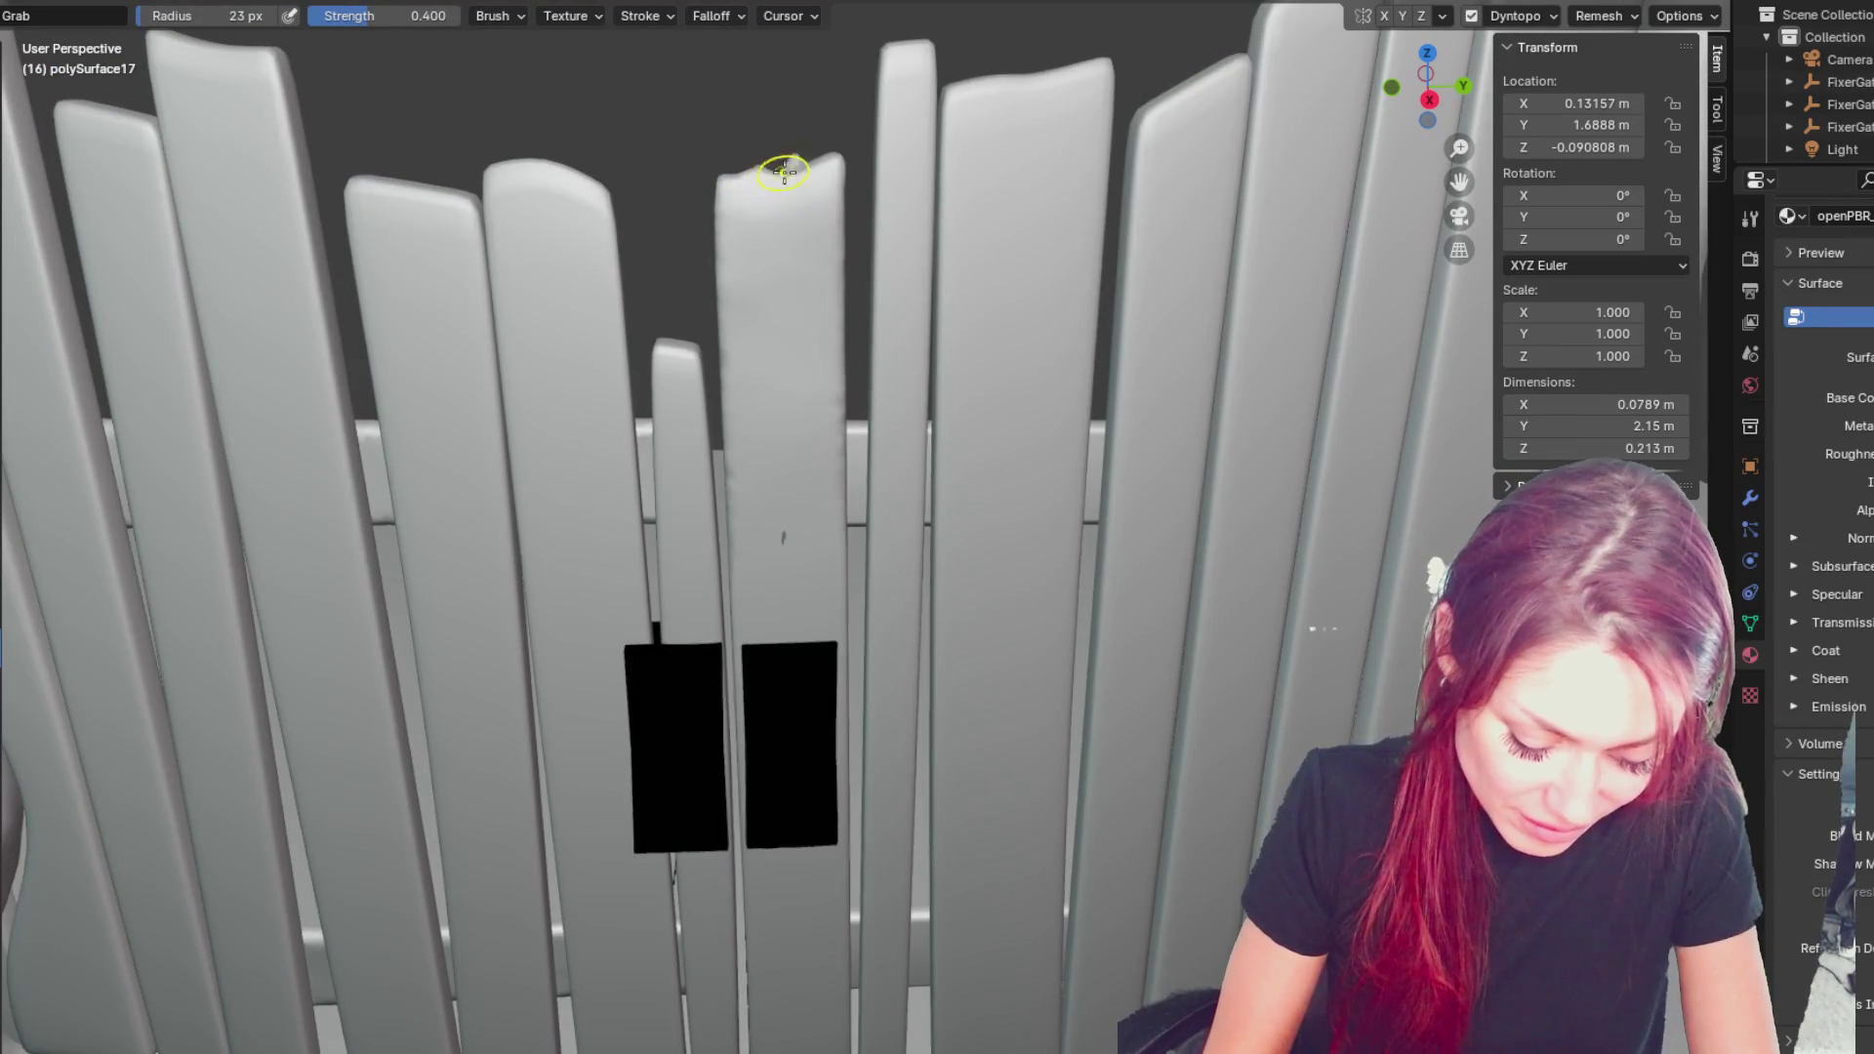
{"action": "left_click_drag", "start_coordinate": [798, 171], "coordinate": [815, 154]}
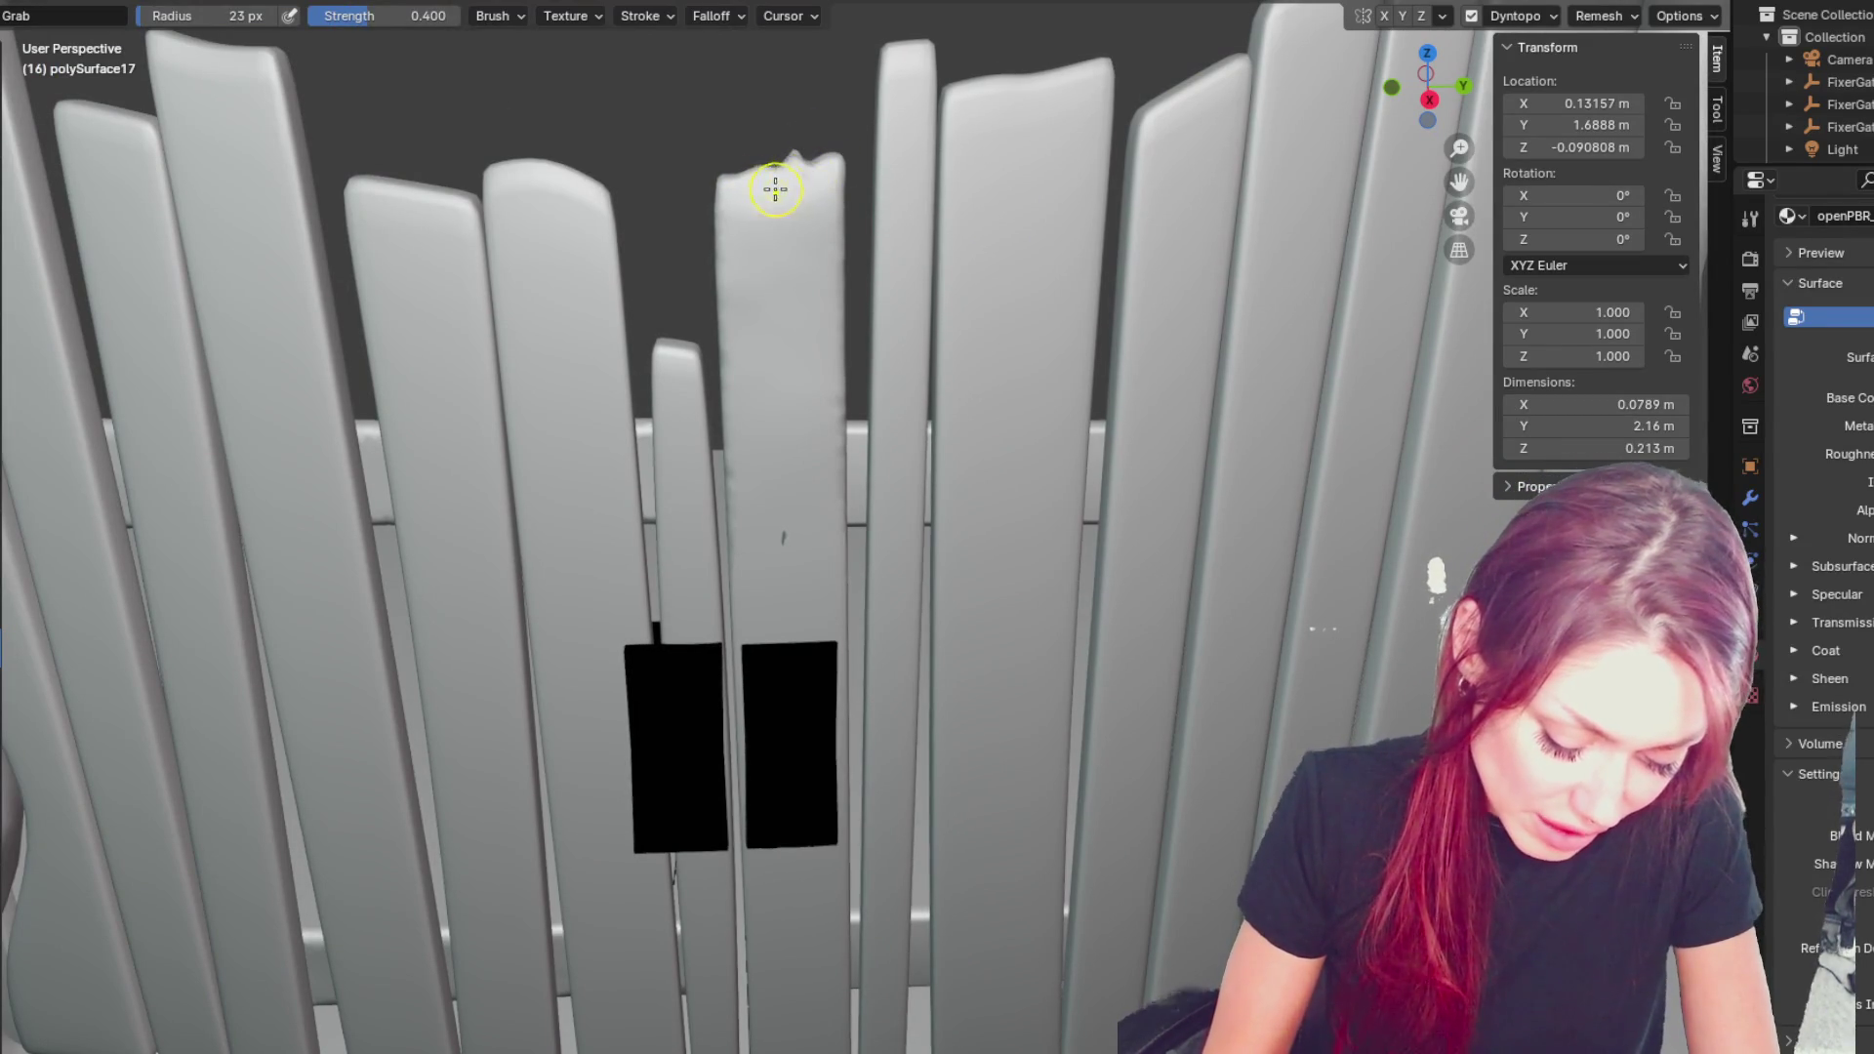
{"action": "scroll", "coordinate": [795, 197], "scroll_direction": "up", "scroll_amount": 3}
{"action": "mouse_move", "coordinate": [795, 197]}
{"action": "middle_mouse_down"}
{"action": "mouse_move", "coordinate": [821, 518]}
{"action": "mouse_move", "coordinate": [823, 287]}
{"action": "mouse_move", "coordinate": [802, 259]}
{"action": "mouse_move", "coordinate": [962, 670]}
{"action": "mouse_move", "coordinate": [988, 633]}
{"action": "mouse_move", "coordinate": [888, 352]}
{"action": "mouse_move", "coordinate": [876, 436]}
{"action": "middle_mouse_up"}
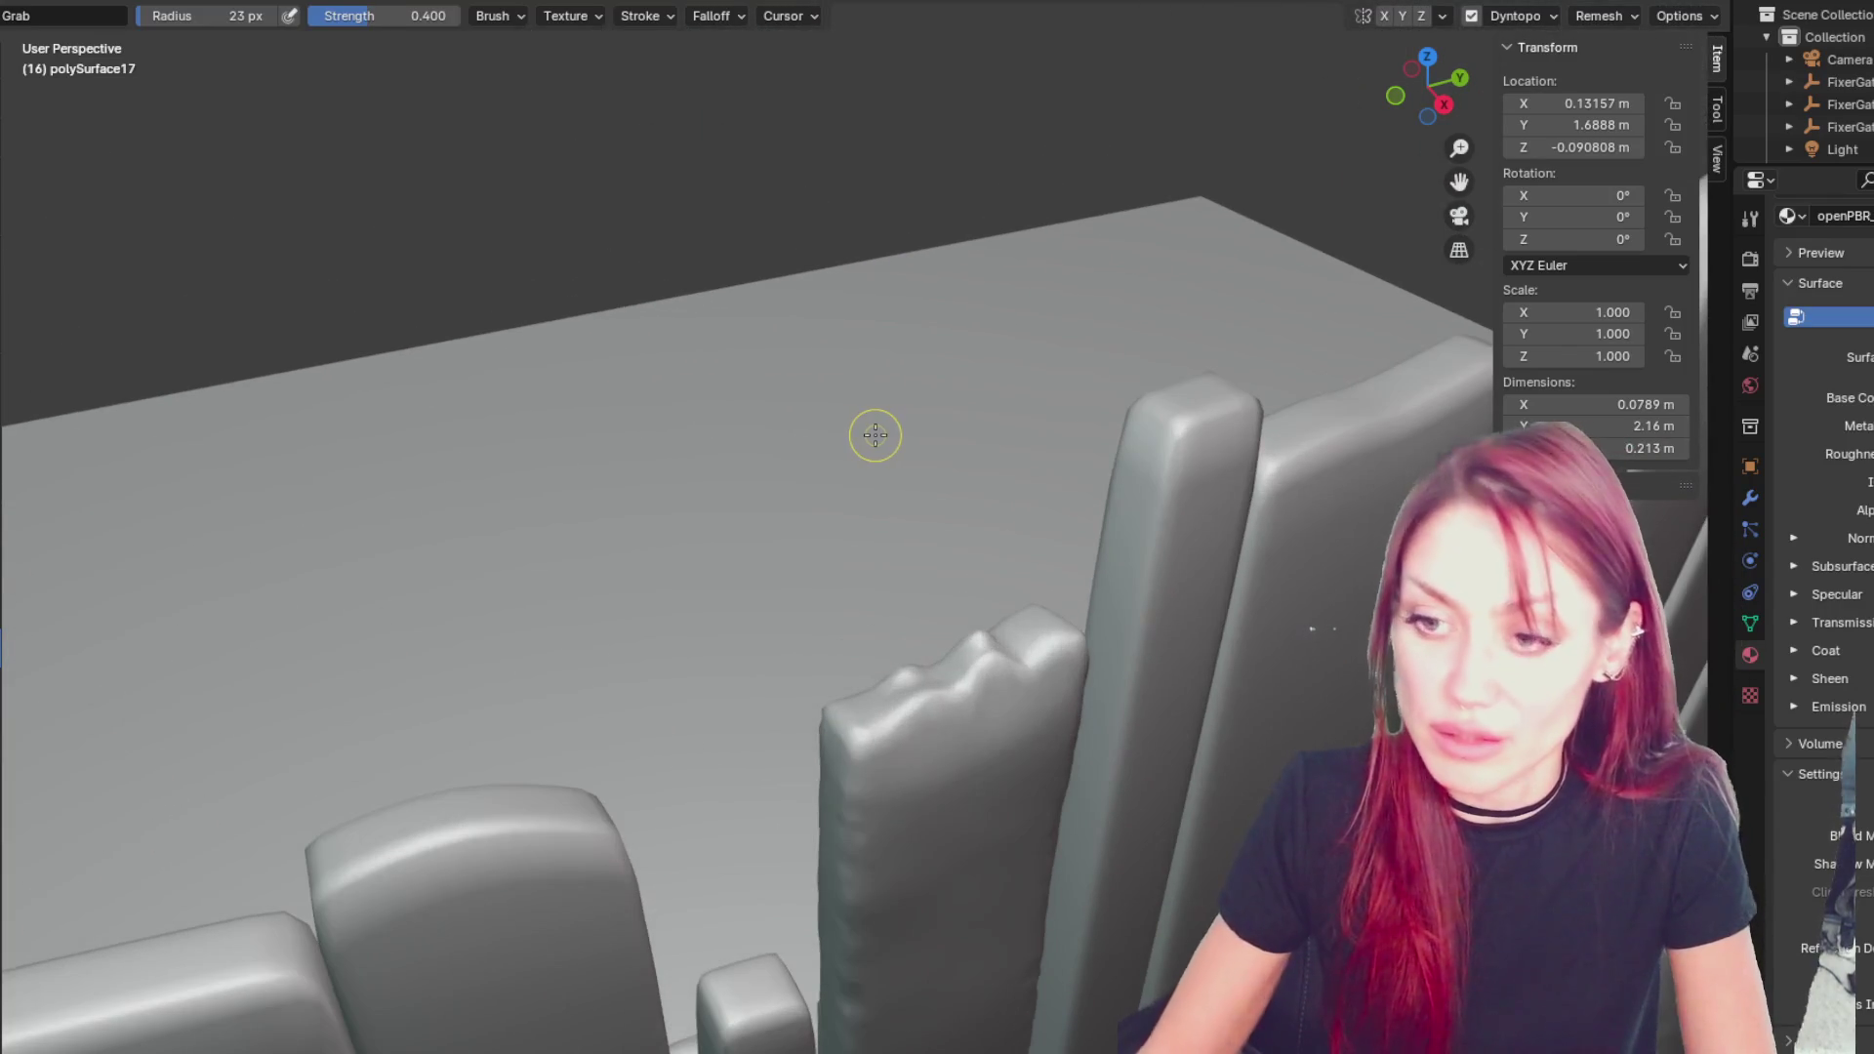
- Enlarge the Grab brush to 37 px and drag the bumps along the plank's top edge upward
{"action": "key", "text": "f"}
{"action": "mouse_move", "coordinate": [1002, 632]}
{"action": "left_mouse_down"}
{"action": "mouse_move", "coordinate": [999, 682]}
{"action": "mouse_move", "coordinate": [967, 673]}
{"action": "mouse_move", "coordinate": [939, 719]}
{"action": "mouse_move", "coordinate": [1038, 657]}
{"action": "mouse_move", "coordinate": [999, 744]}
{"action": "mouse_move", "coordinate": [908, 720]}
{"action": "mouse_move", "coordinate": [882, 746]}
{"action": "mouse_move", "coordinate": [919, 685]}
{"action": "left_mouse_up"}
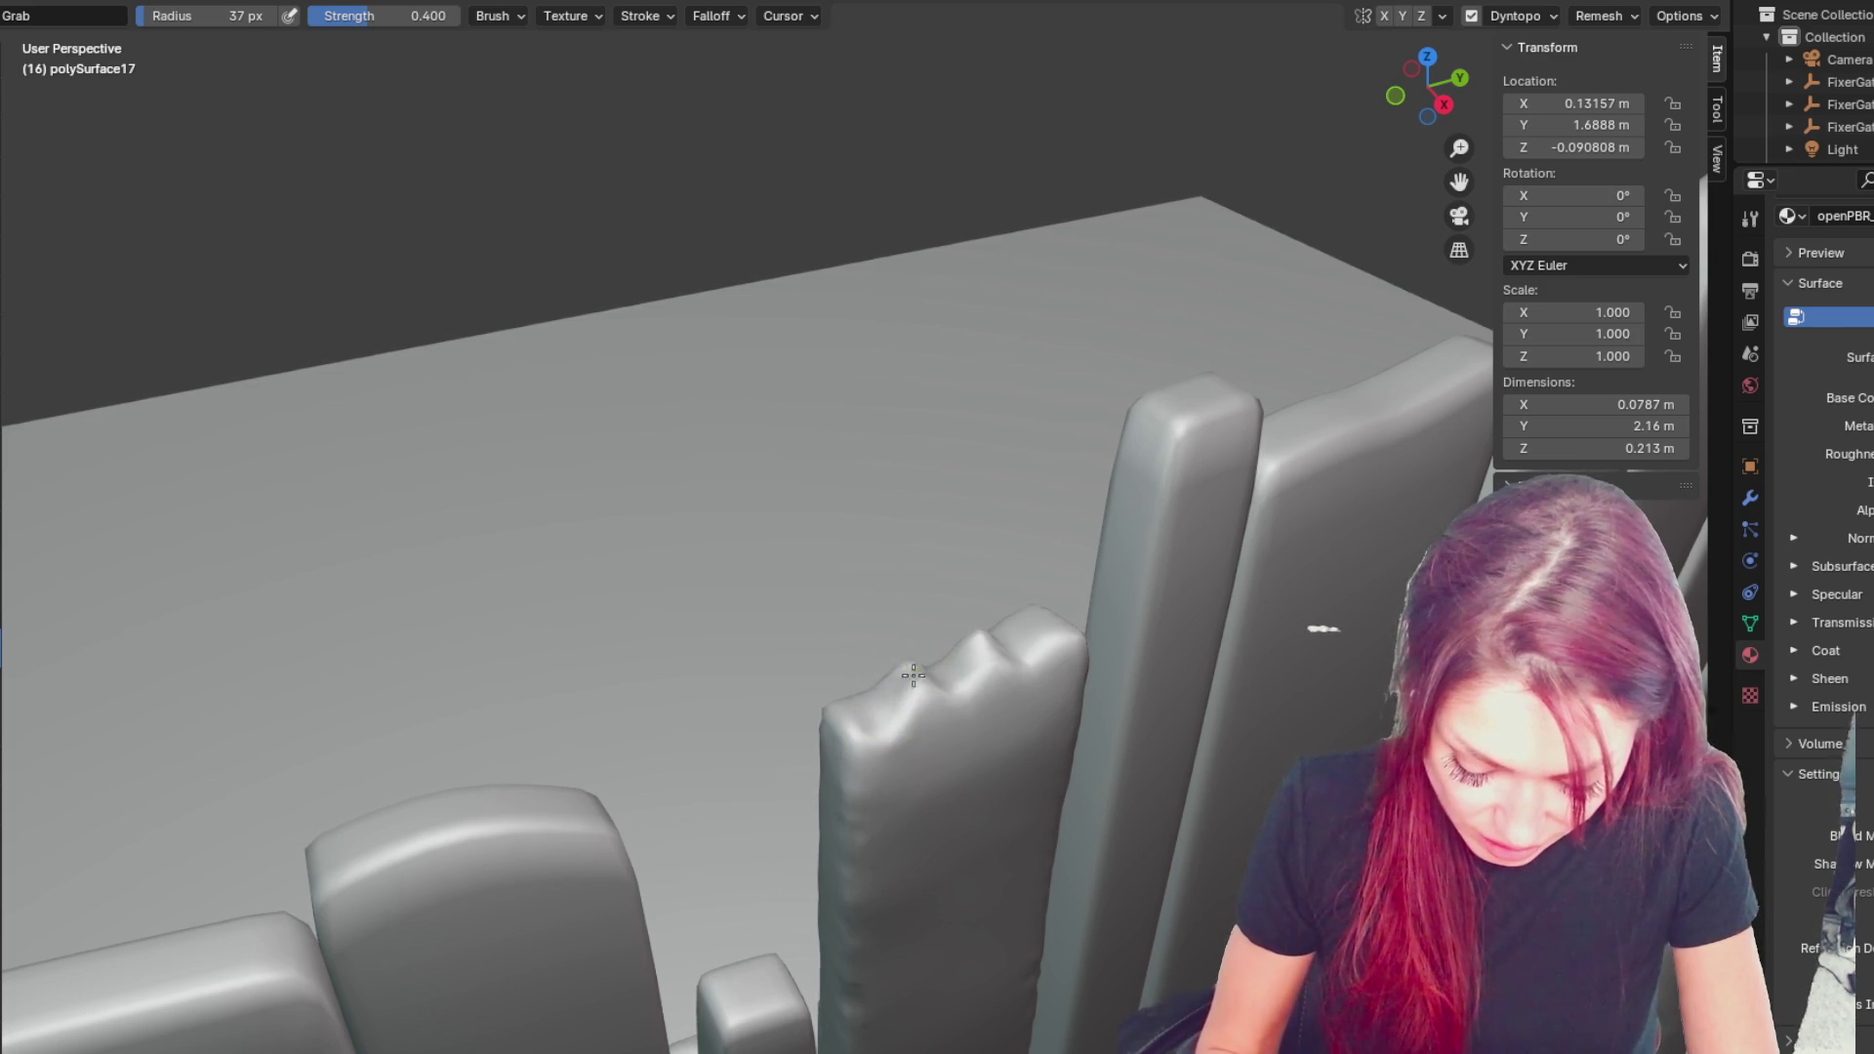
{"action": "middle_click_drag", "start_coordinate": [1045, 664], "coordinate": [1143, 911]}
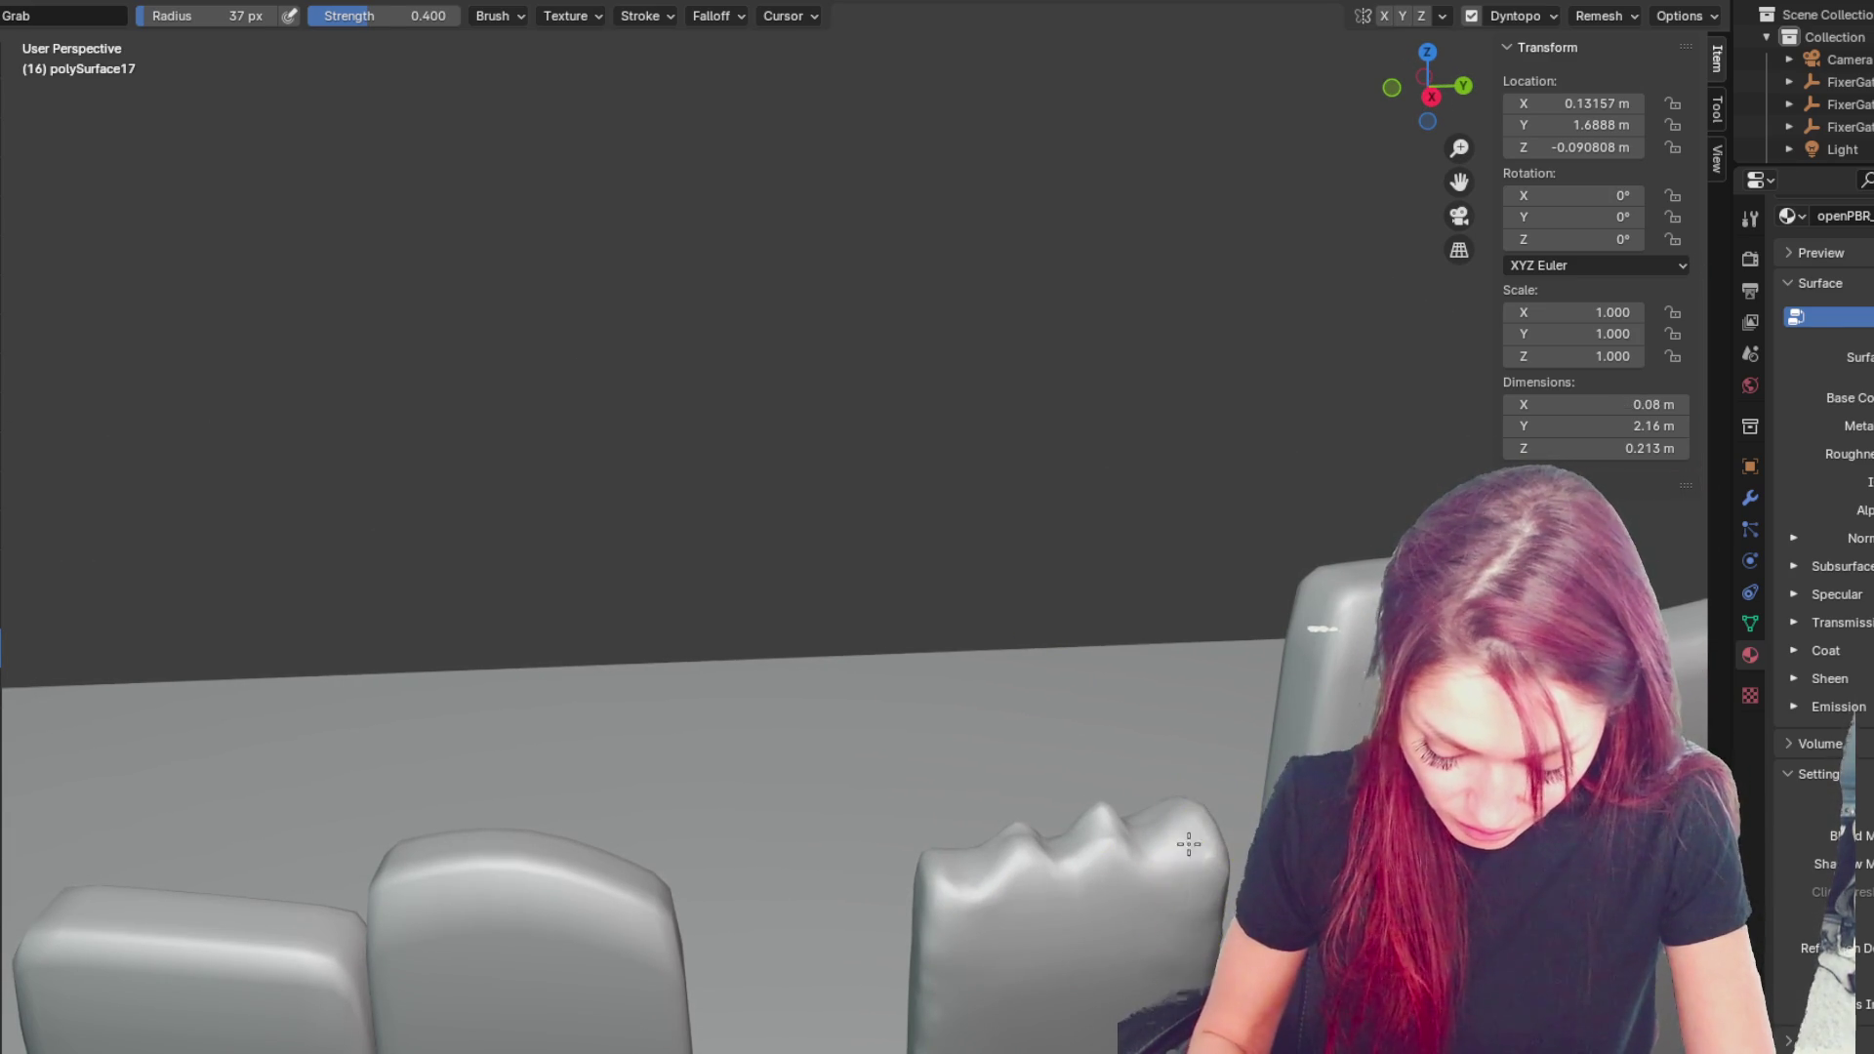
{"action": "mouse_move", "coordinate": [1034, 881]}
{"action": "left_mouse_down"}
{"action": "mouse_move", "coordinate": [1034, 858]}
{"action": "mouse_move", "coordinate": [1083, 847]}
{"action": "mouse_move", "coordinate": [1100, 820]}
{"action": "left_mouse_up"}
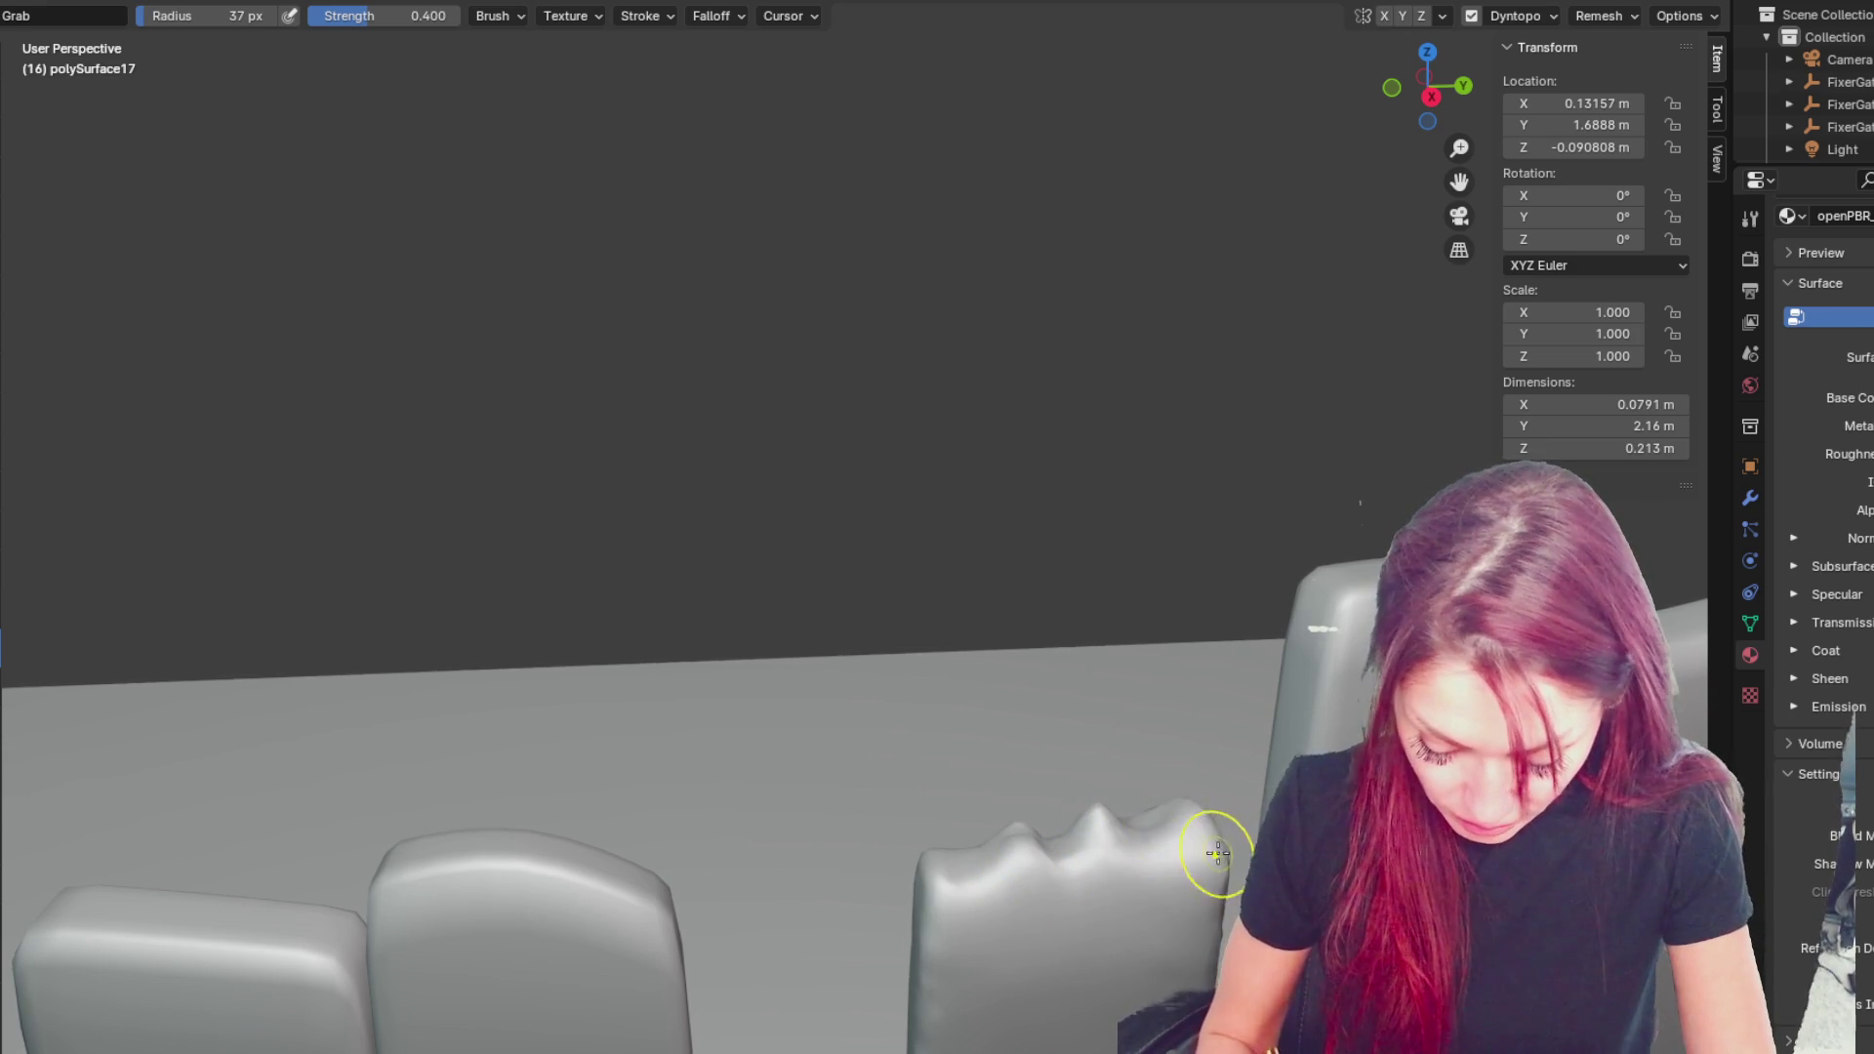
{"action": "mouse_move", "coordinate": [1238, 871]}
{"action": "middle_mouse_down"}
{"action": "mouse_move", "coordinate": [1269, 879]}
{"action": "mouse_move", "coordinate": [705, 723]}
{"action": "middle_mouse_up"}
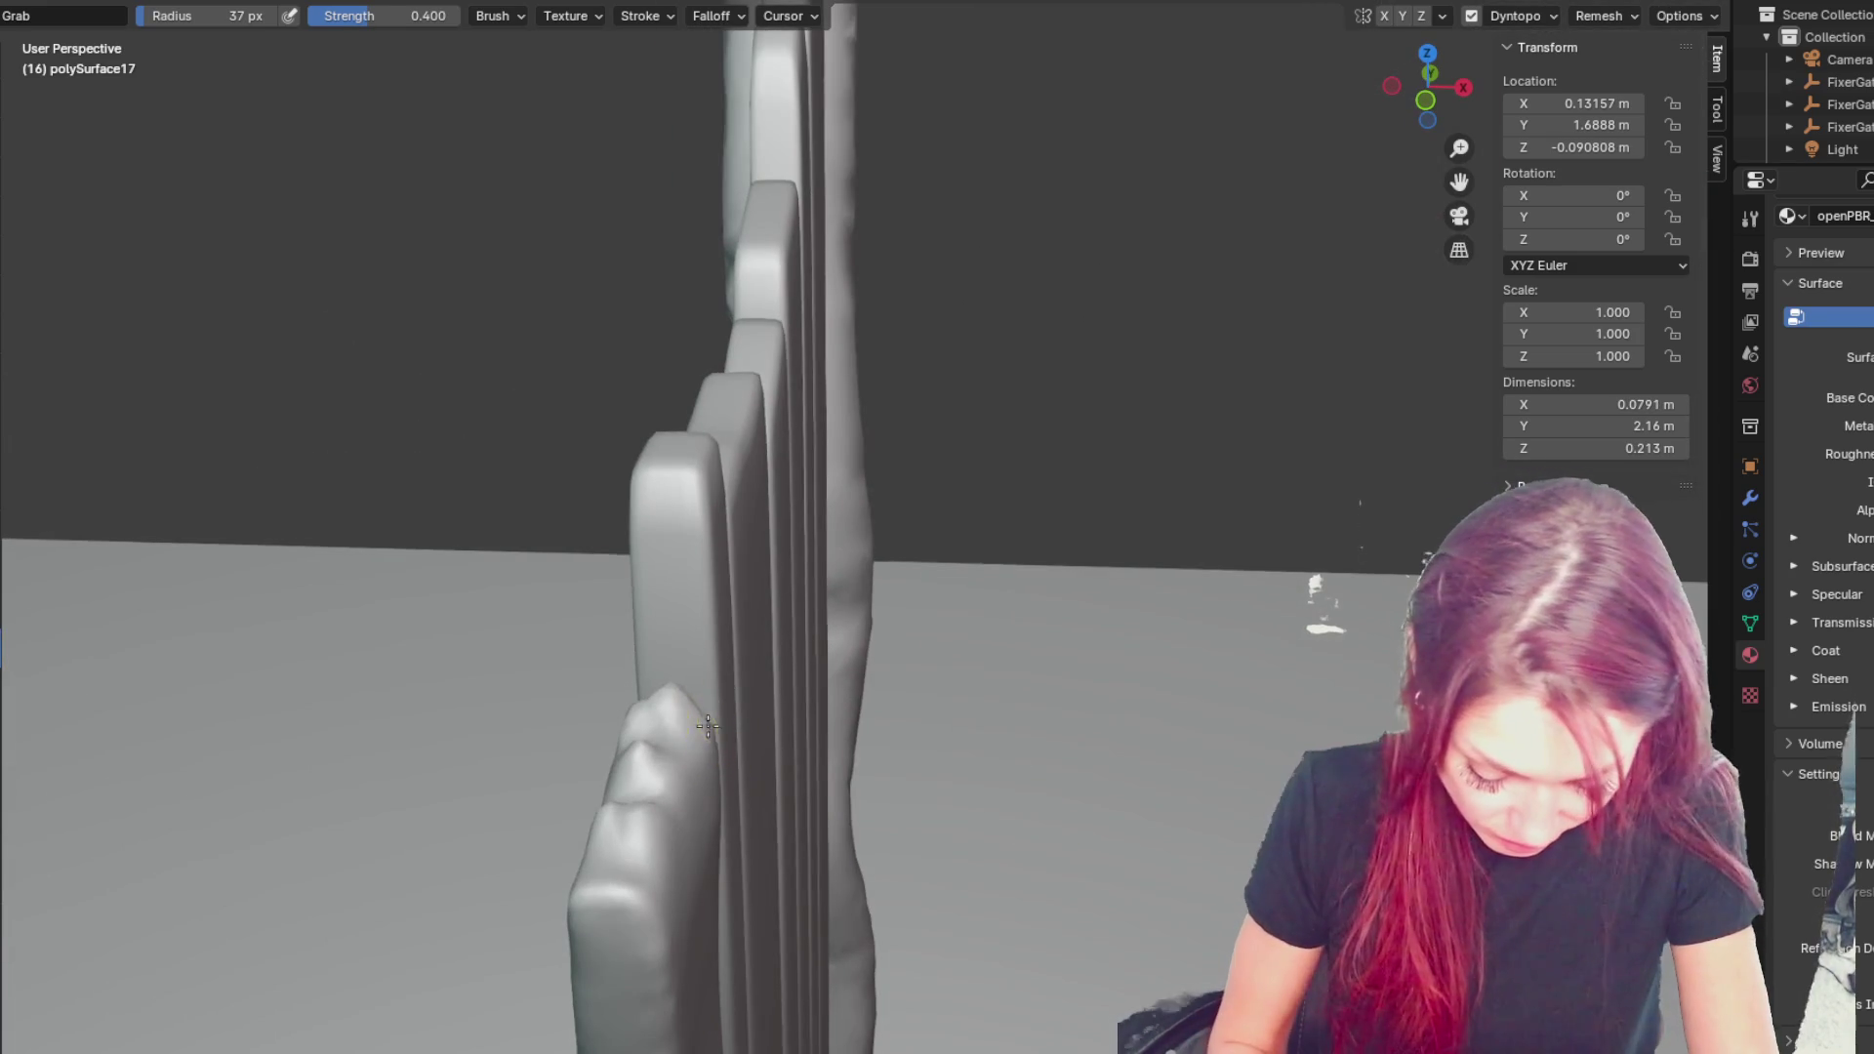
{"action": "left_click_drag", "start_coordinate": [705, 722], "coordinate": [718, 727]}
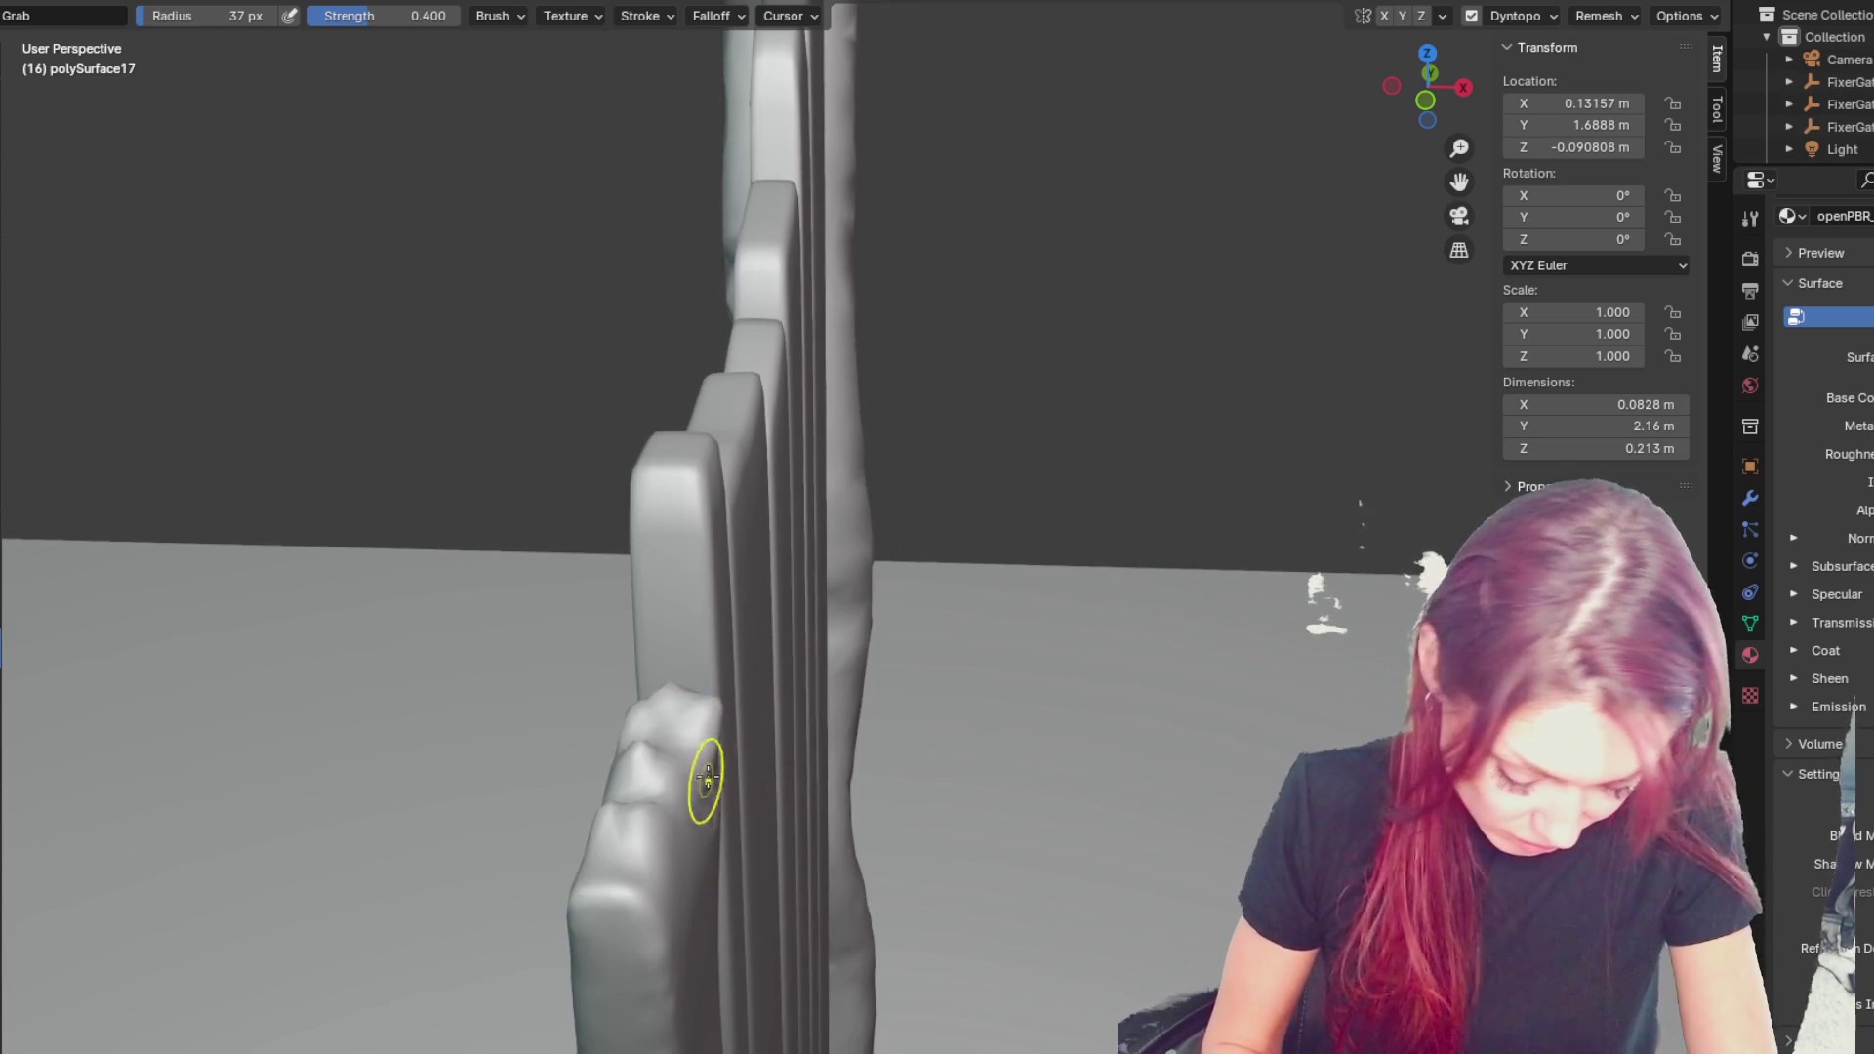
{"action": "middle_click_drag", "start_coordinate": [711, 808], "coordinate": [732, 781]}
- Resize the brush to 45 px and reshape the chipped bumps, undoing one stray stroke
{"action": "key", "text": "f"}
{"action": "left_click", "coordinate": [820, 837]}
{"action": "left_click_drag", "start_coordinate": [820, 836], "coordinate": [817, 852]}
{"action": "left_click_drag", "start_coordinate": [774, 941], "coordinate": [720, 872]}
{"action": "mouse_move", "coordinate": [719, 872]}
{"action": "middle_mouse_down"}
{"action": "mouse_move", "coordinate": [651, 898]}
{"action": "mouse_move", "coordinate": [619, 858]}
{"action": "mouse_move", "coordinate": [419, 939]}
{"action": "middle_mouse_up"}
{"action": "key", "text": "ctrl+z"}
{"action": "key", "text": "f"}
{"action": "left_click", "coordinate": [419, 940]}
{"action": "mouse_move", "coordinate": [419, 940]}
{"action": "left_mouse_down"}
{"action": "mouse_move", "coordinate": [484, 913]}
{"action": "mouse_move", "coordinate": [502, 987]}
{"action": "mouse_move", "coordinate": [462, 959]}
{"action": "left_mouse_up"}
{"action": "scroll", "coordinate": [599, 619], "scroll_direction": "up", "scroll_amount": 5}
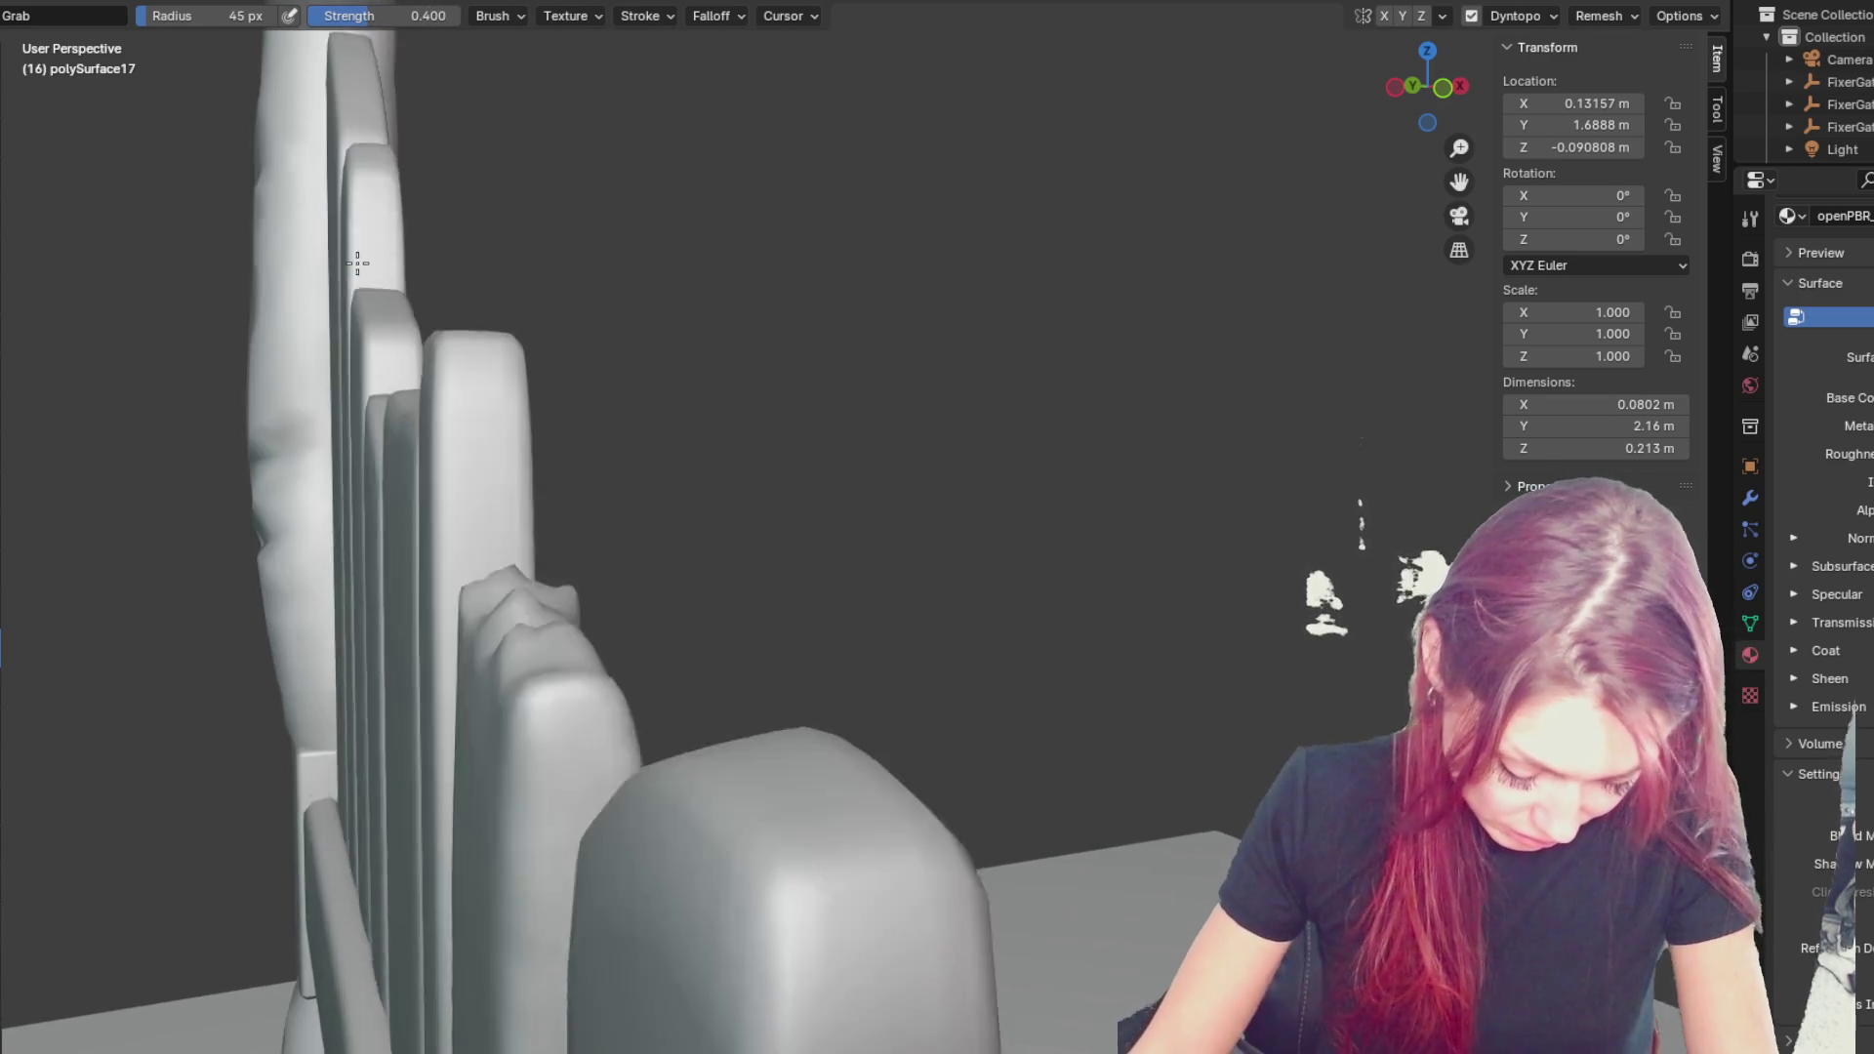
- Set the brush radius to 57 px and pull the left bump on the plank top higher
{"action": "middle_click_drag", "start_coordinate": [587, 622], "coordinate": [635, 589]}
{"action": "key", "text": "f"}
{"action": "left_click", "coordinate": [673, 585]}
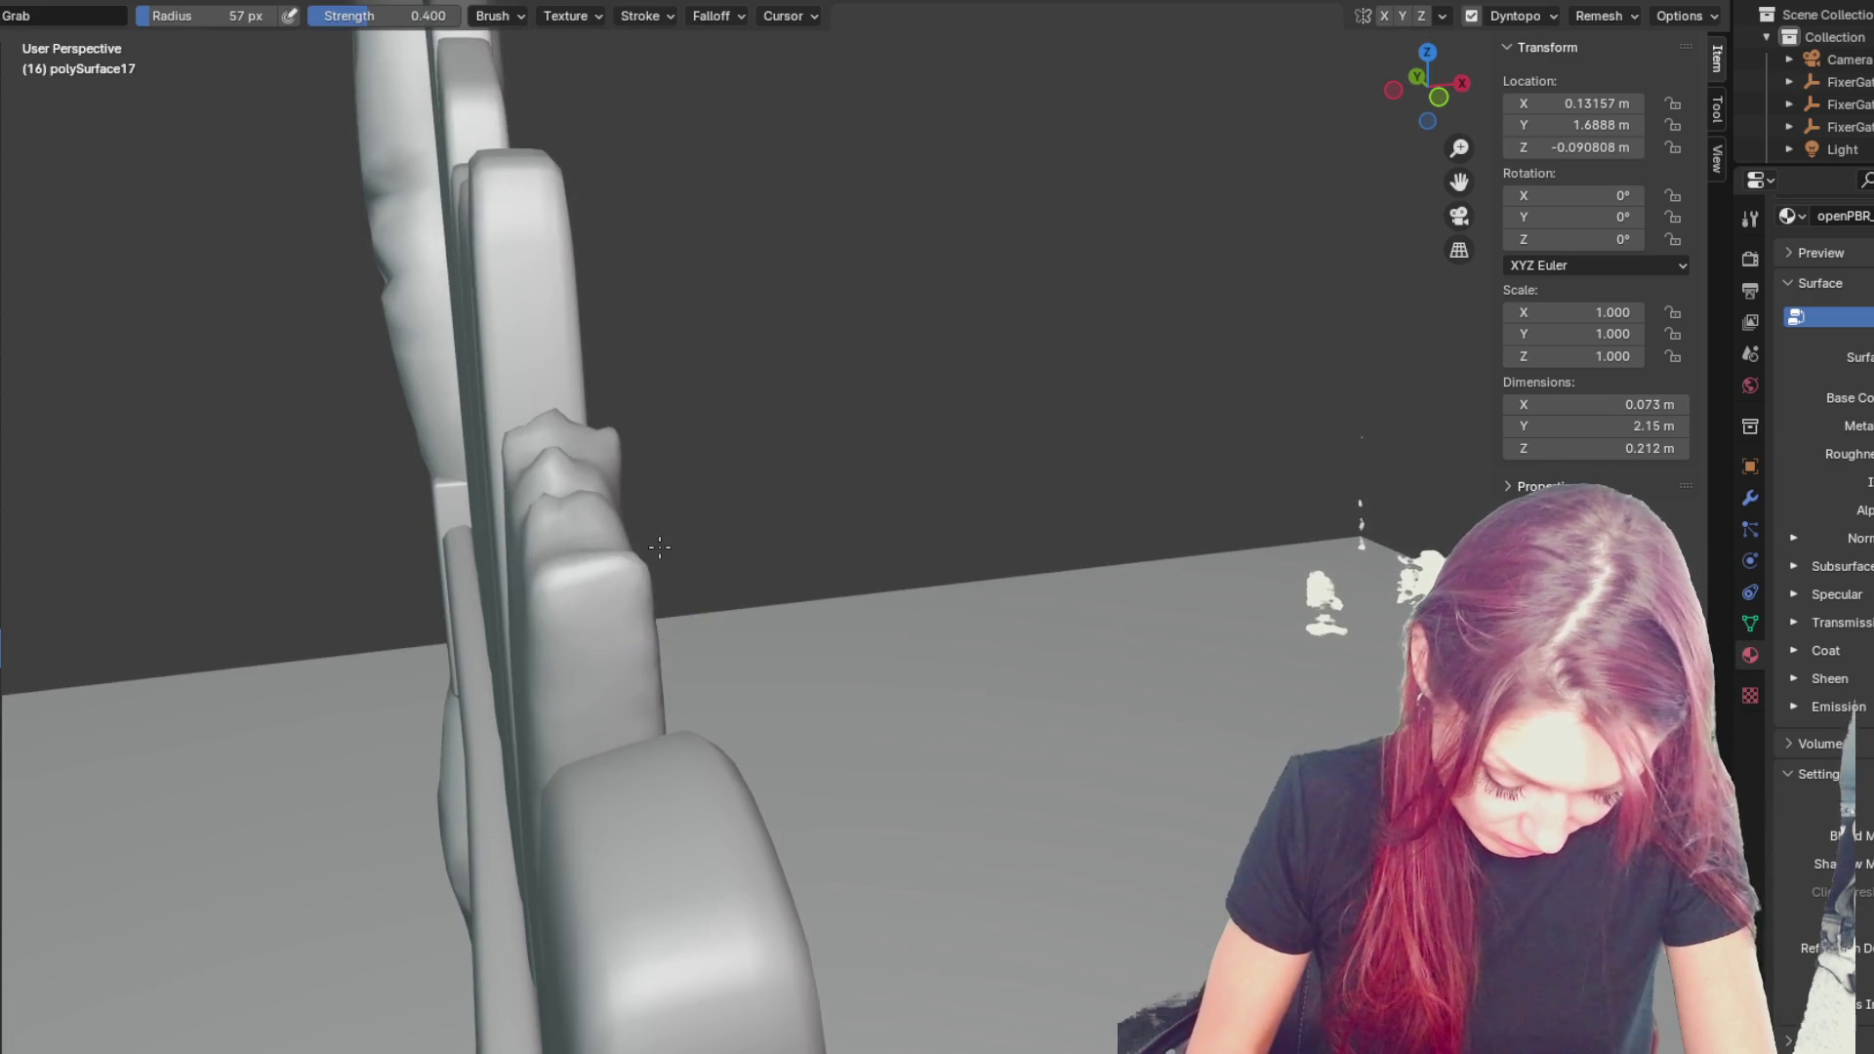
{"action": "scroll", "coordinate": [674, 558], "scroll_direction": "up", "scroll_amount": 2}
{"action": "mouse_move", "coordinate": [674, 558]}
{"action": "left_mouse_down"}
{"action": "mouse_move", "coordinate": [674, 459]}
{"action": "mouse_move", "coordinate": [634, 493]}
{"action": "mouse_move", "coordinate": [662, 509]}
{"action": "mouse_move", "coordinate": [619, 573]}
{"action": "mouse_move", "coordinate": [649, 556]}
{"action": "mouse_move", "coordinate": [630, 557]}
{"action": "mouse_move", "coordinate": [639, 693]}
{"action": "left_mouse_up"}
{"action": "mouse_move", "coordinate": [639, 693]}
{"action": "middle_mouse_down"}
{"action": "mouse_move", "coordinate": [822, 581]}
{"action": "mouse_move", "coordinate": [912, 586]}
{"action": "middle_mouse_up"}
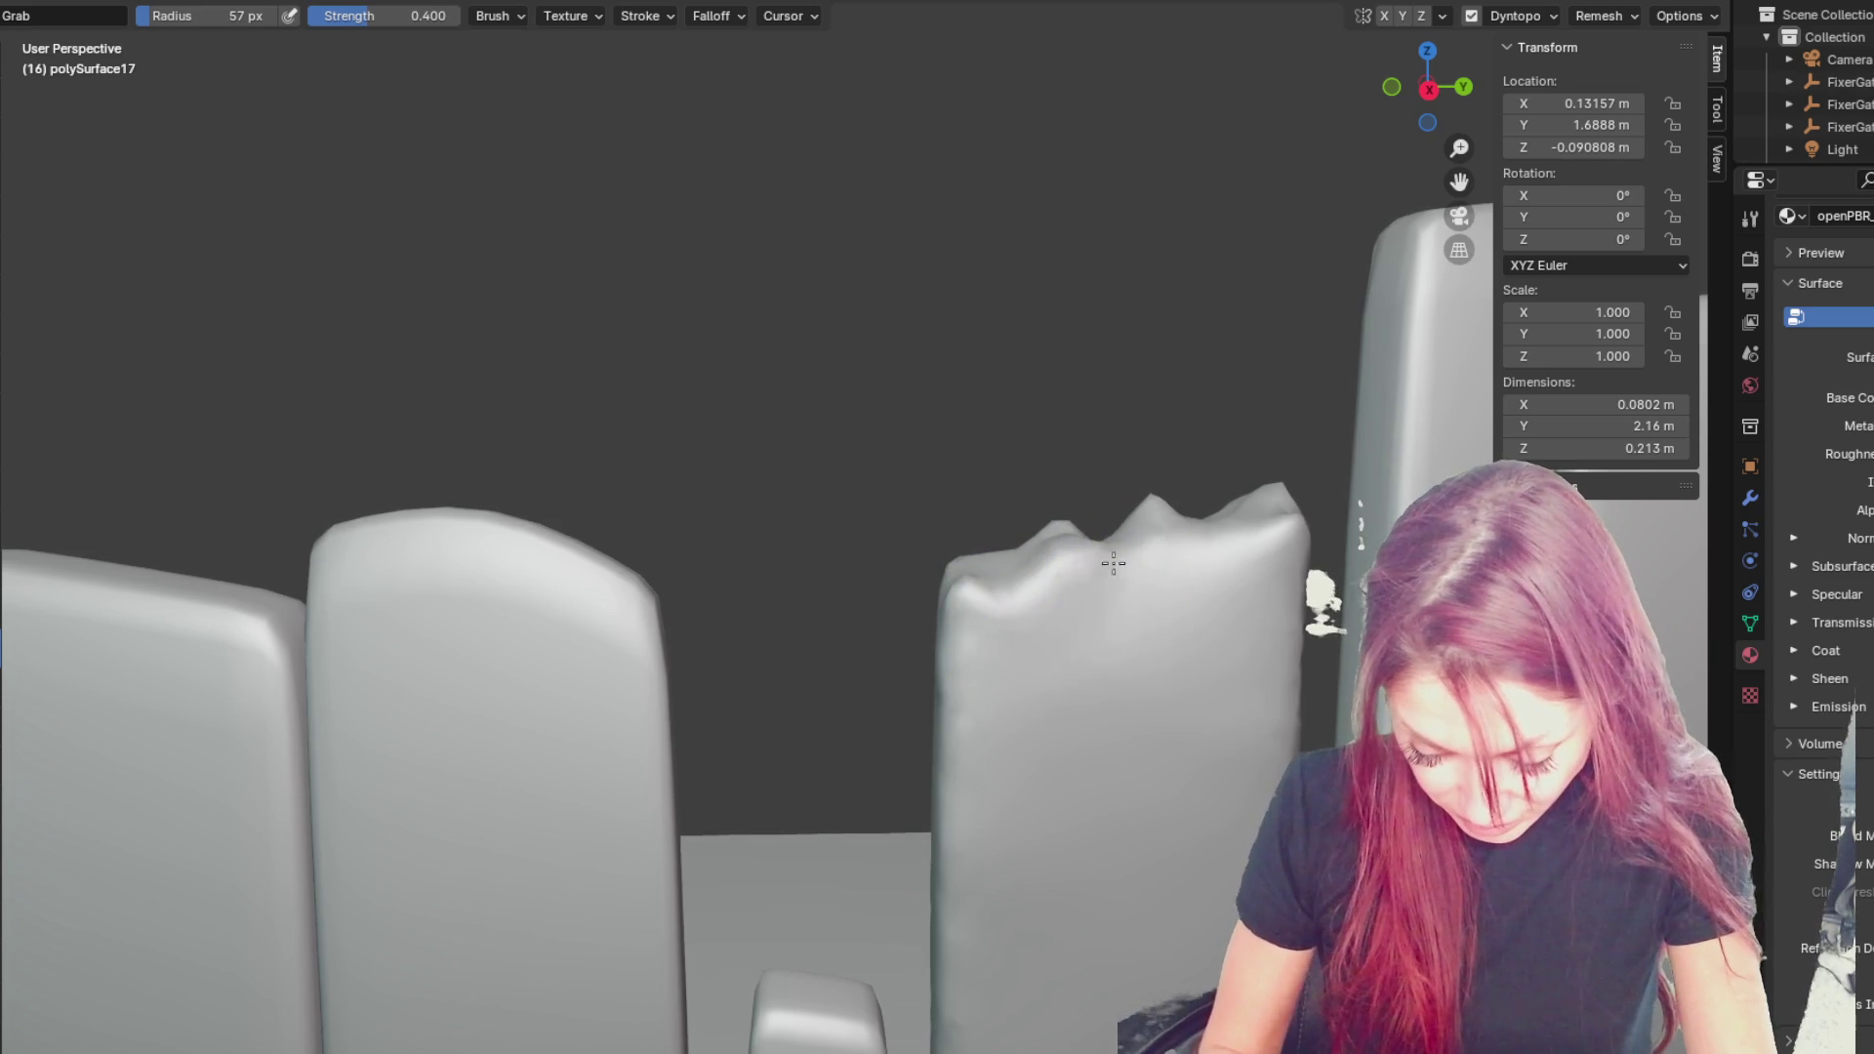
{"action": "left_click_drag", "start_coordinate": [1065, 567], "coordinate": [1088, 459]}
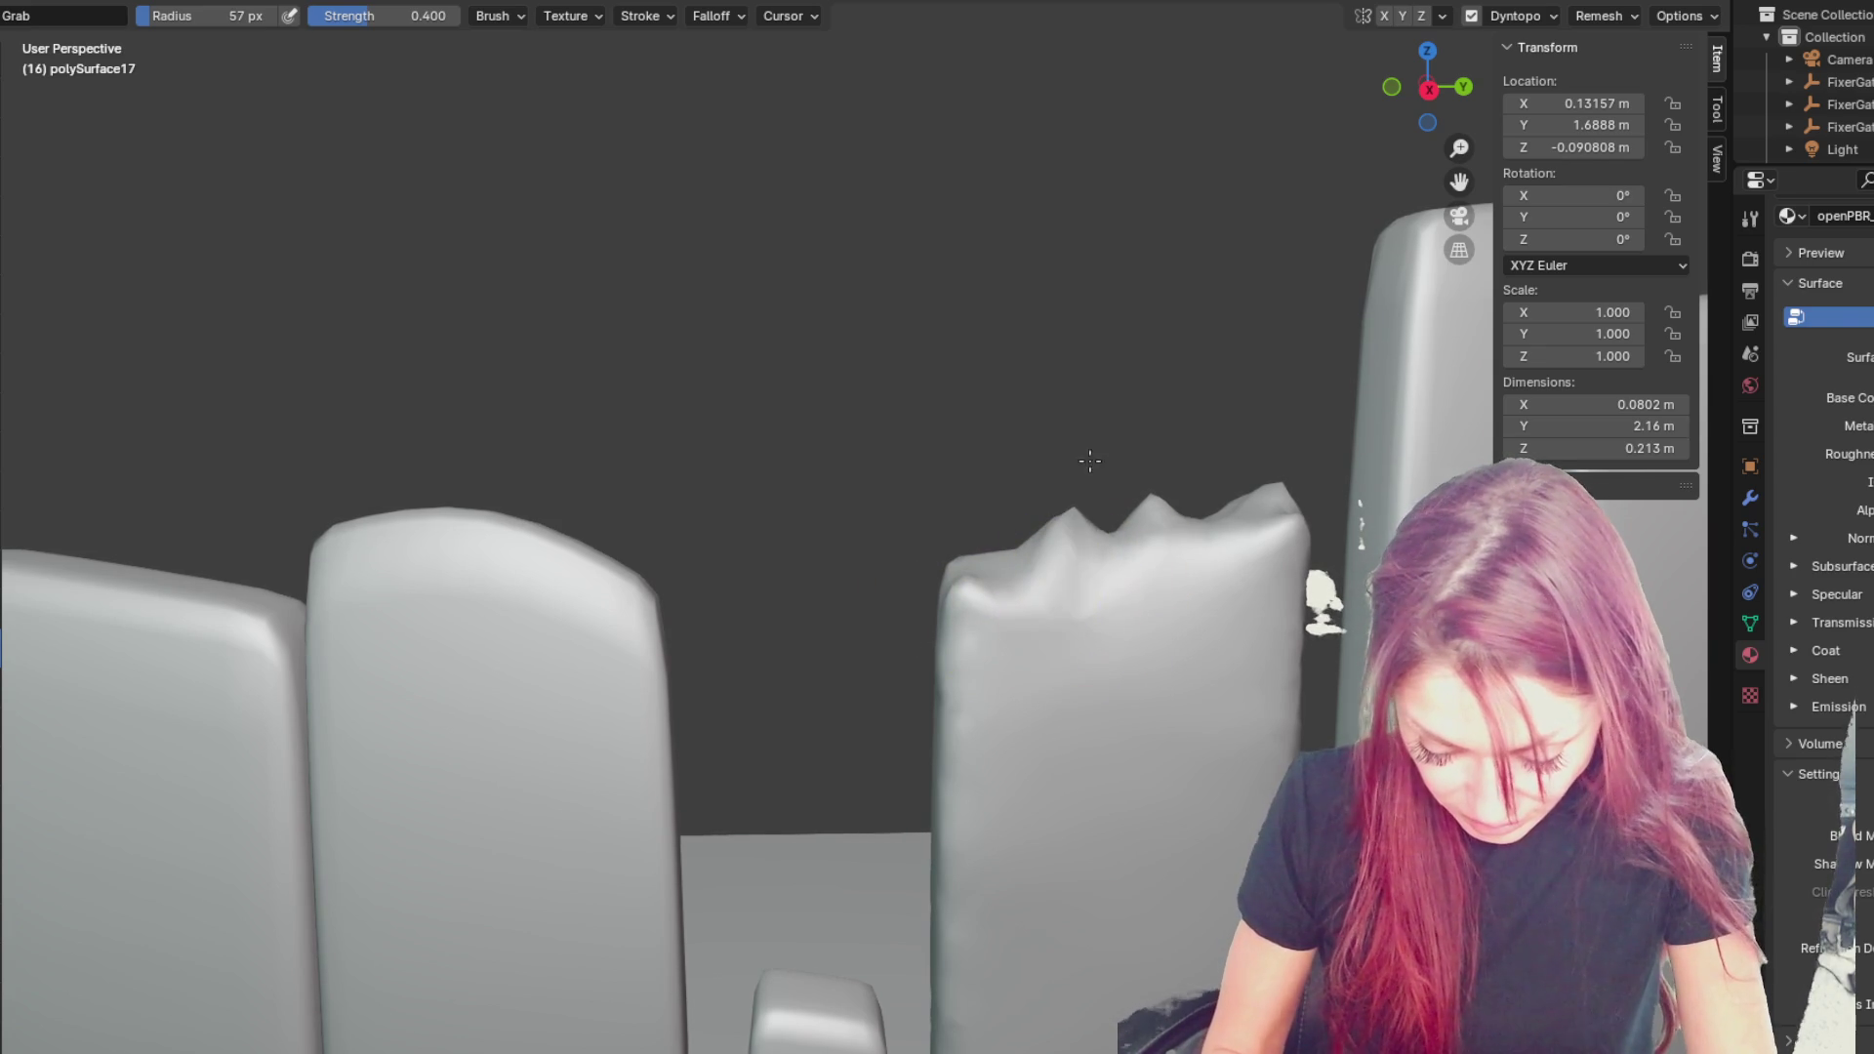
{"action": "mouse_move", "coordinate": [1177, 715]}
{"action": "middle_mouse_down"}
{"action": "mouse_move", "coordinate": [1155, 720]}
{"action": "mouse_move", "coordinate": [1173, 679]}
{"action": "mouse_move", "coordinate": [1045, 565]}
{"action": "middle_mouse_up"}
{"action": "key", "text": "shift+c"}
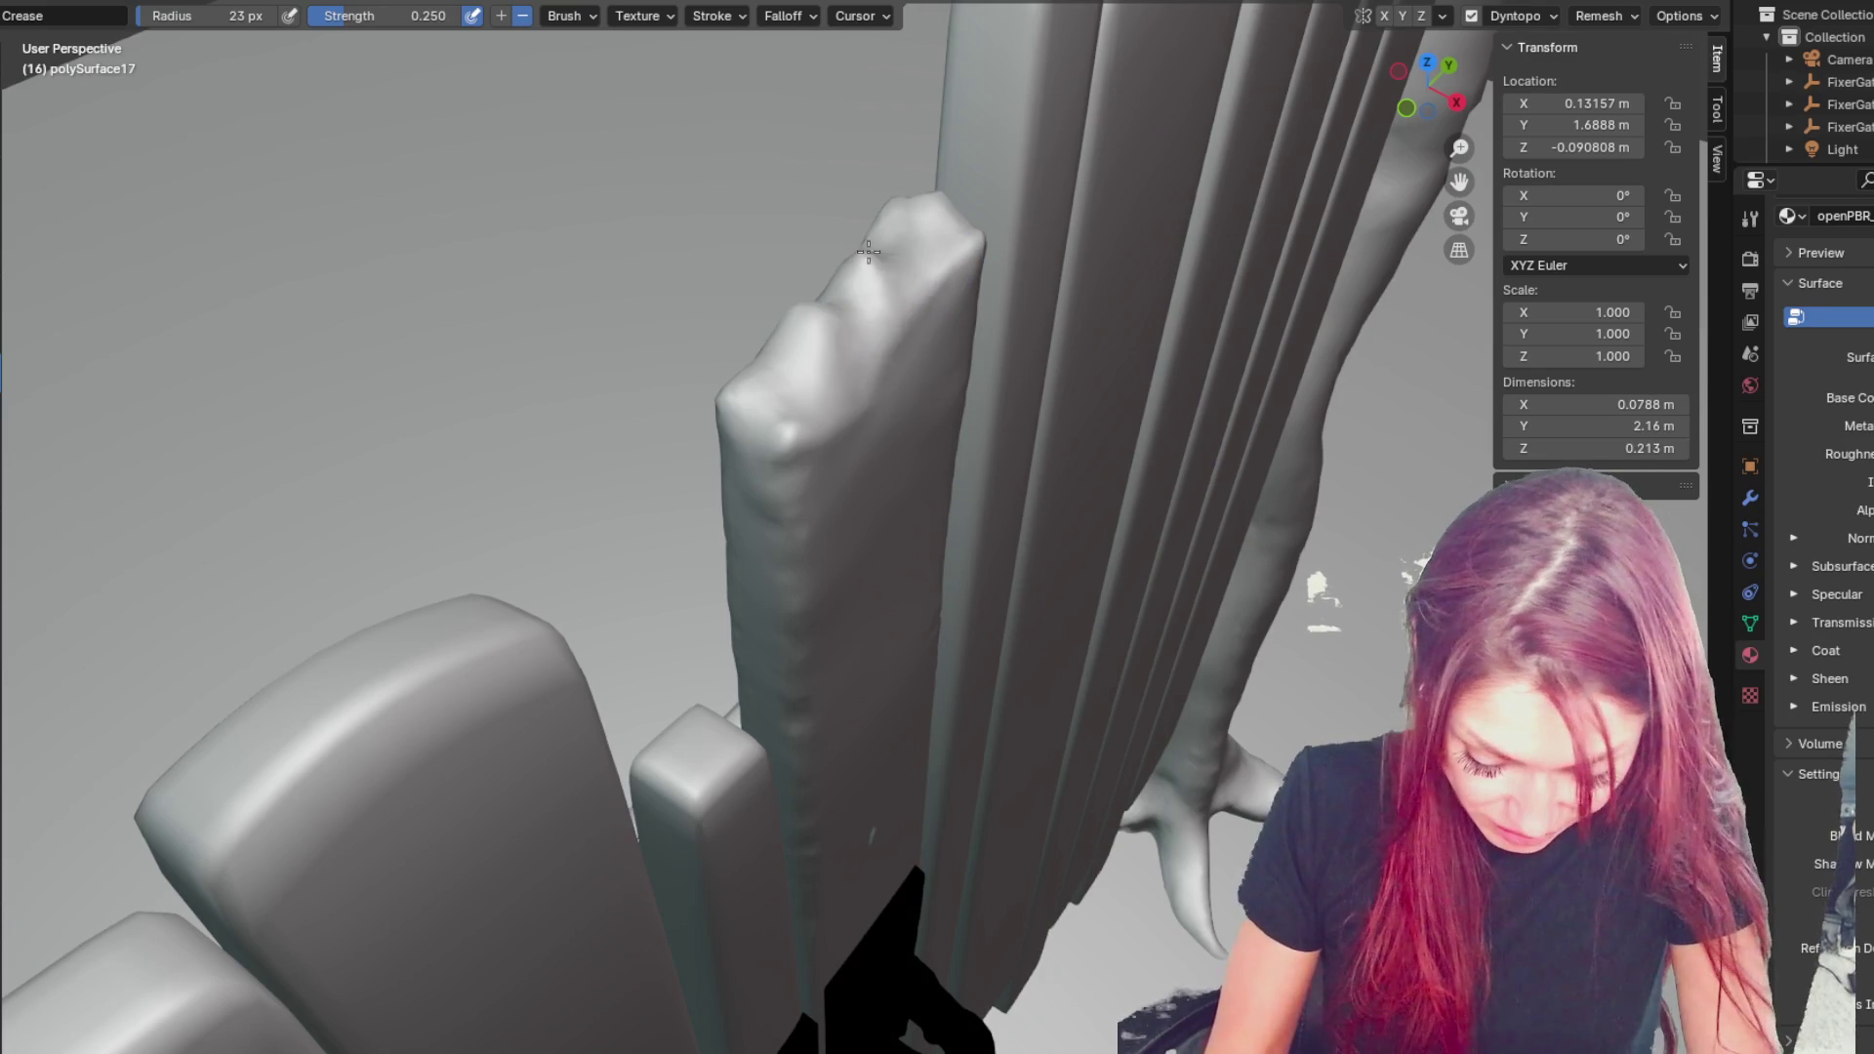
- Stroke crease dents along the broken plank's top edge
{"action": "mouse_move", "coordinate": [827, 317]}
{"action": "left_mouse_down"}
{"action": "mouse_move", "coordinate": [864, 357]}
{"action": "mouse_move", "coordinate": [805, 388]}
{"action": "left_mouse_up"}
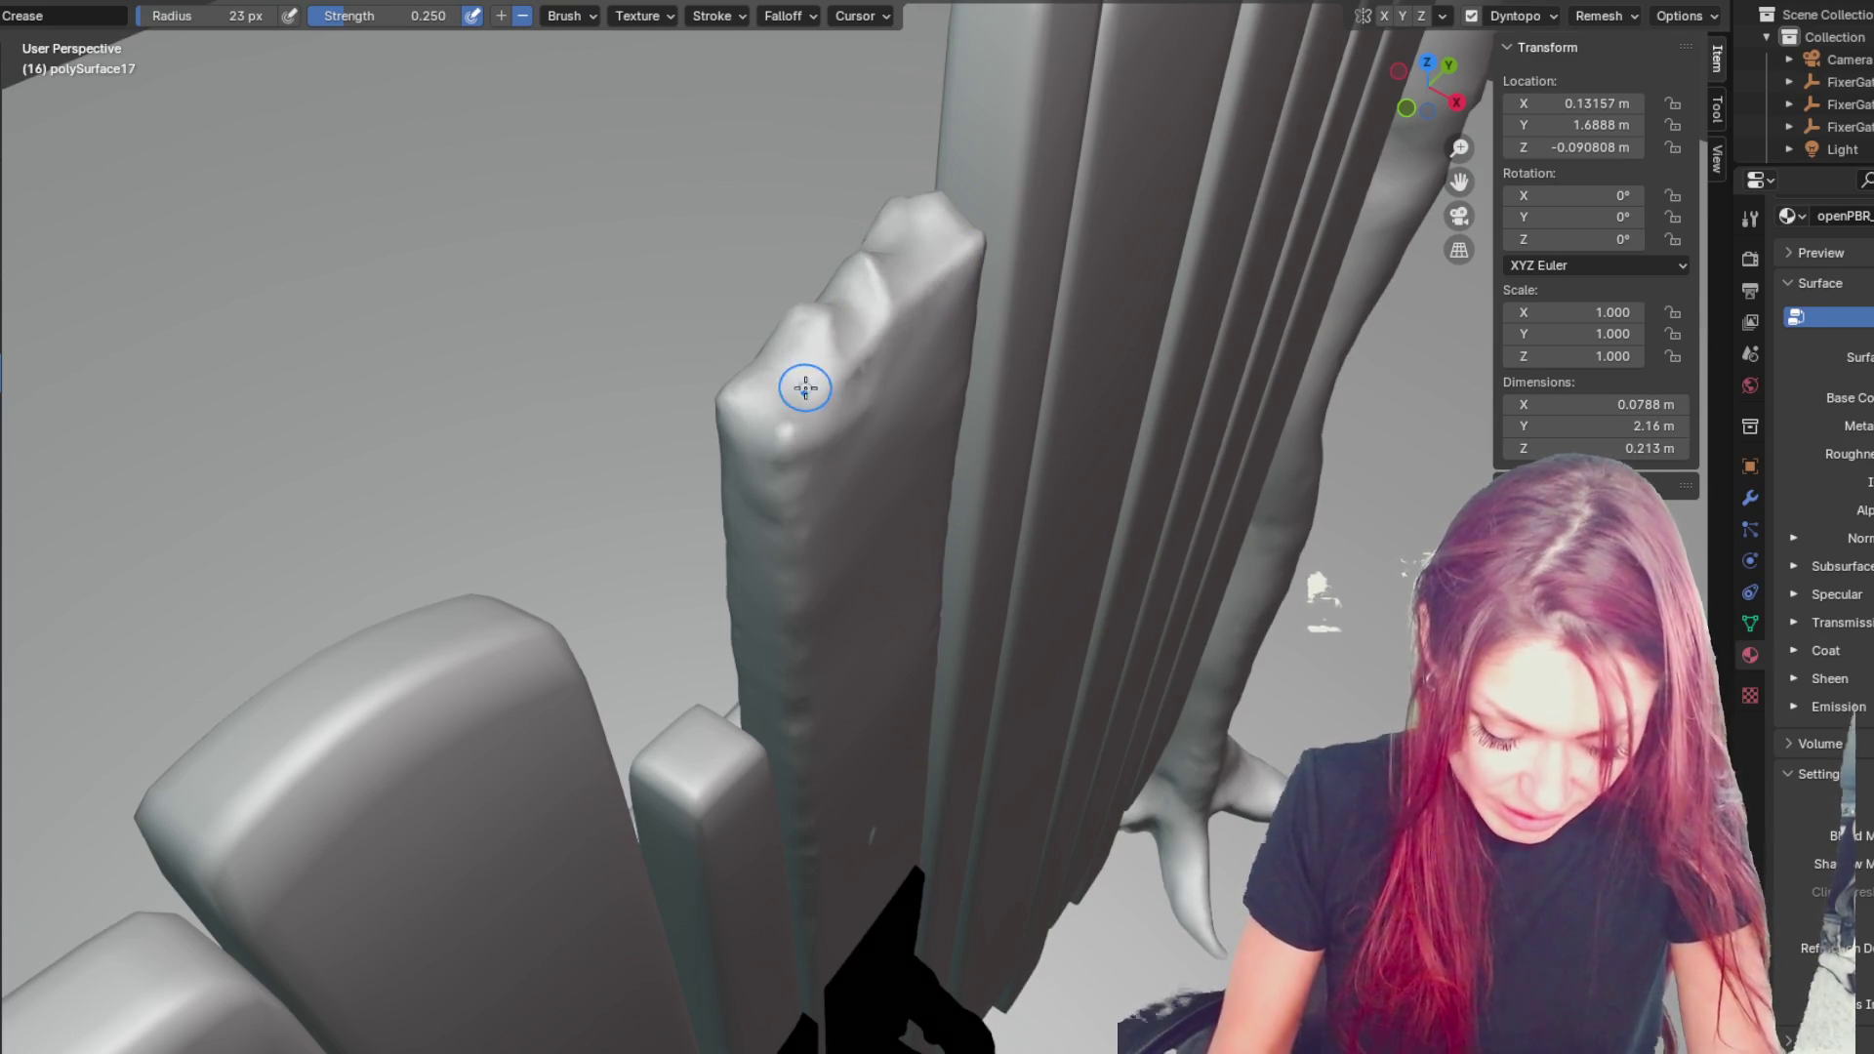
{"action": "left_click_drag", "start_coordinate": [871, 324], "coordinate": [926, 251]}
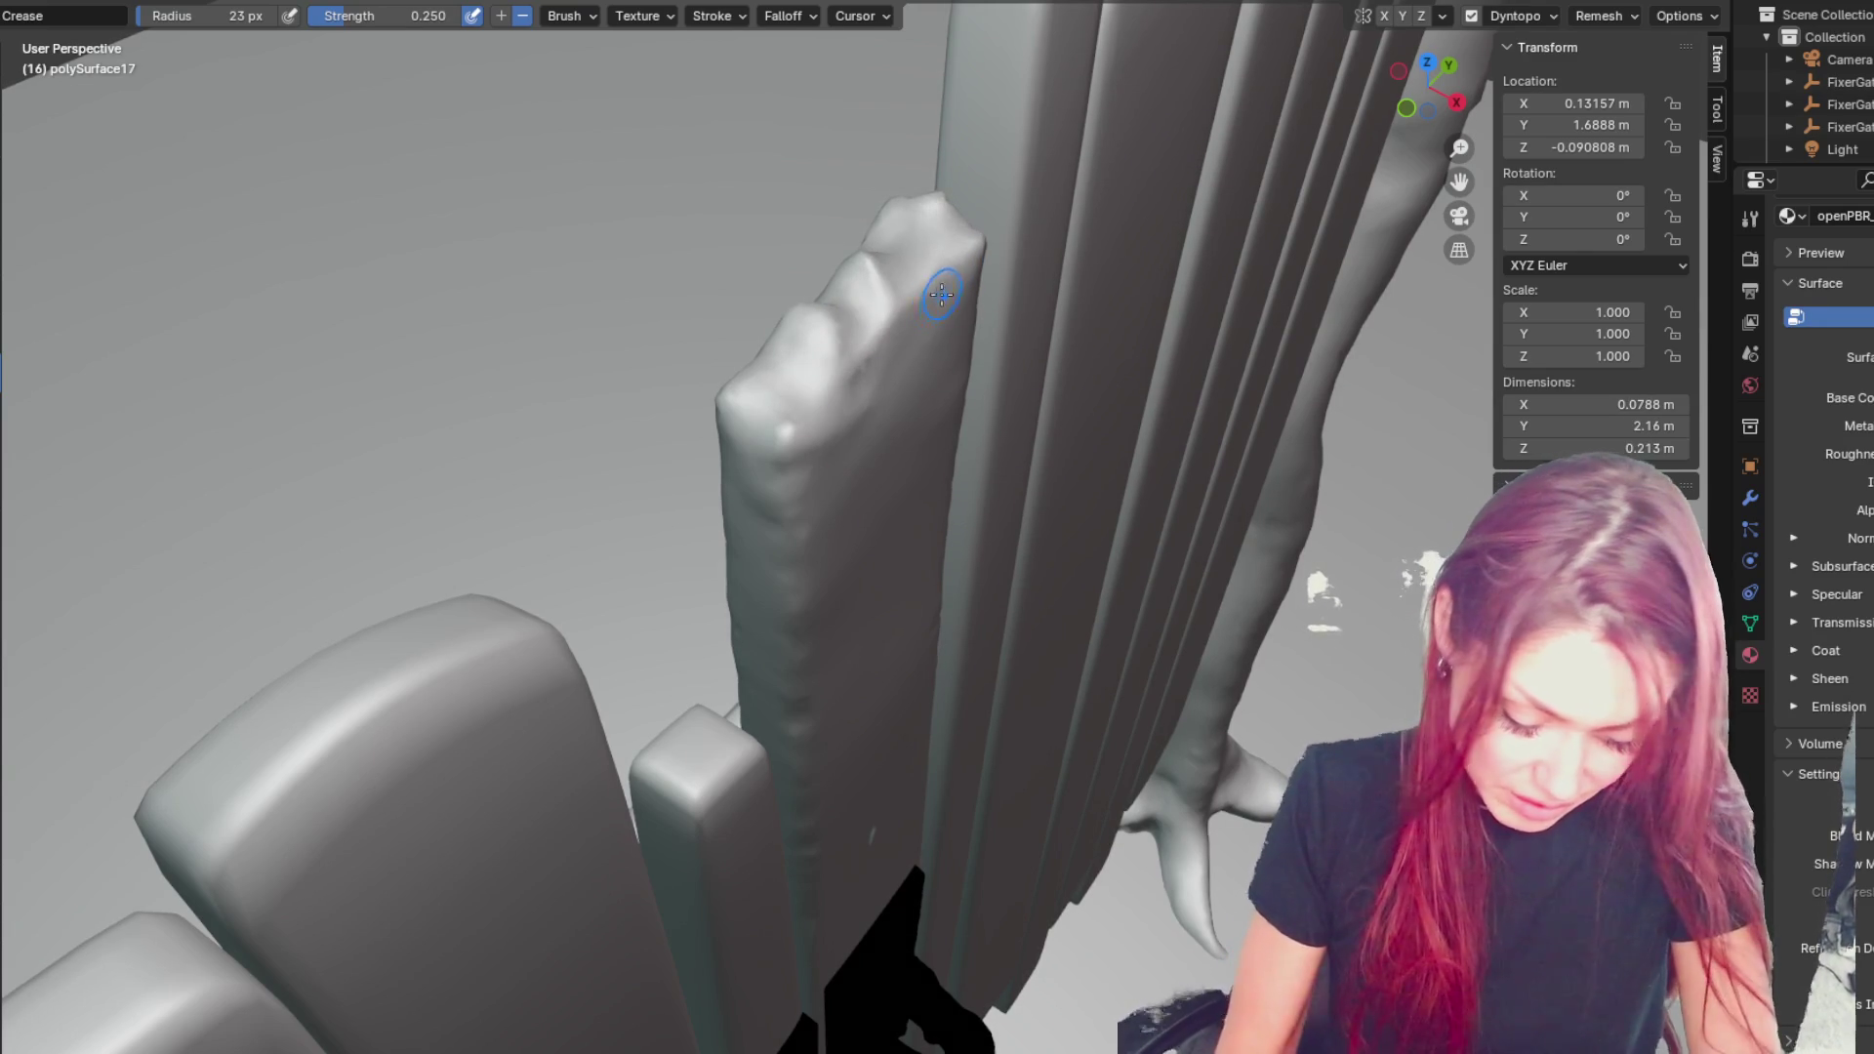
{"action": "mouse_move", "coordinate": [816, 388]}
{"action": "middle_mouse_down"}
{"action": "mouse_move", "coordinate": [490, 646]}
{"action": "mouse_move", "coordinate": [581, 651]}
{"action": "middle_mouse_up"}
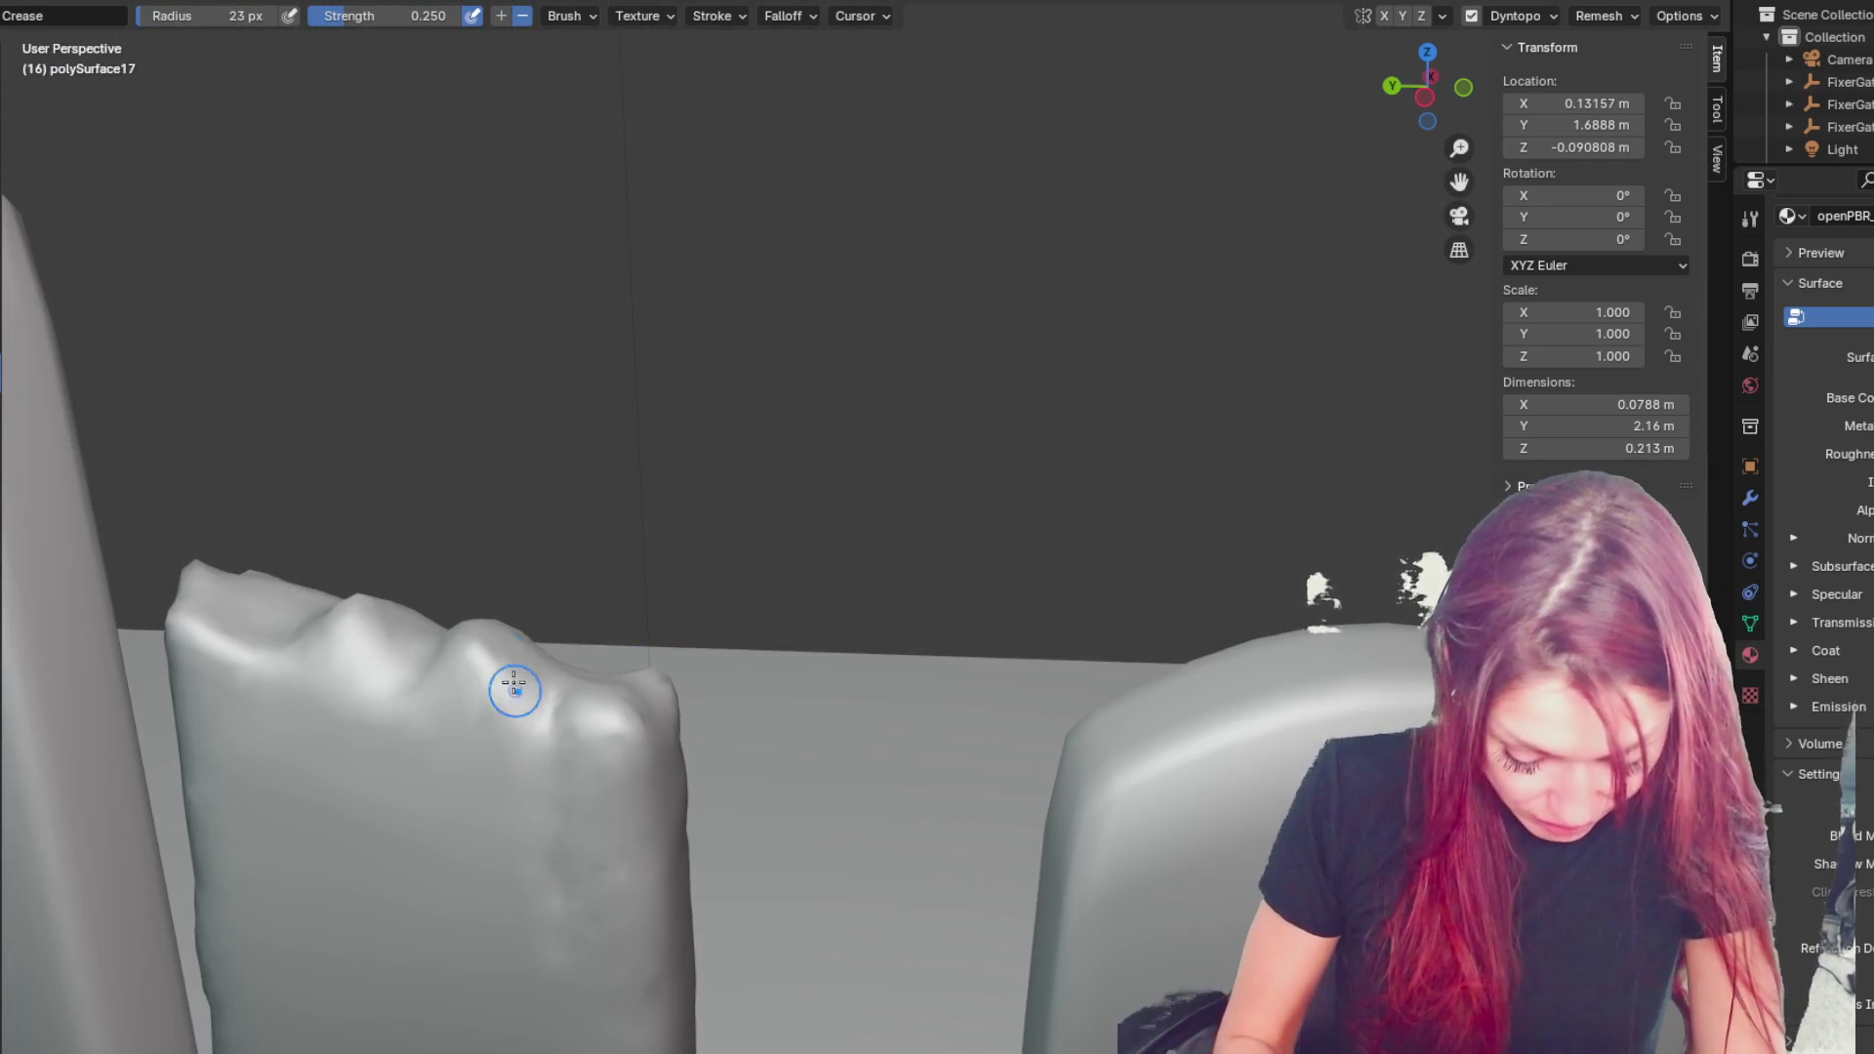
{"action": "middle_click_drag", "start_coordinate": [507, 628], "coordinate": [501, 691]}
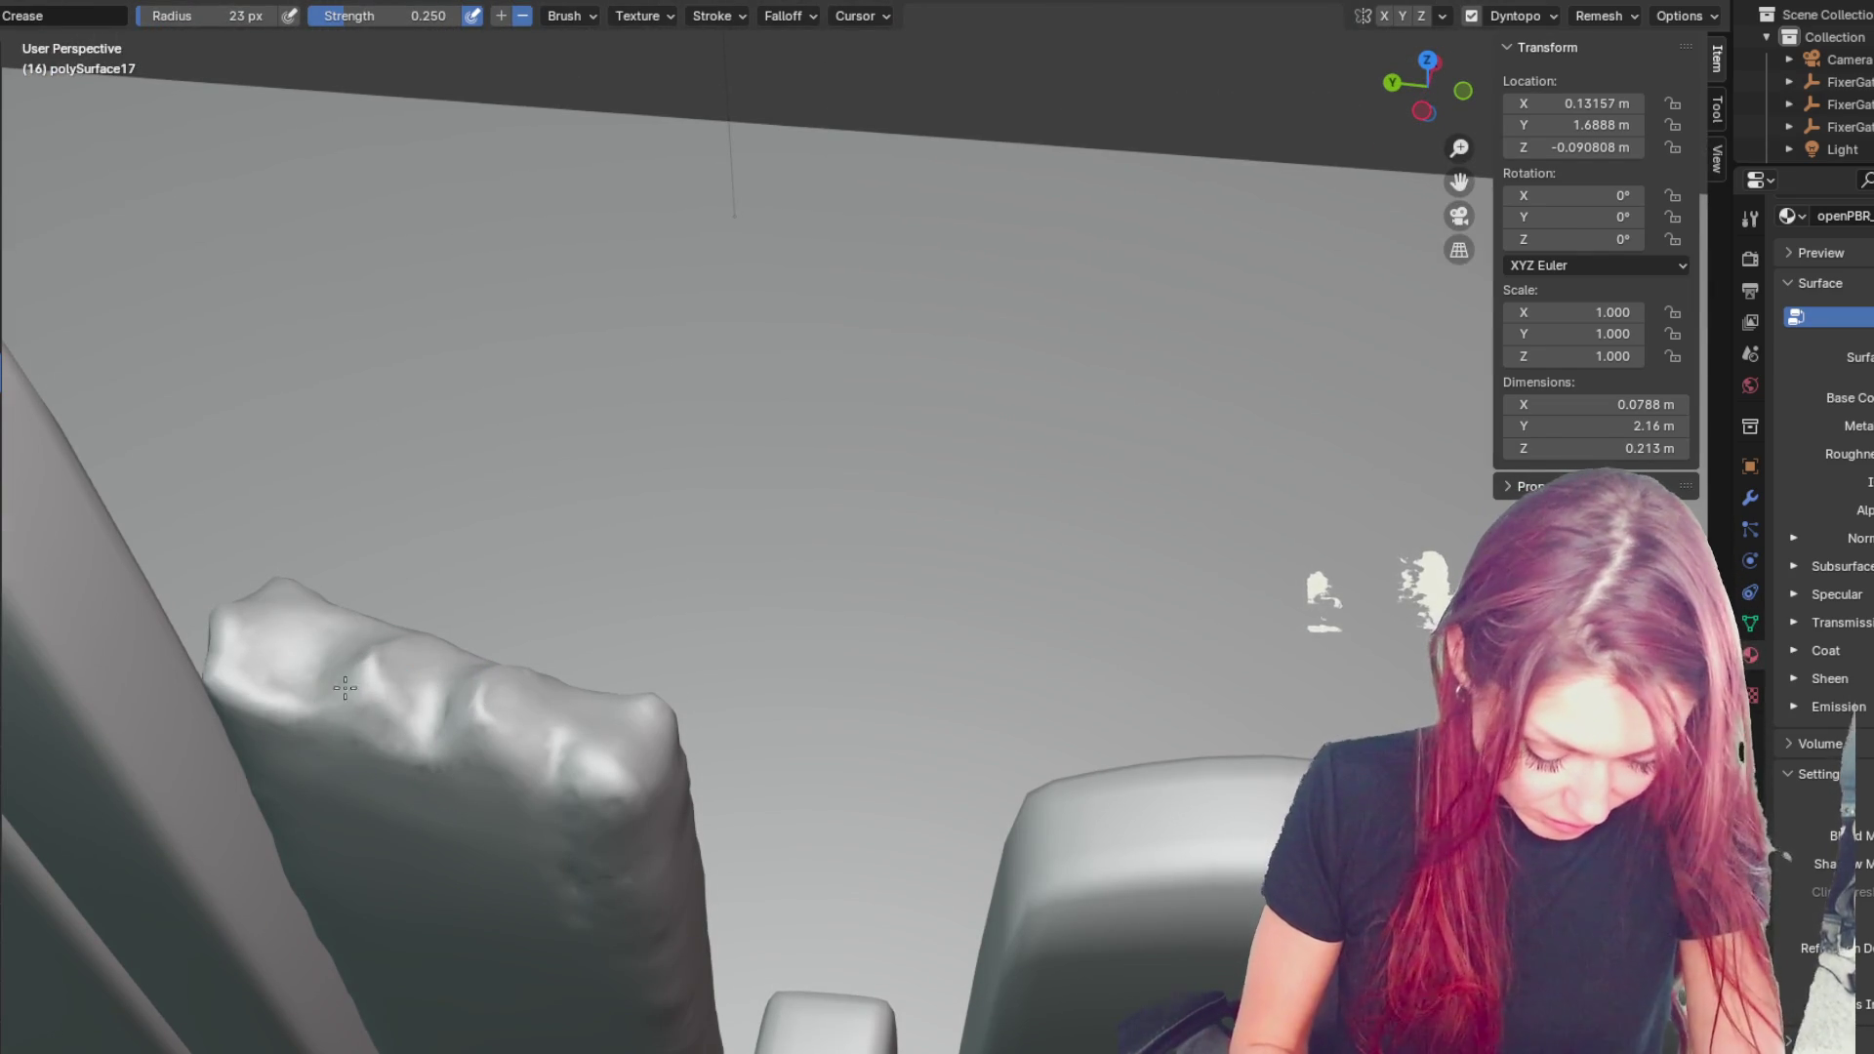
{"action": "middle_click_drag", "start_coordinate": [303, 734], "coordinate": [313, 766]}
- Try Grab-brush pulls on the plank top, then undo and redo to settle the edits
{"action": "key", "text": "g"}
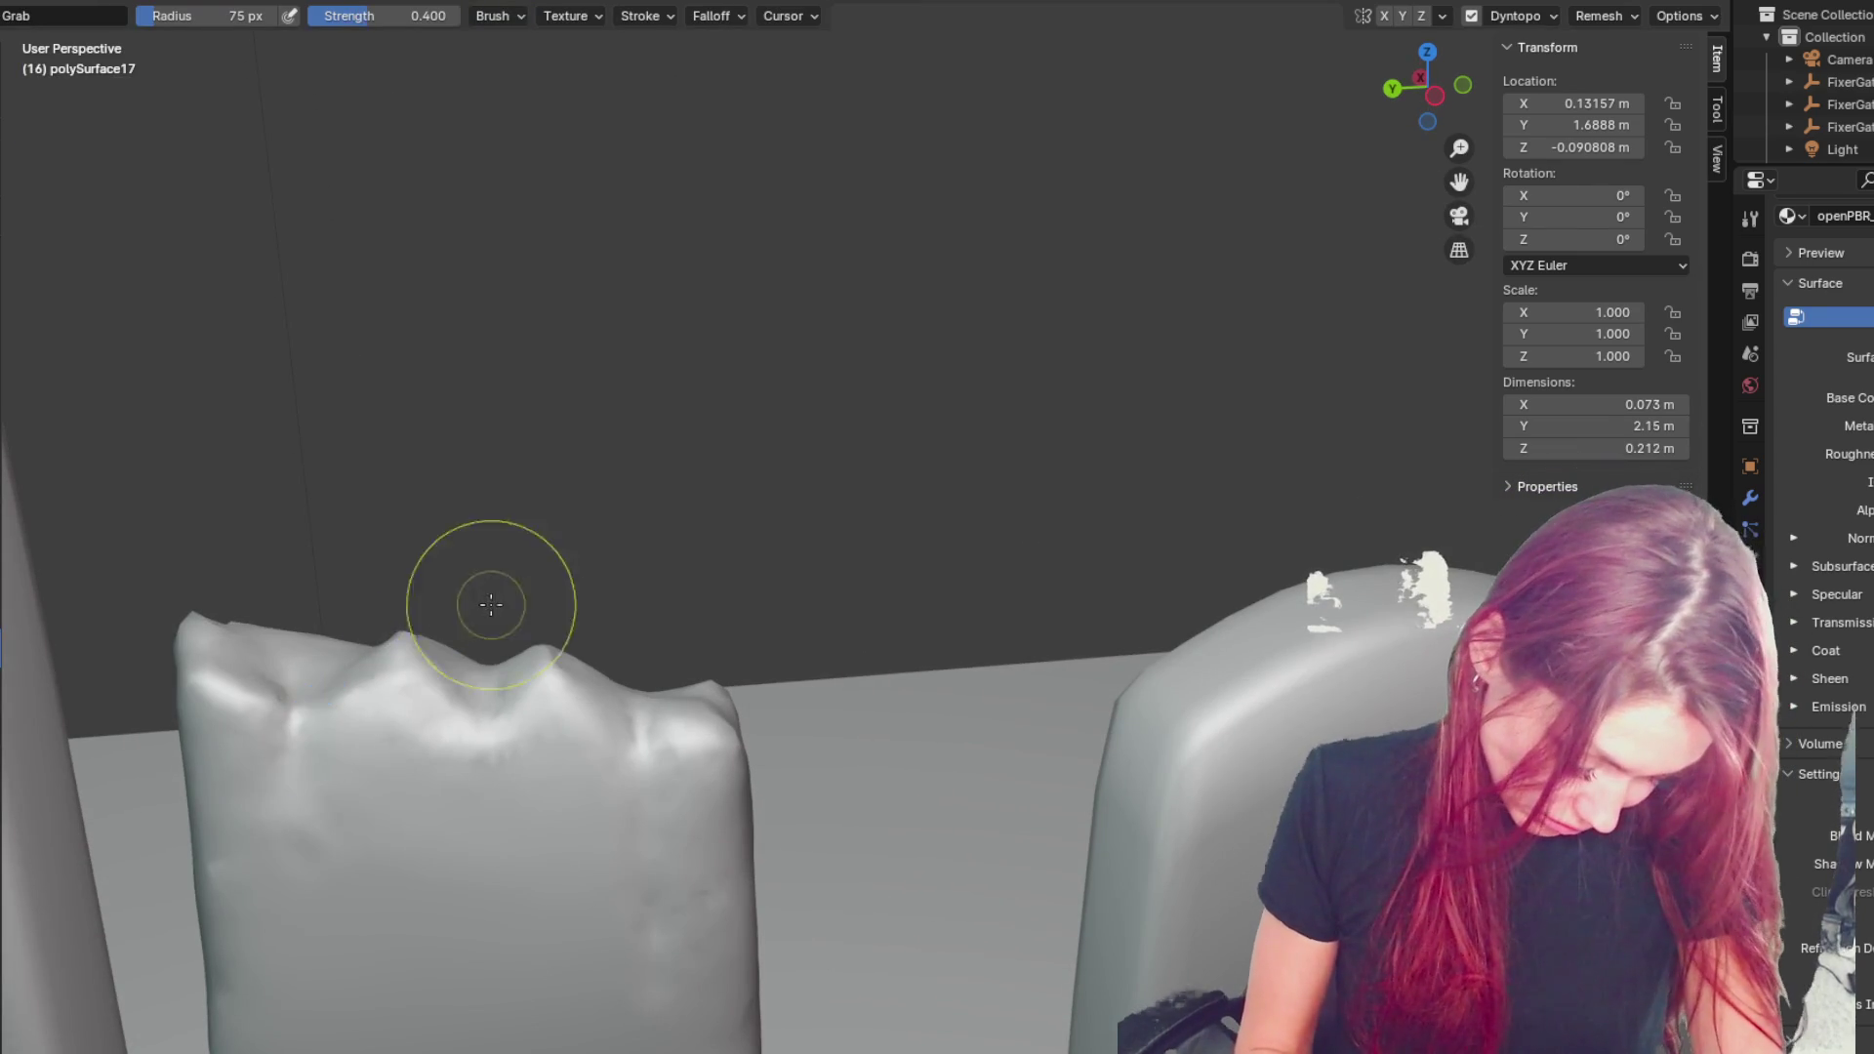
{"action": "left_click_drag", "start_coordinate": [293, 745], "coordinate": [284, 719]}
{"action": "left_click_drag", "start_coordinate": [590, 760], "coordinate": [337, 735]}
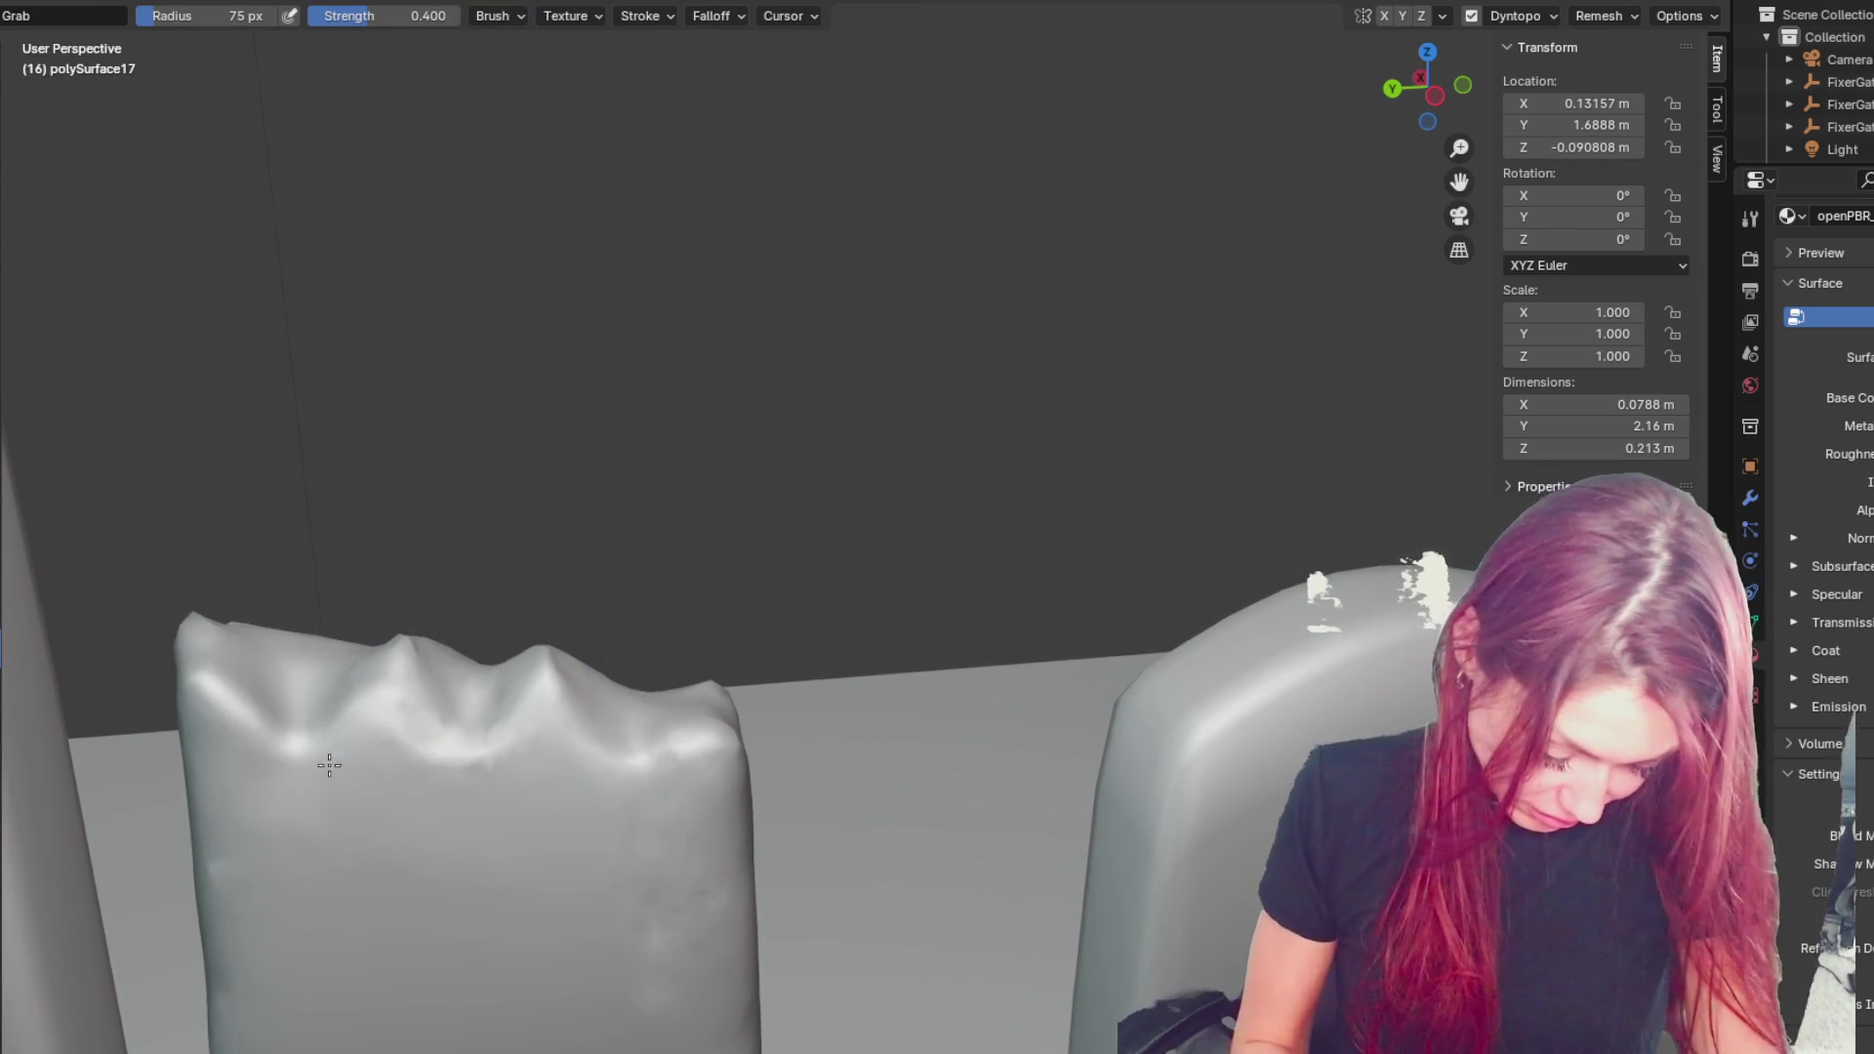
{"action": "key", "text": "ctrl+z"}
{"action": "key", "text": "ctrl+z"}
{"action": "key", "text": "shift+c"}
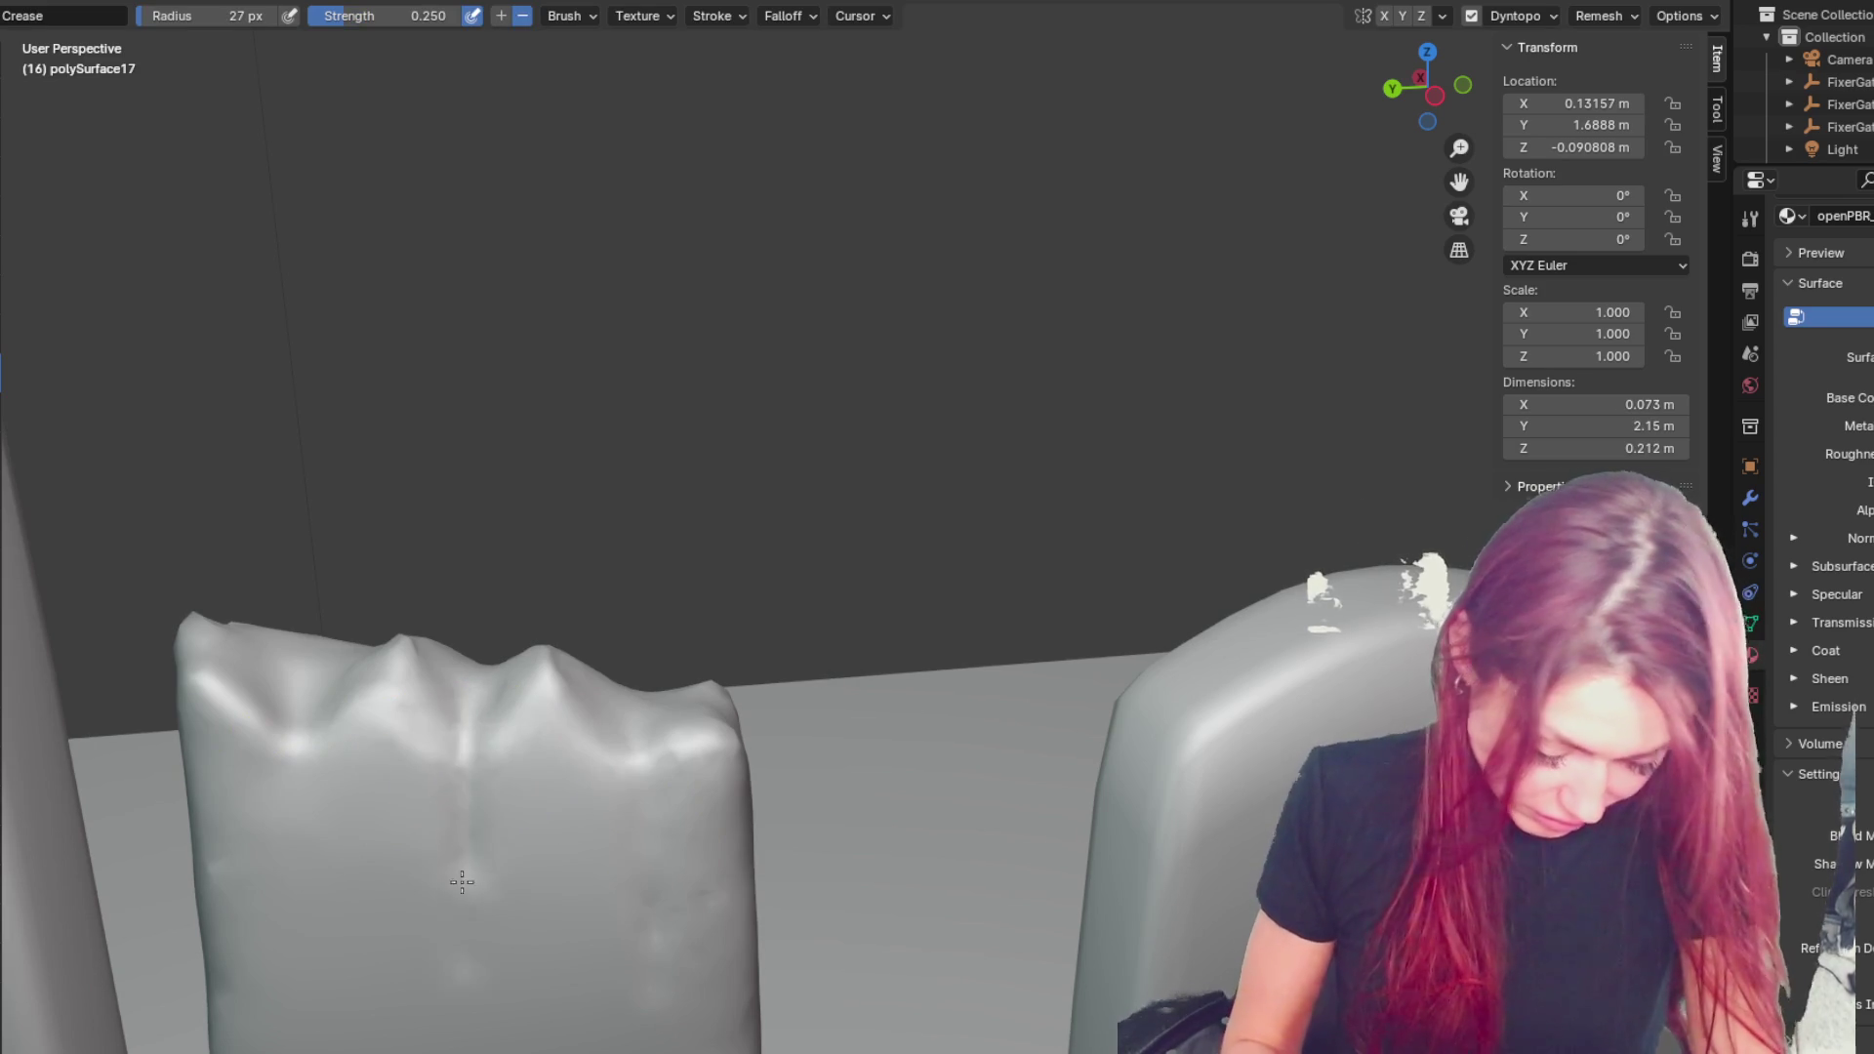
{"action": "key", "text": "ctrl+shift+z"}
{"action": "key", "text": "ctrl+shift+z"}
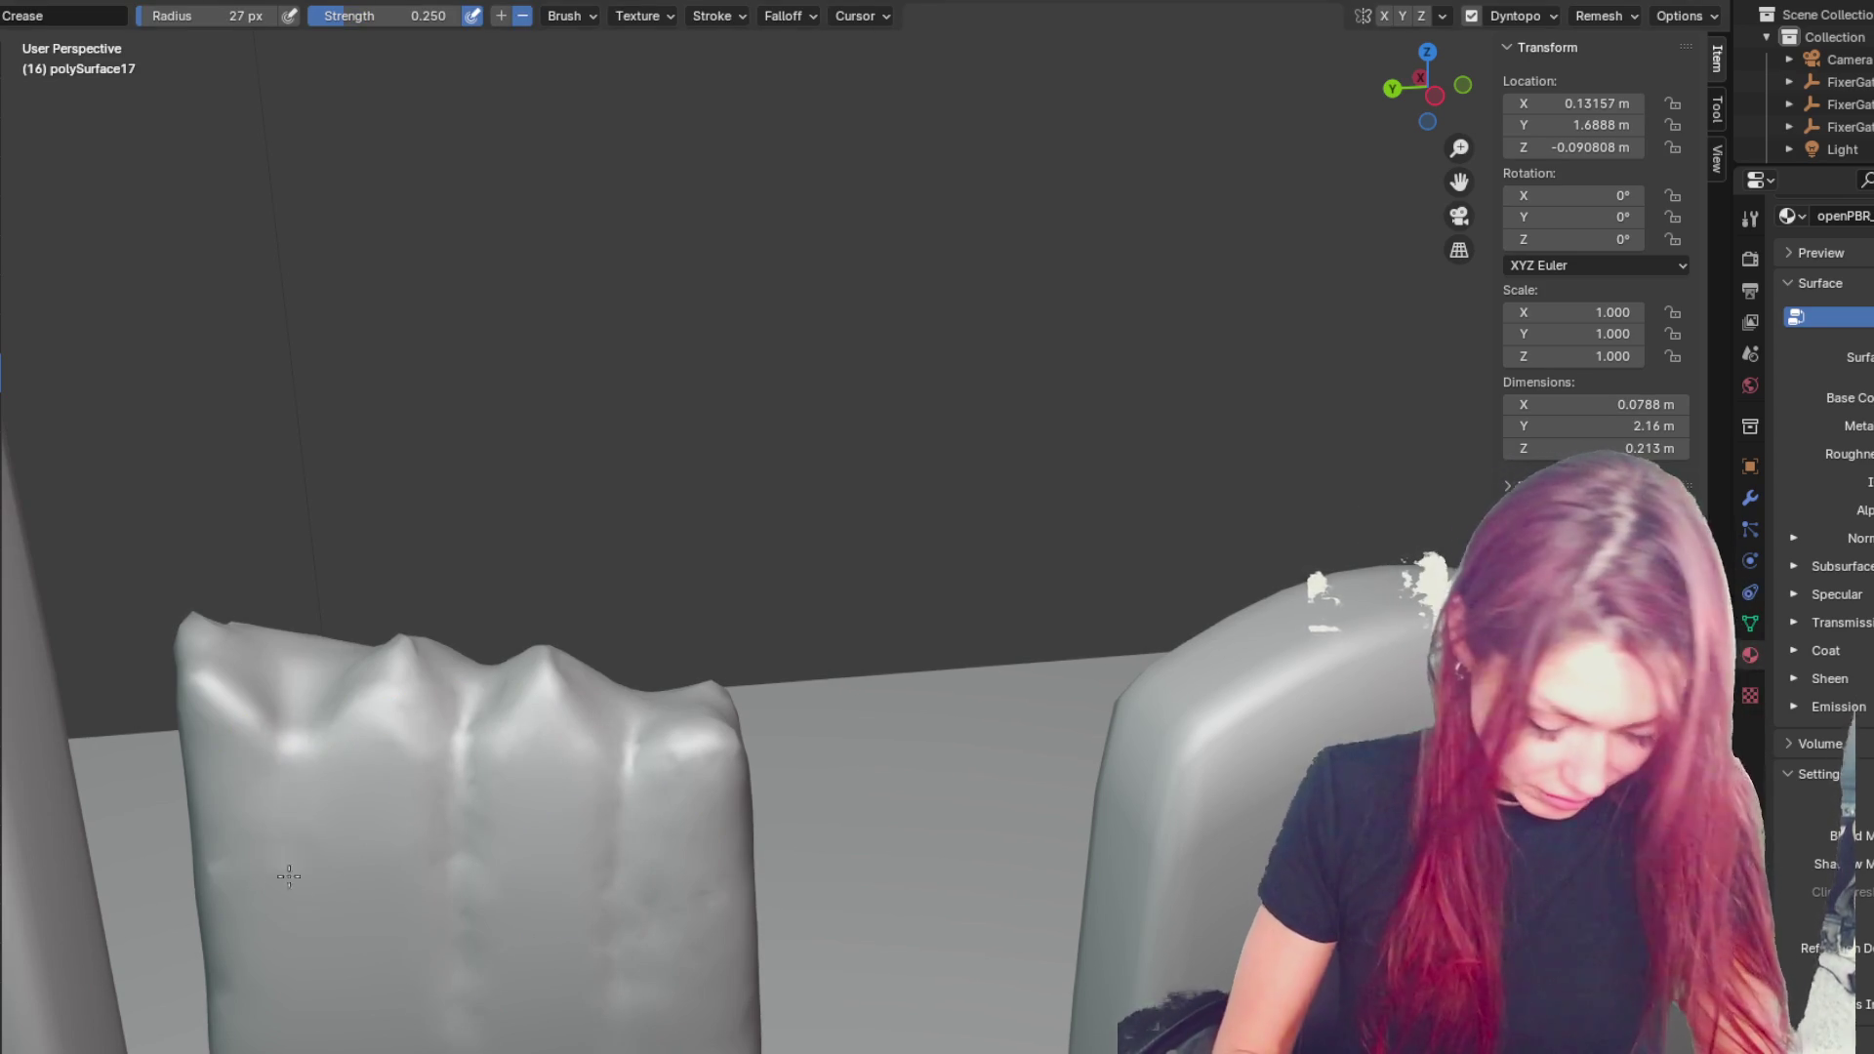
{"action": "key", "text": "ctrl+z"}
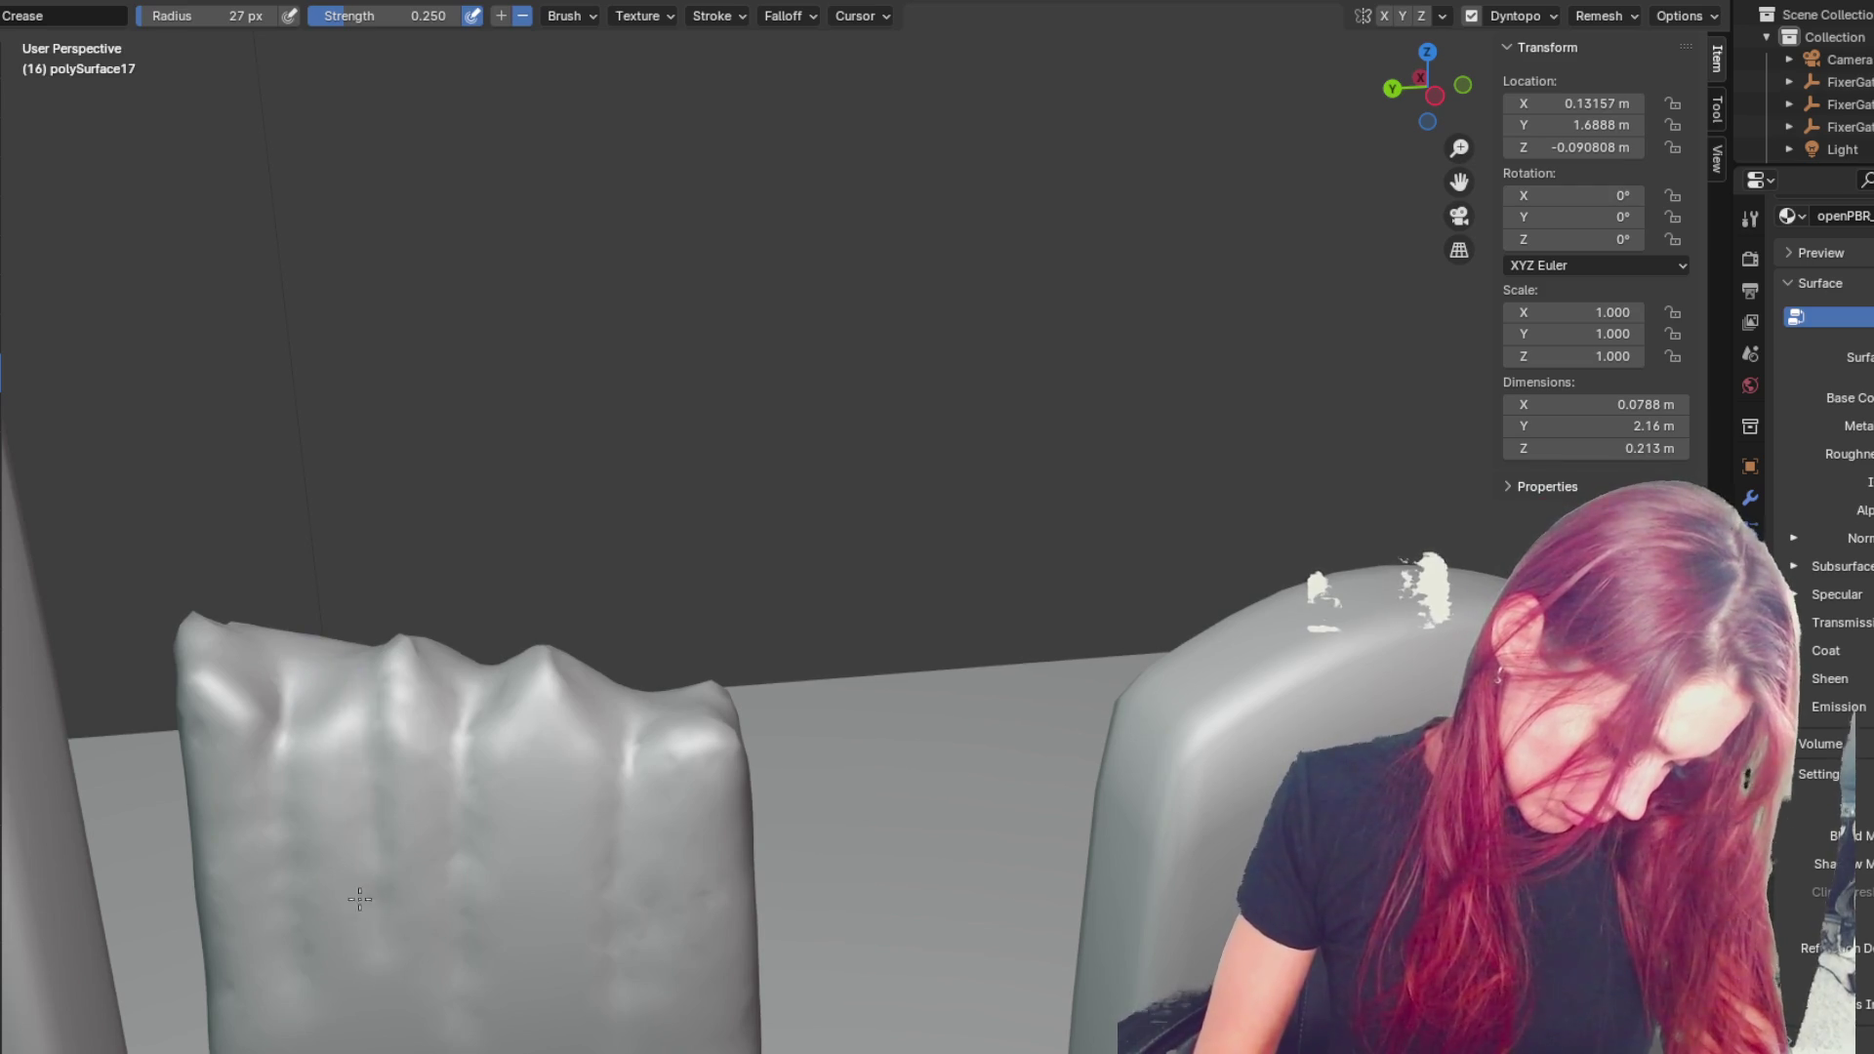
{"action": "key", "text": "ctrl+z"}
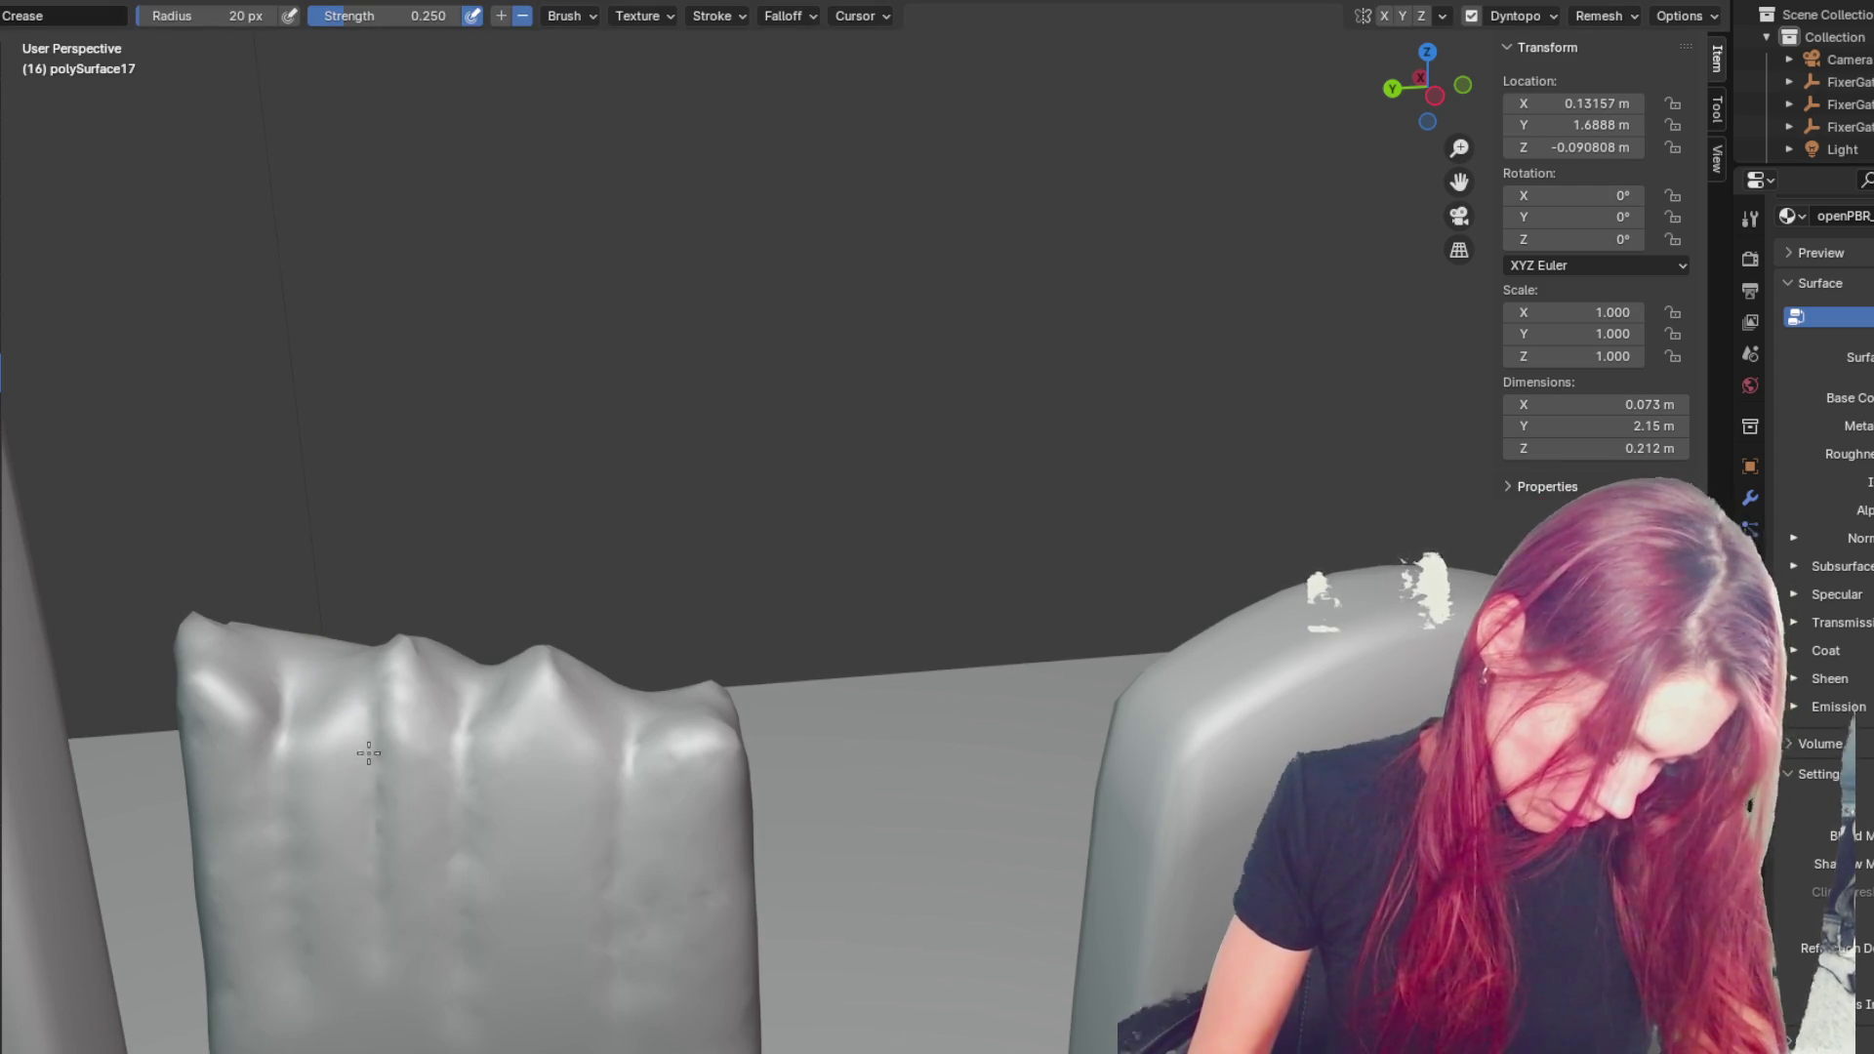
{"action": "scroll", "coordinate": [403, 984], "scroll_direction": "down", "scroll_amount": 5}
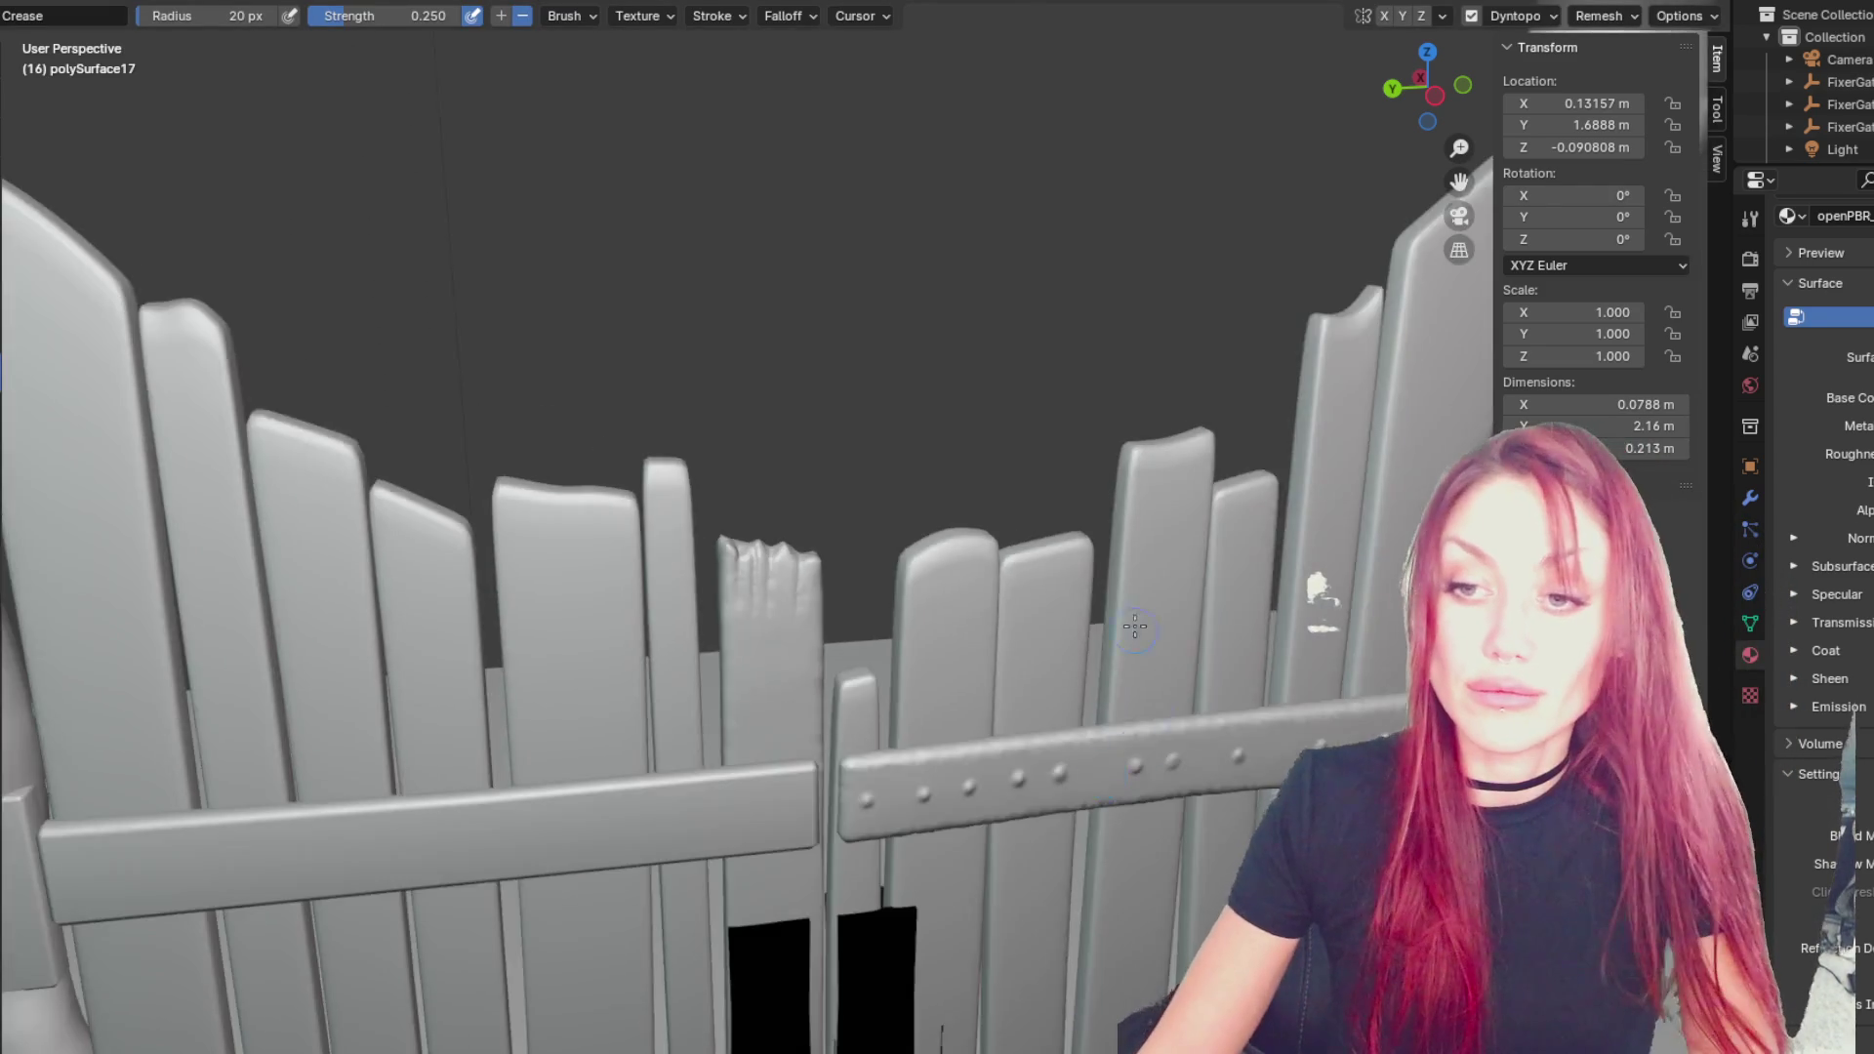
- Zoom onto the broken plank and pull its top with a 117 px Grab brush
{"action": "scroll", "coordinate": [1039, 327], "scroll_direction": "up", "scroll_amount": 1}
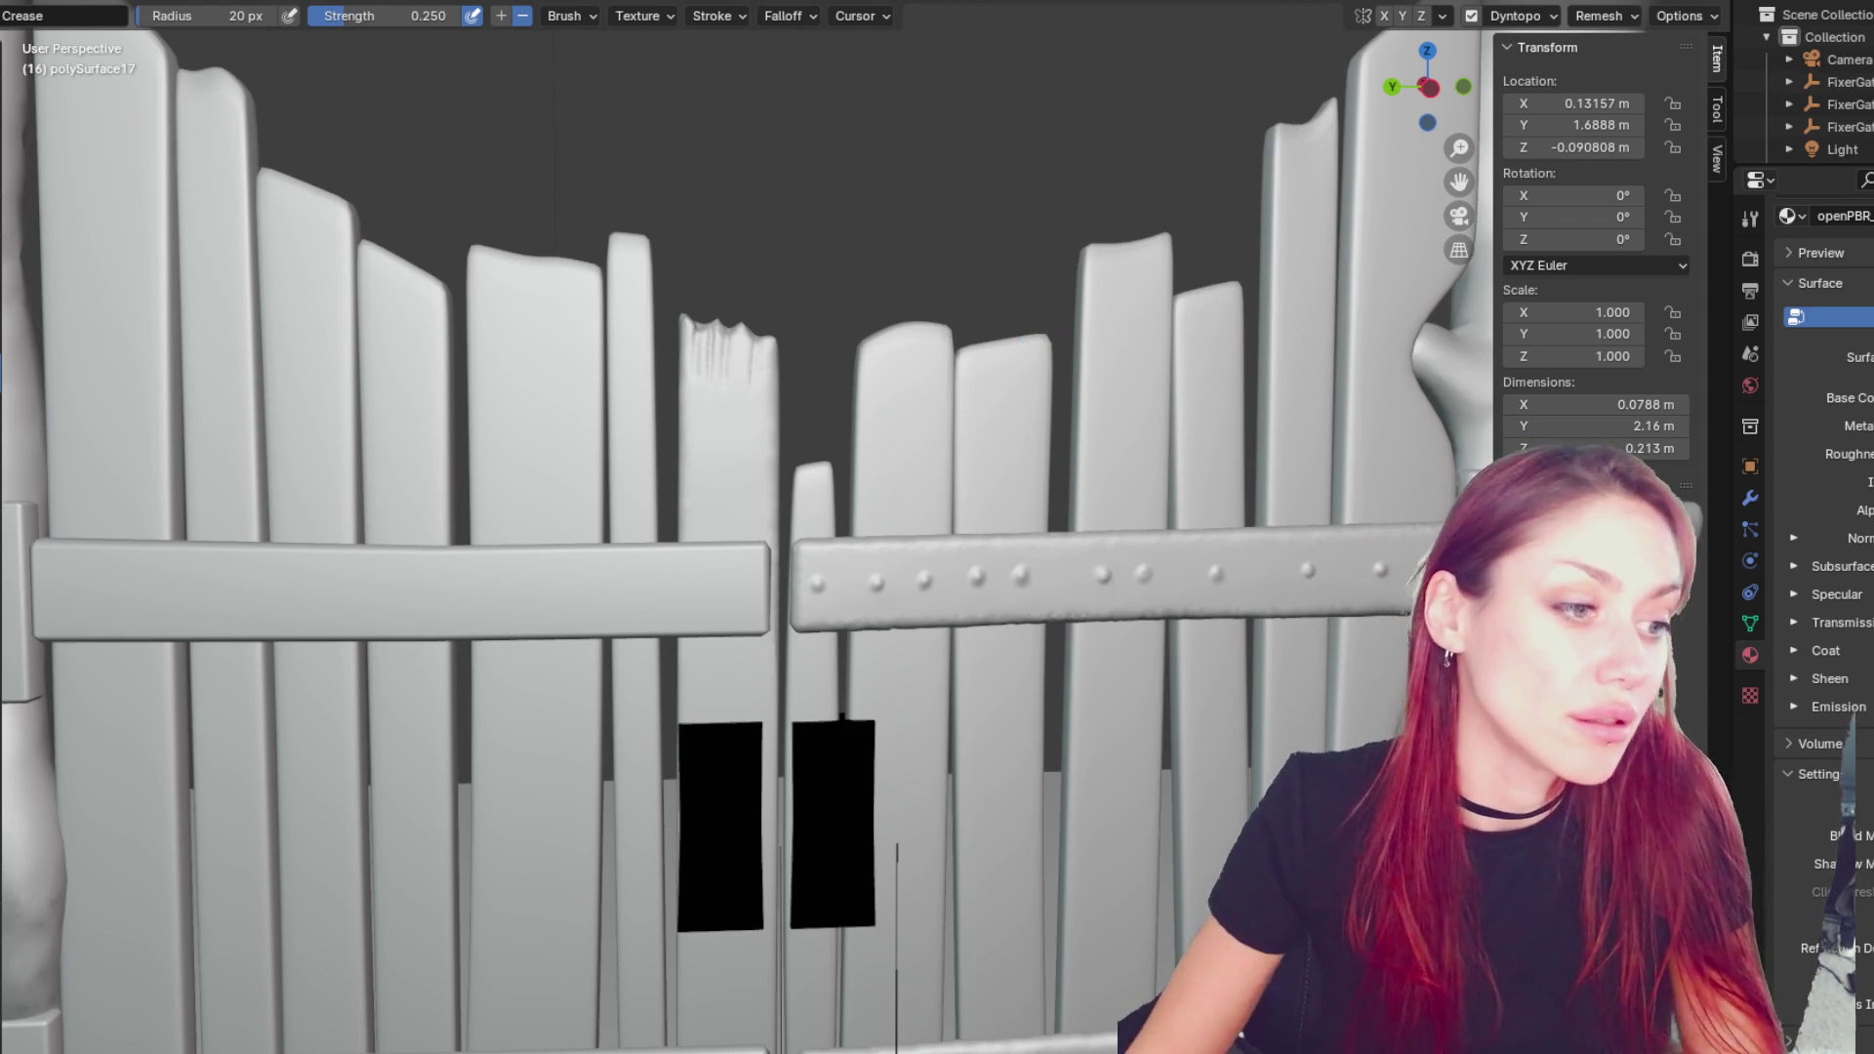
{"action": "scroll", "coordinate": [661, 481], "scroll_direction": "up", "scroll_amount": 6}
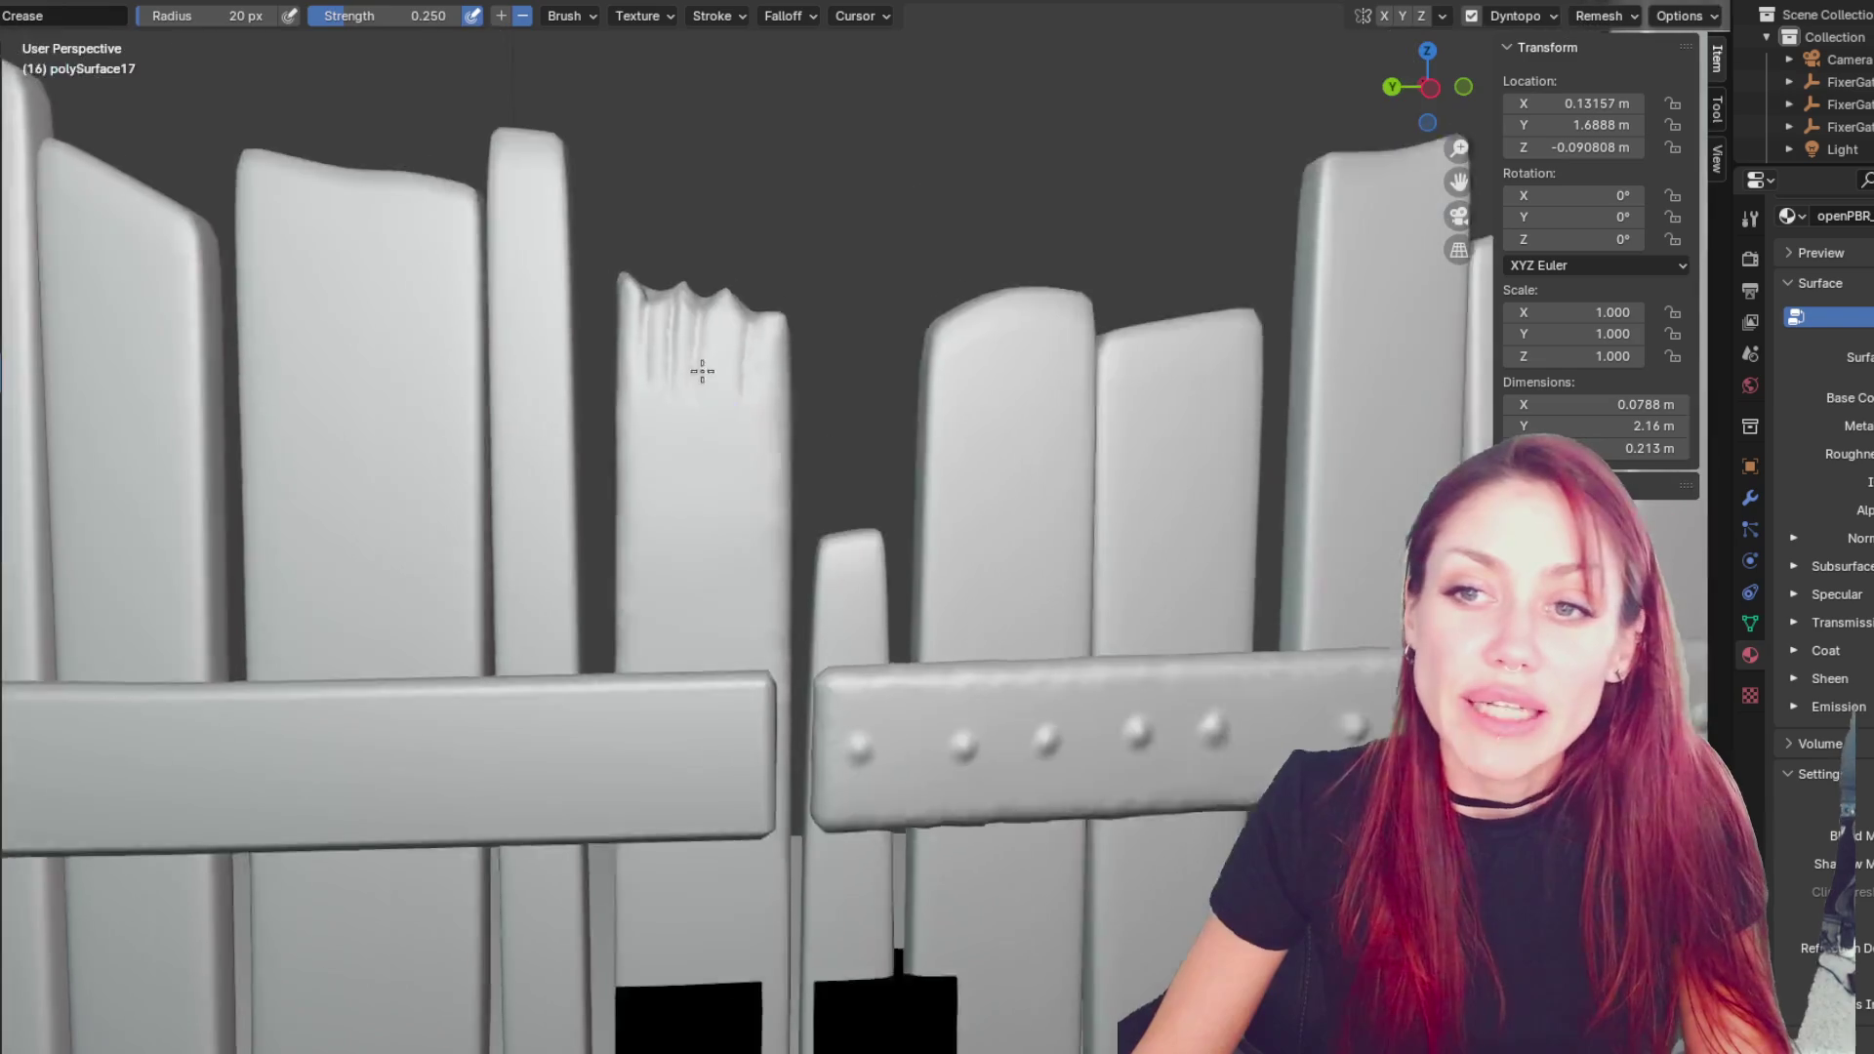
{"action": "key", "text": "g"}
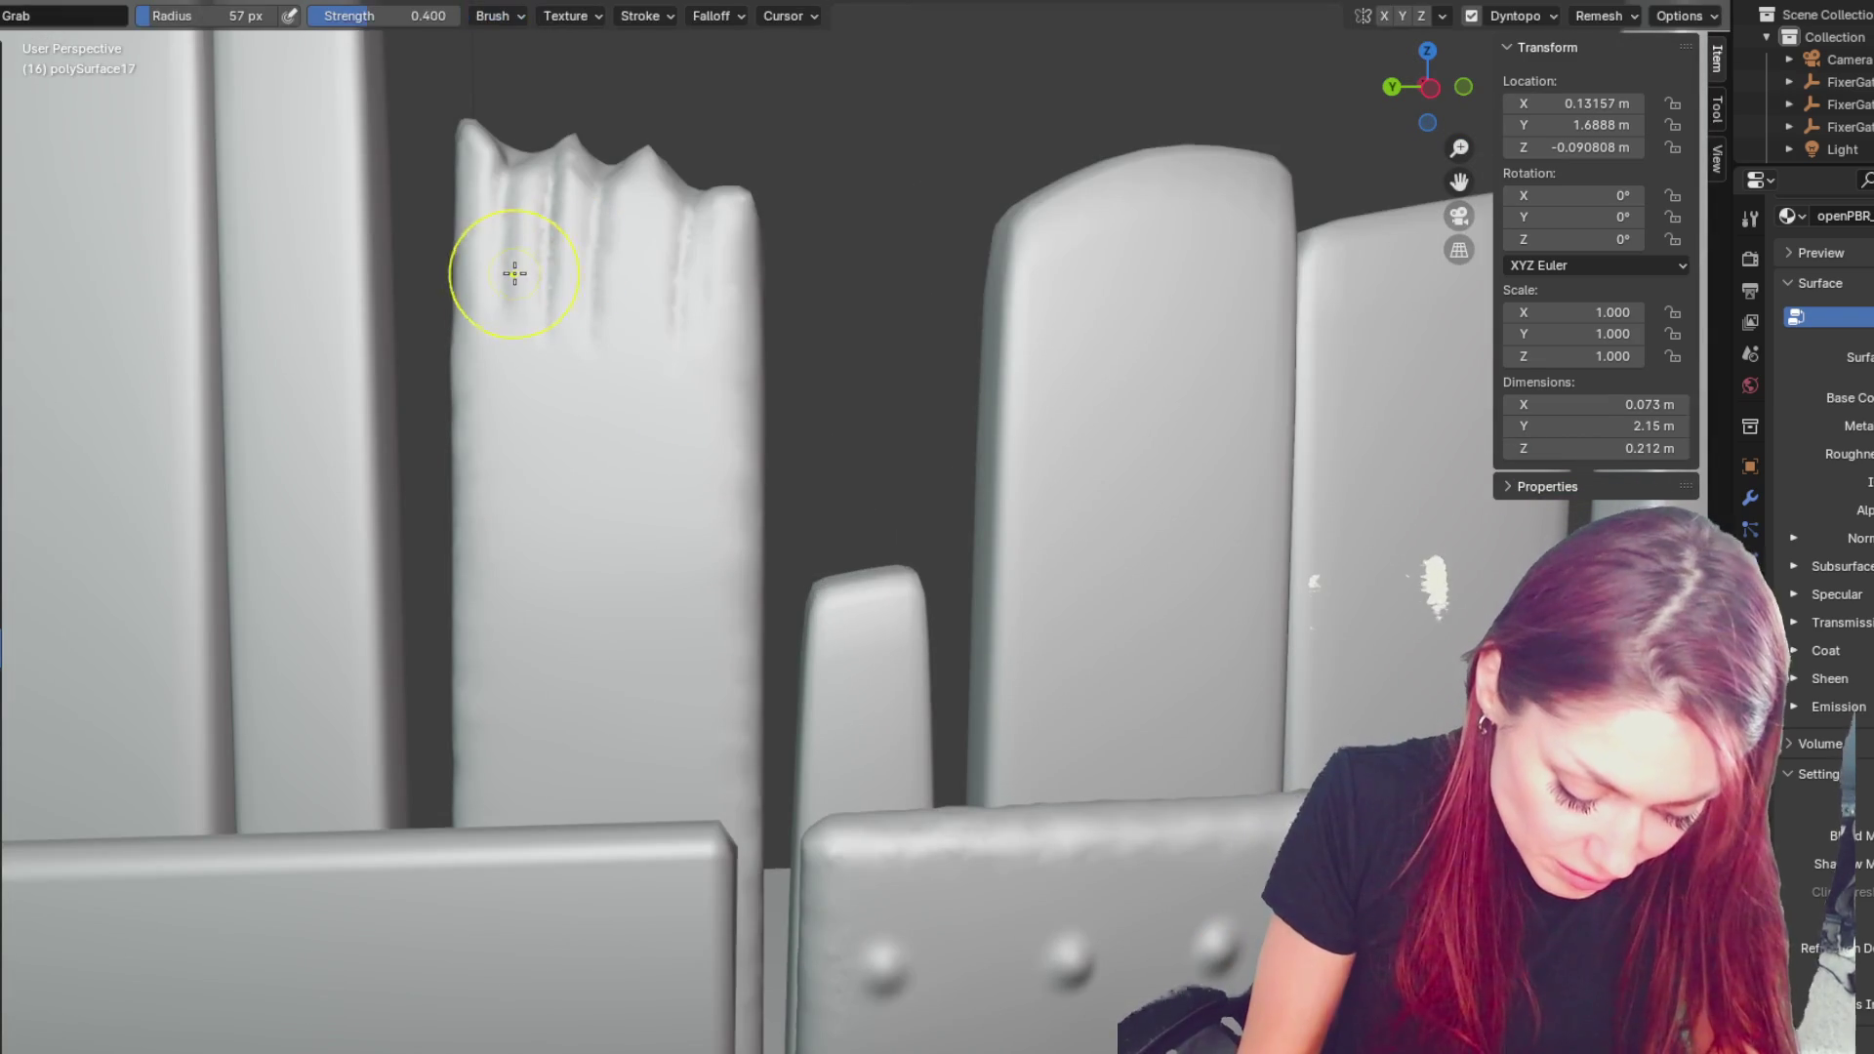
{"action": "middle_click_drag", "start_coordinate": [515, 234], "coordinate": [474, 159]}
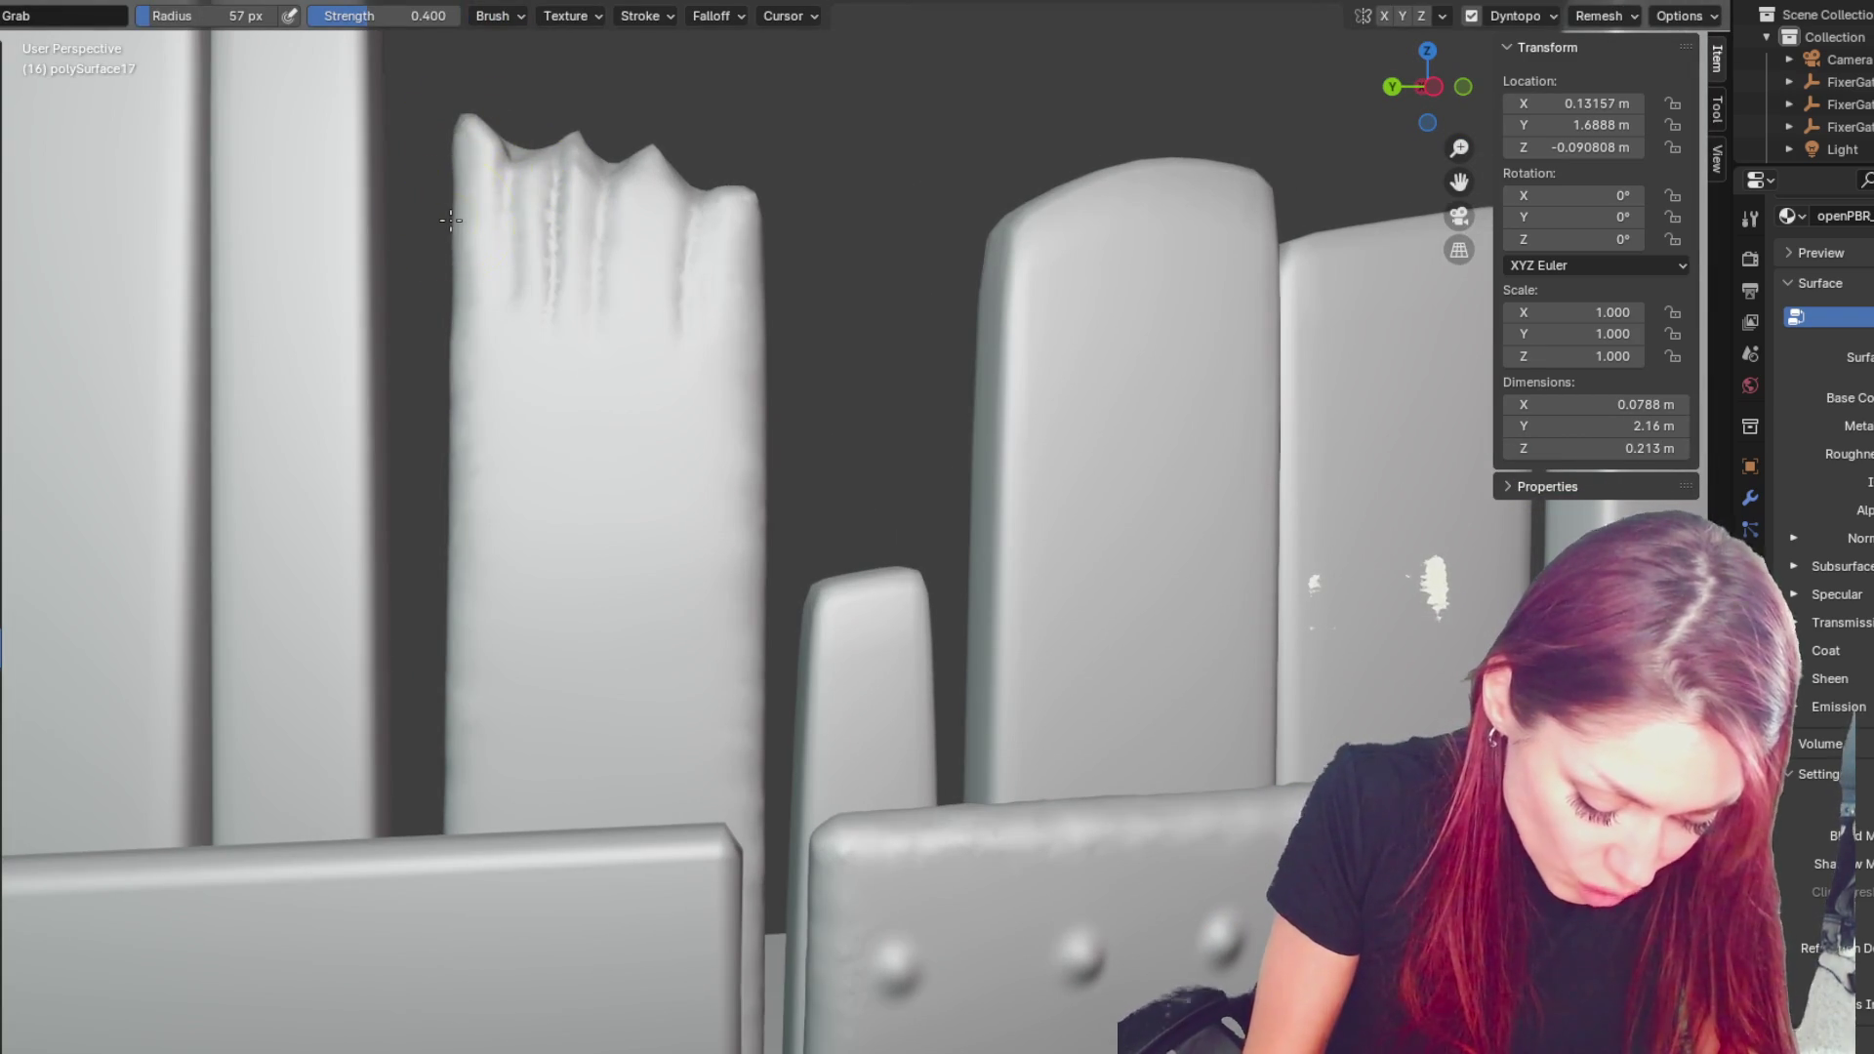
{"action": "key", "text": "f"}
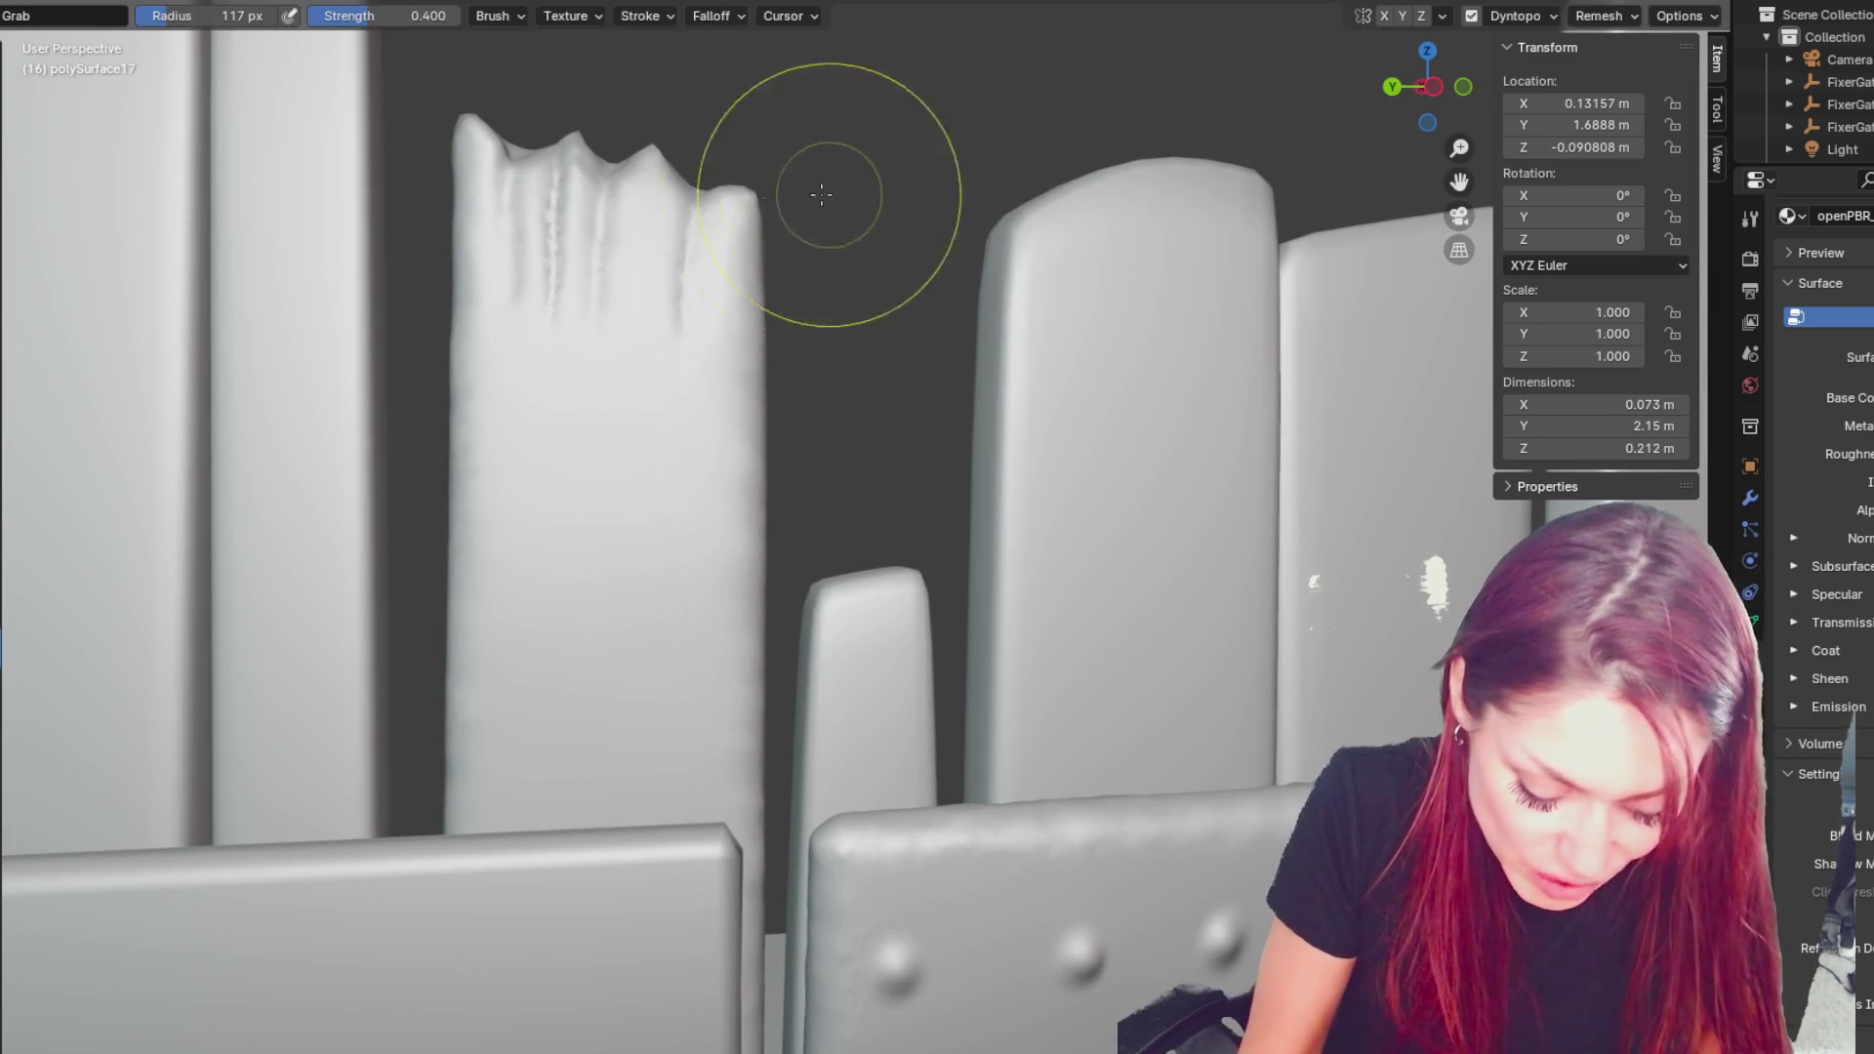
{"action": "left_click", "coordinate": [779, 196]}
{"action": "left_click_drag", "start_coordinate": [720, 280], "coordinate": [699, 313]}
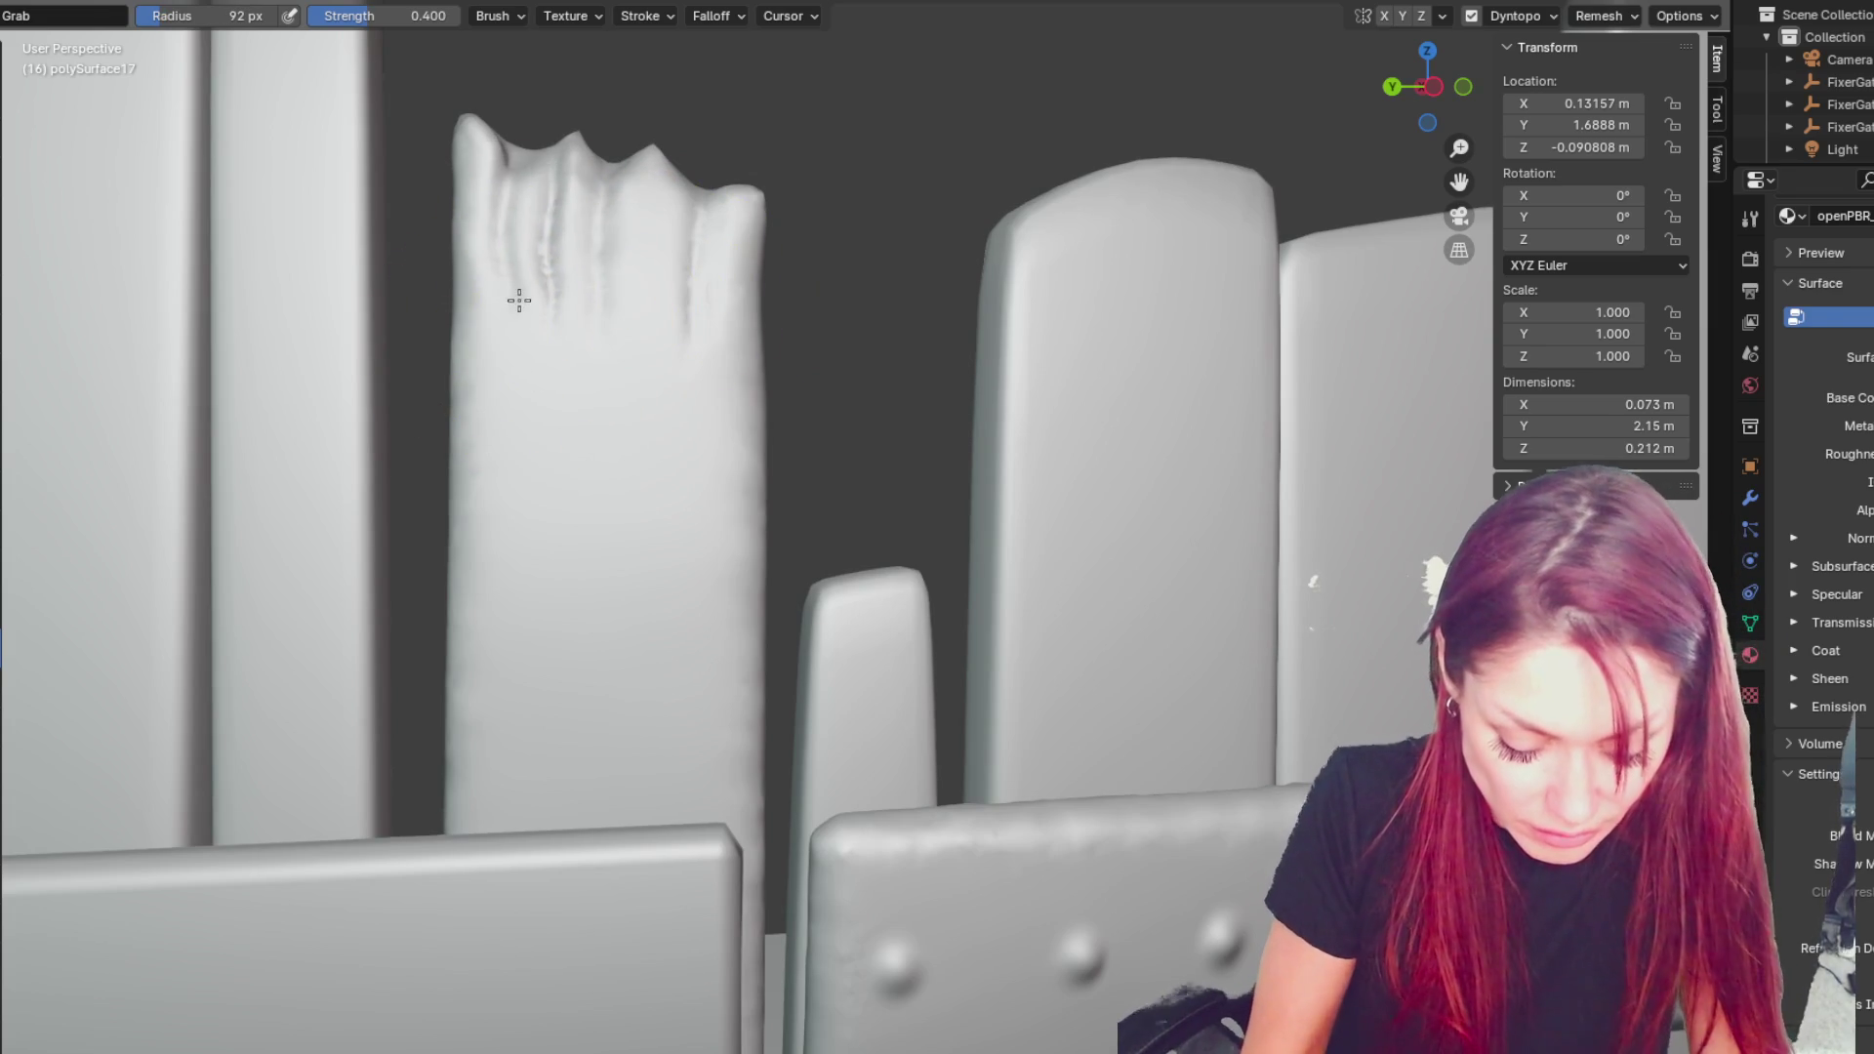
{"action": "key", "text": "ctrl+z"}
{"action": "key", "text": "x"}
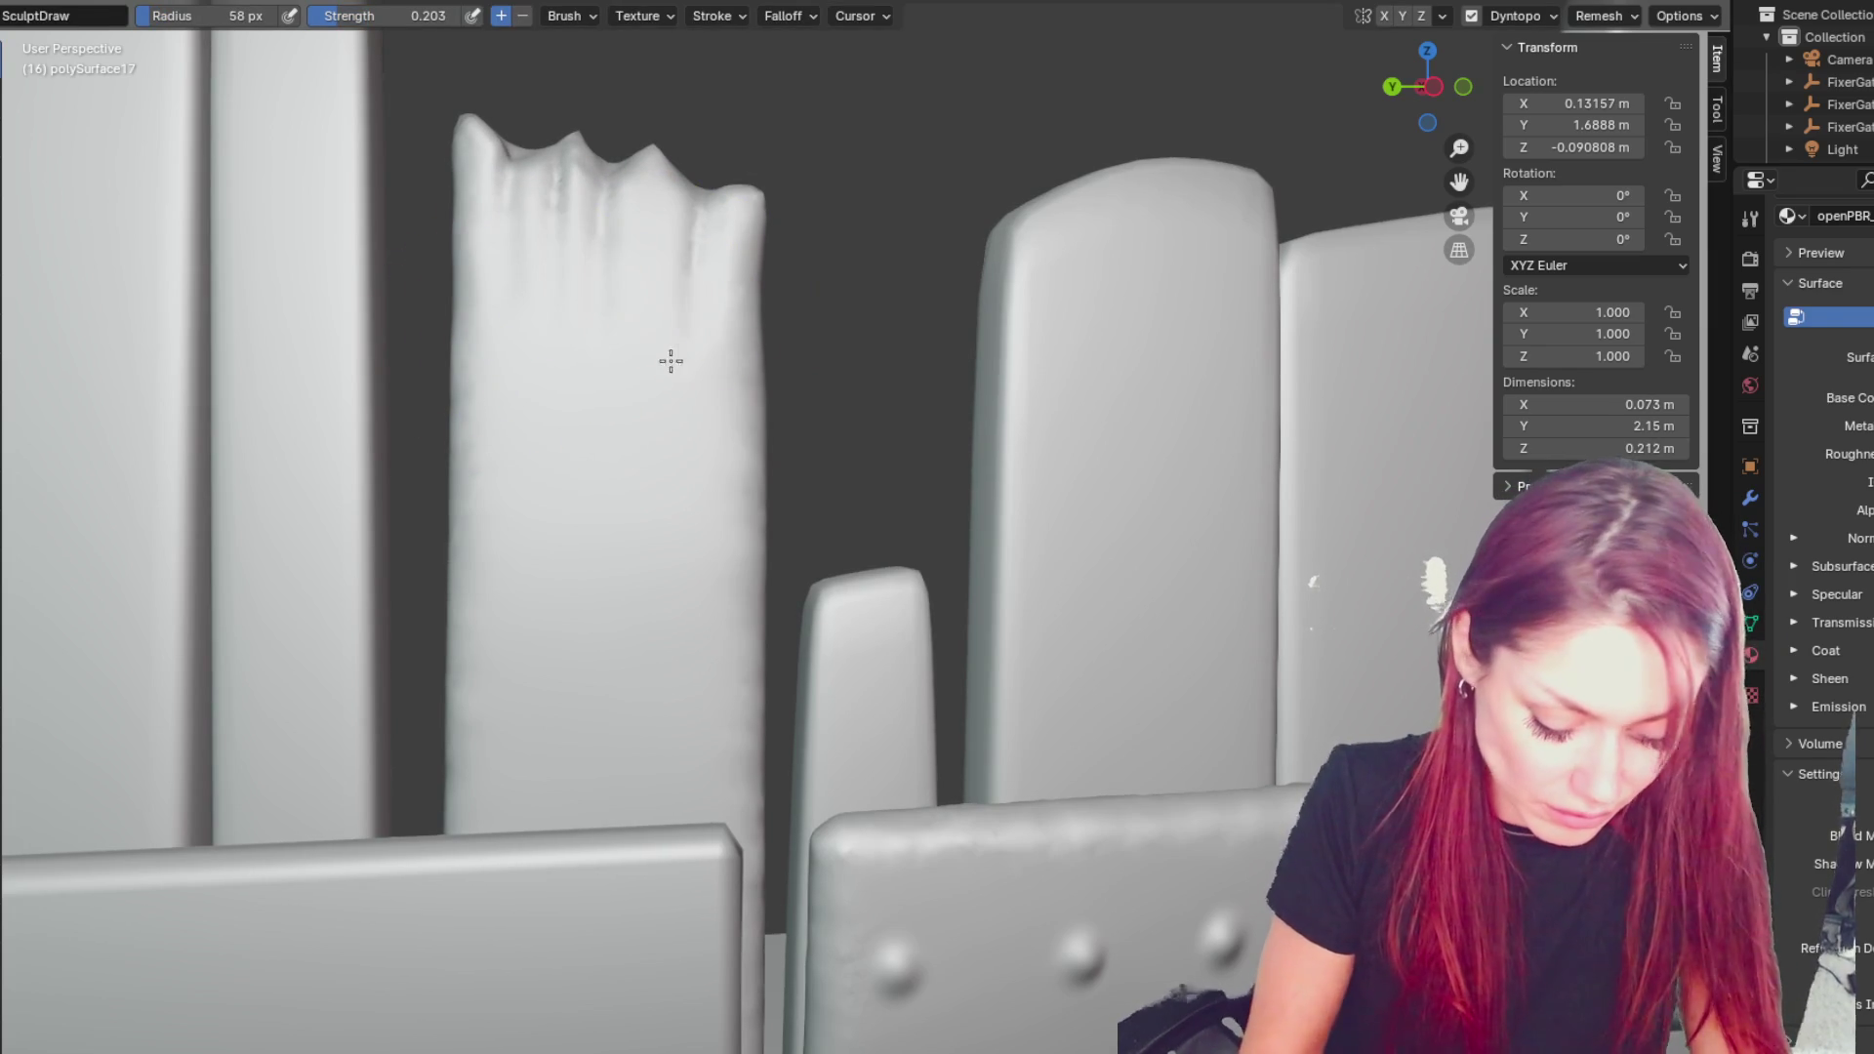
{"action": "key", "text": "ctrl+shift+z"}
- Pull a new peak into the broken top and push out its upper-right edge
{"action": "key", "text": "shift+c"}
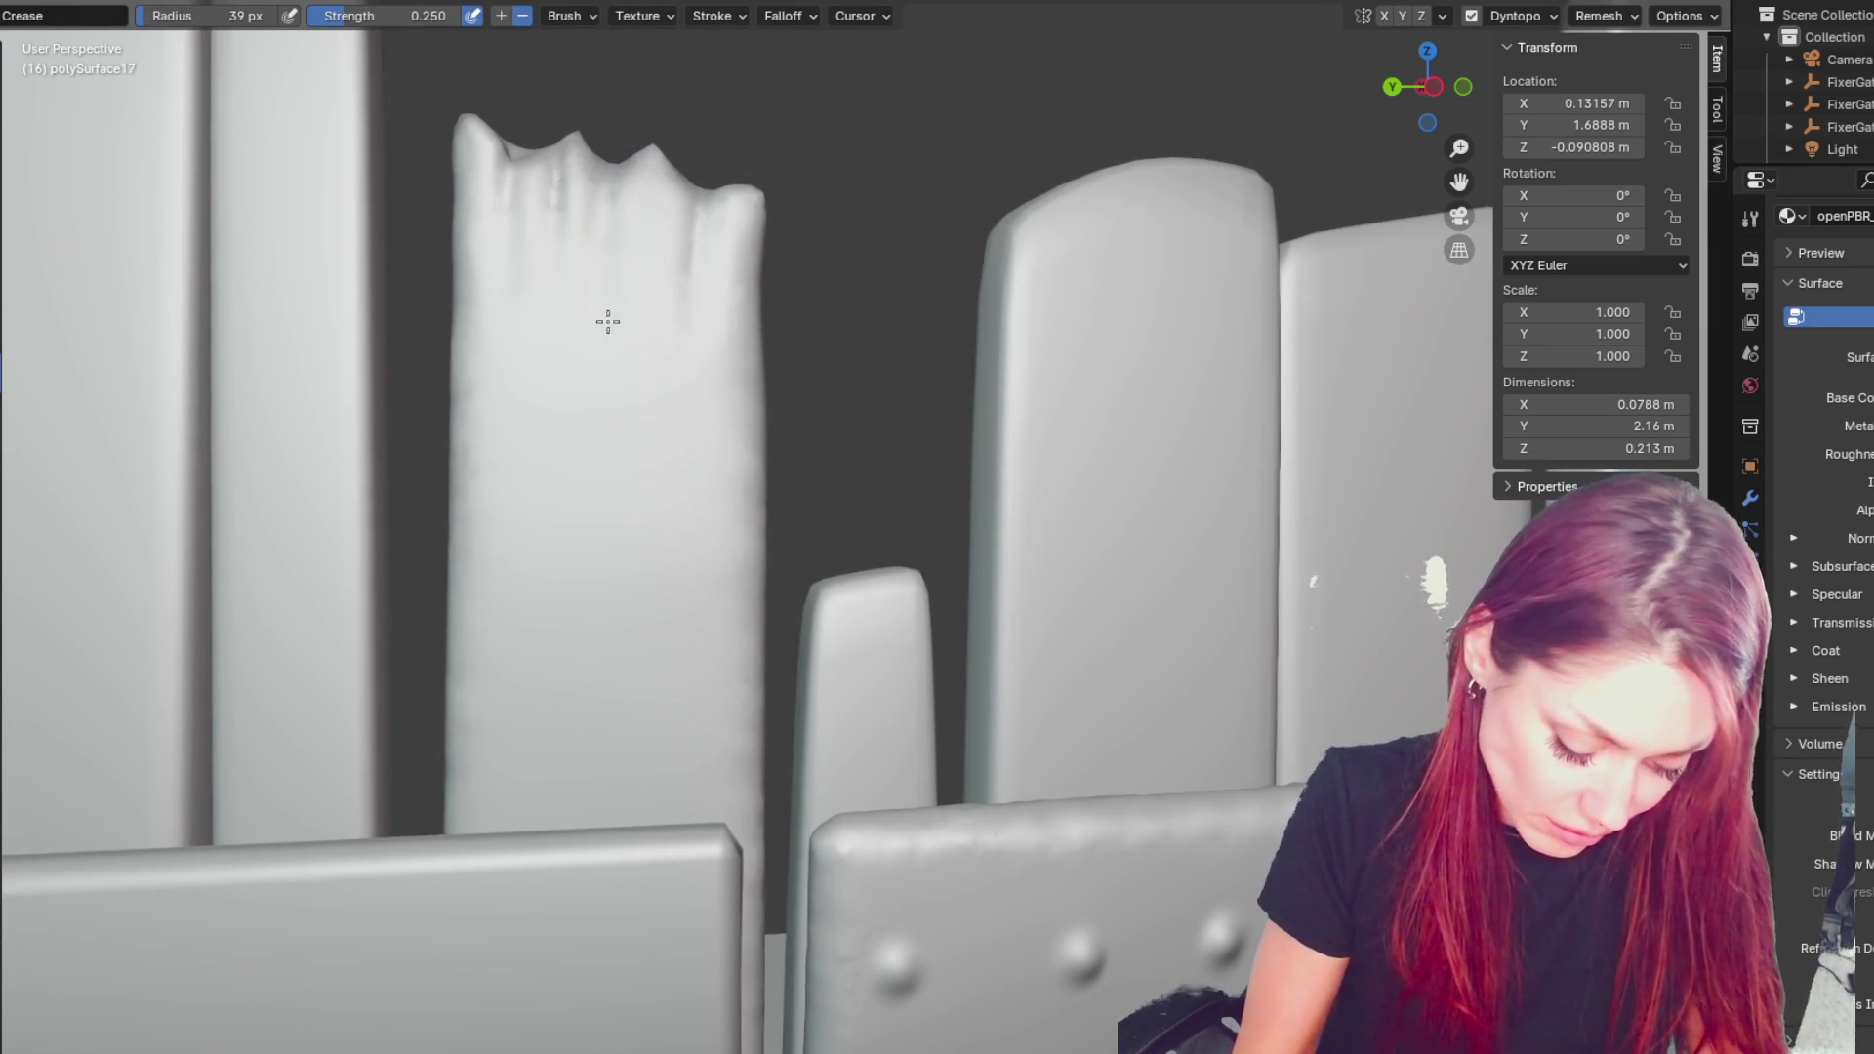
{"action": "key", "text": "ctrl+z"}
{"action": "key", "text": "g"}
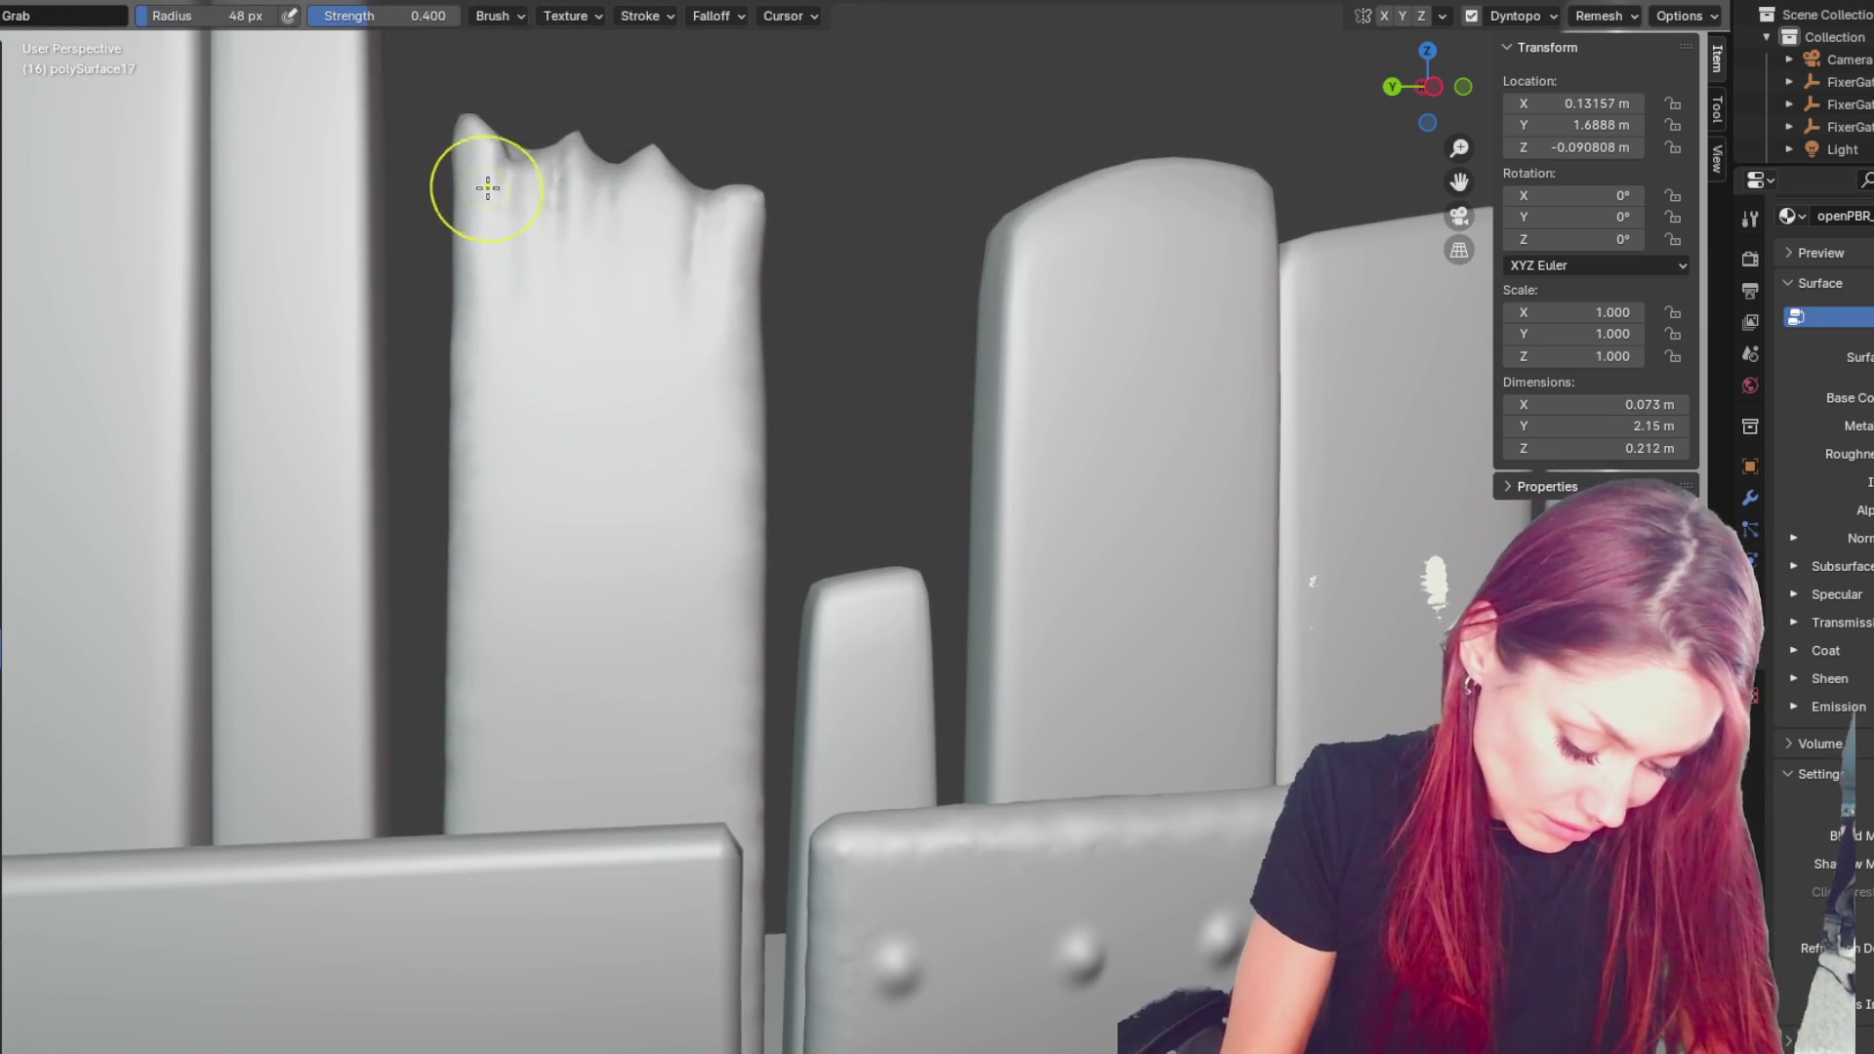
{"action": "key", "text": "ctrl+shift+z"}
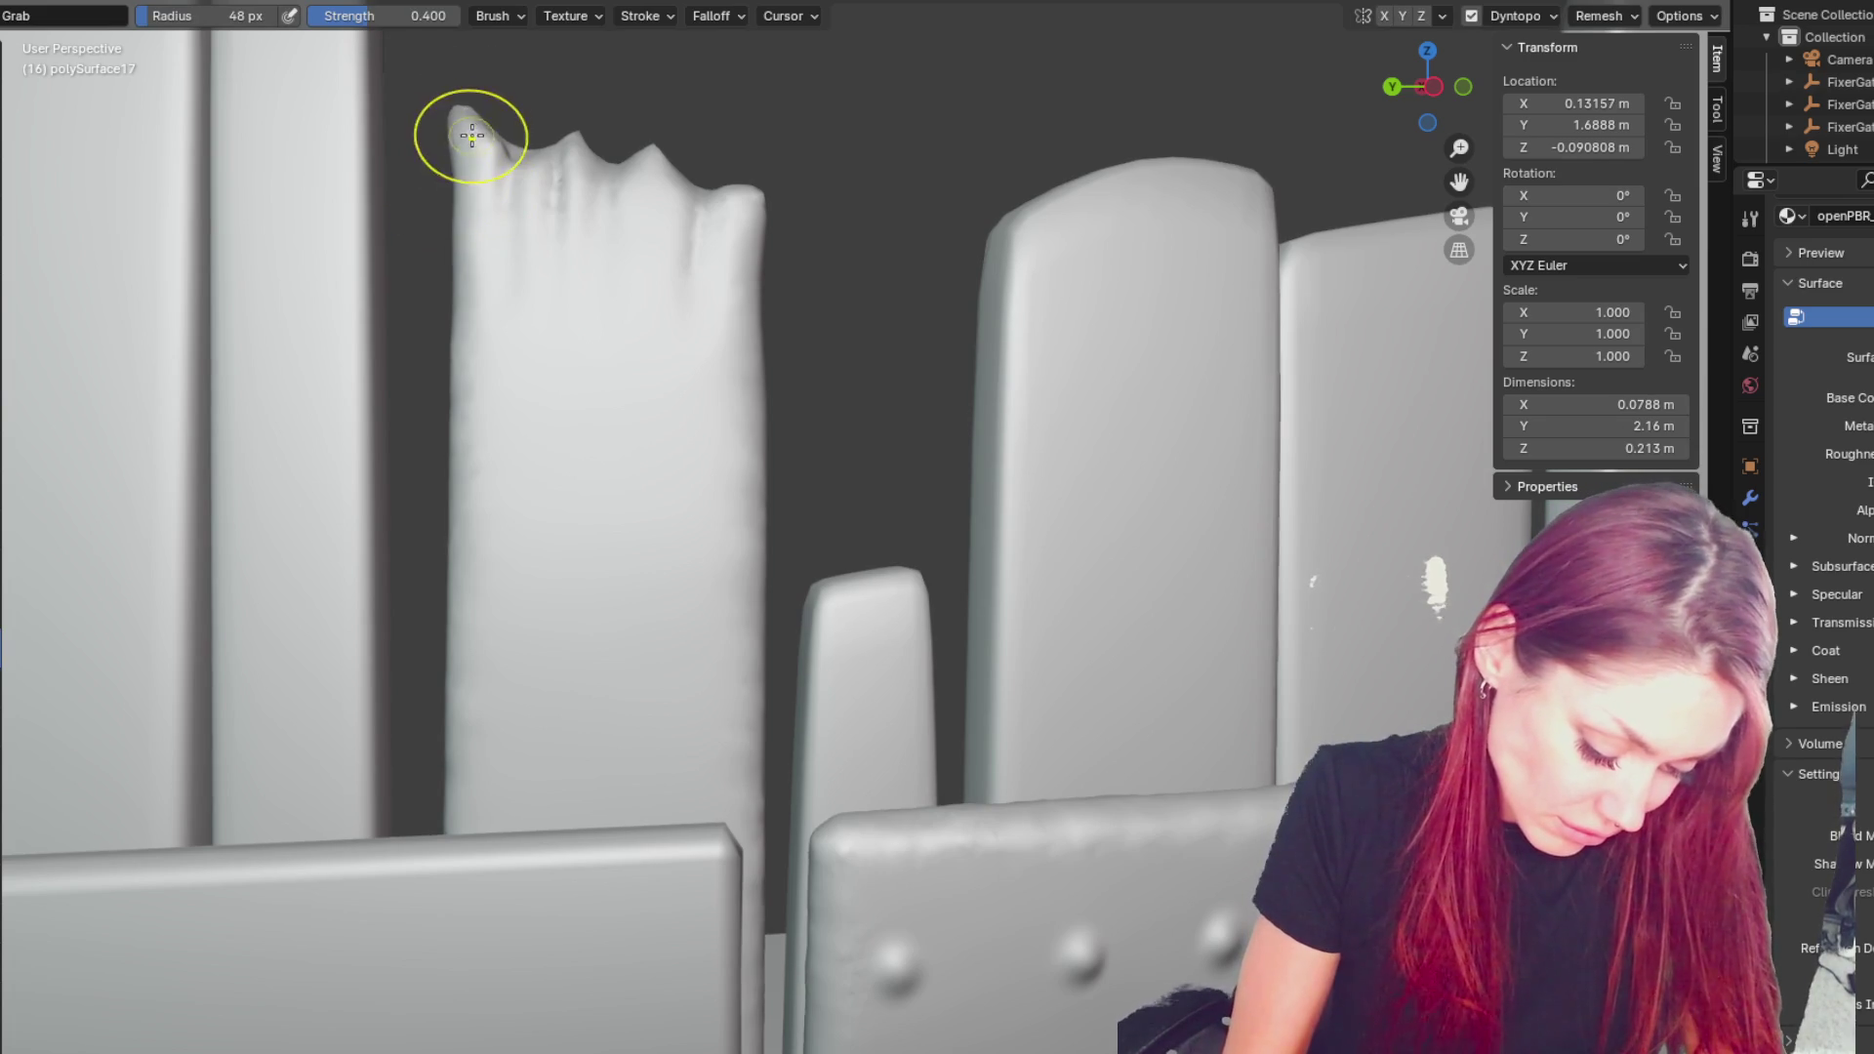
{"action": "mouse_move", "coordinate": [591, 141]}
{"action": "left_mouse_down"}
{"action": "mouse_move", "coordinate": [544, 159]}
{"action": "mouse_move", "coordinate": [657, 167]}
{"action": "mouse_move", "coordinate": [573, 188]}
{"action": "mouse_move", "coordinate": [677, 146]}
{"action": "mouse_move", "coordinate": [787, 192]}
{"action": "left_mouse_up"}
{"action": "left_click_drag", "start_coordinate": [753, 331], "coordinate": [761, 241]}
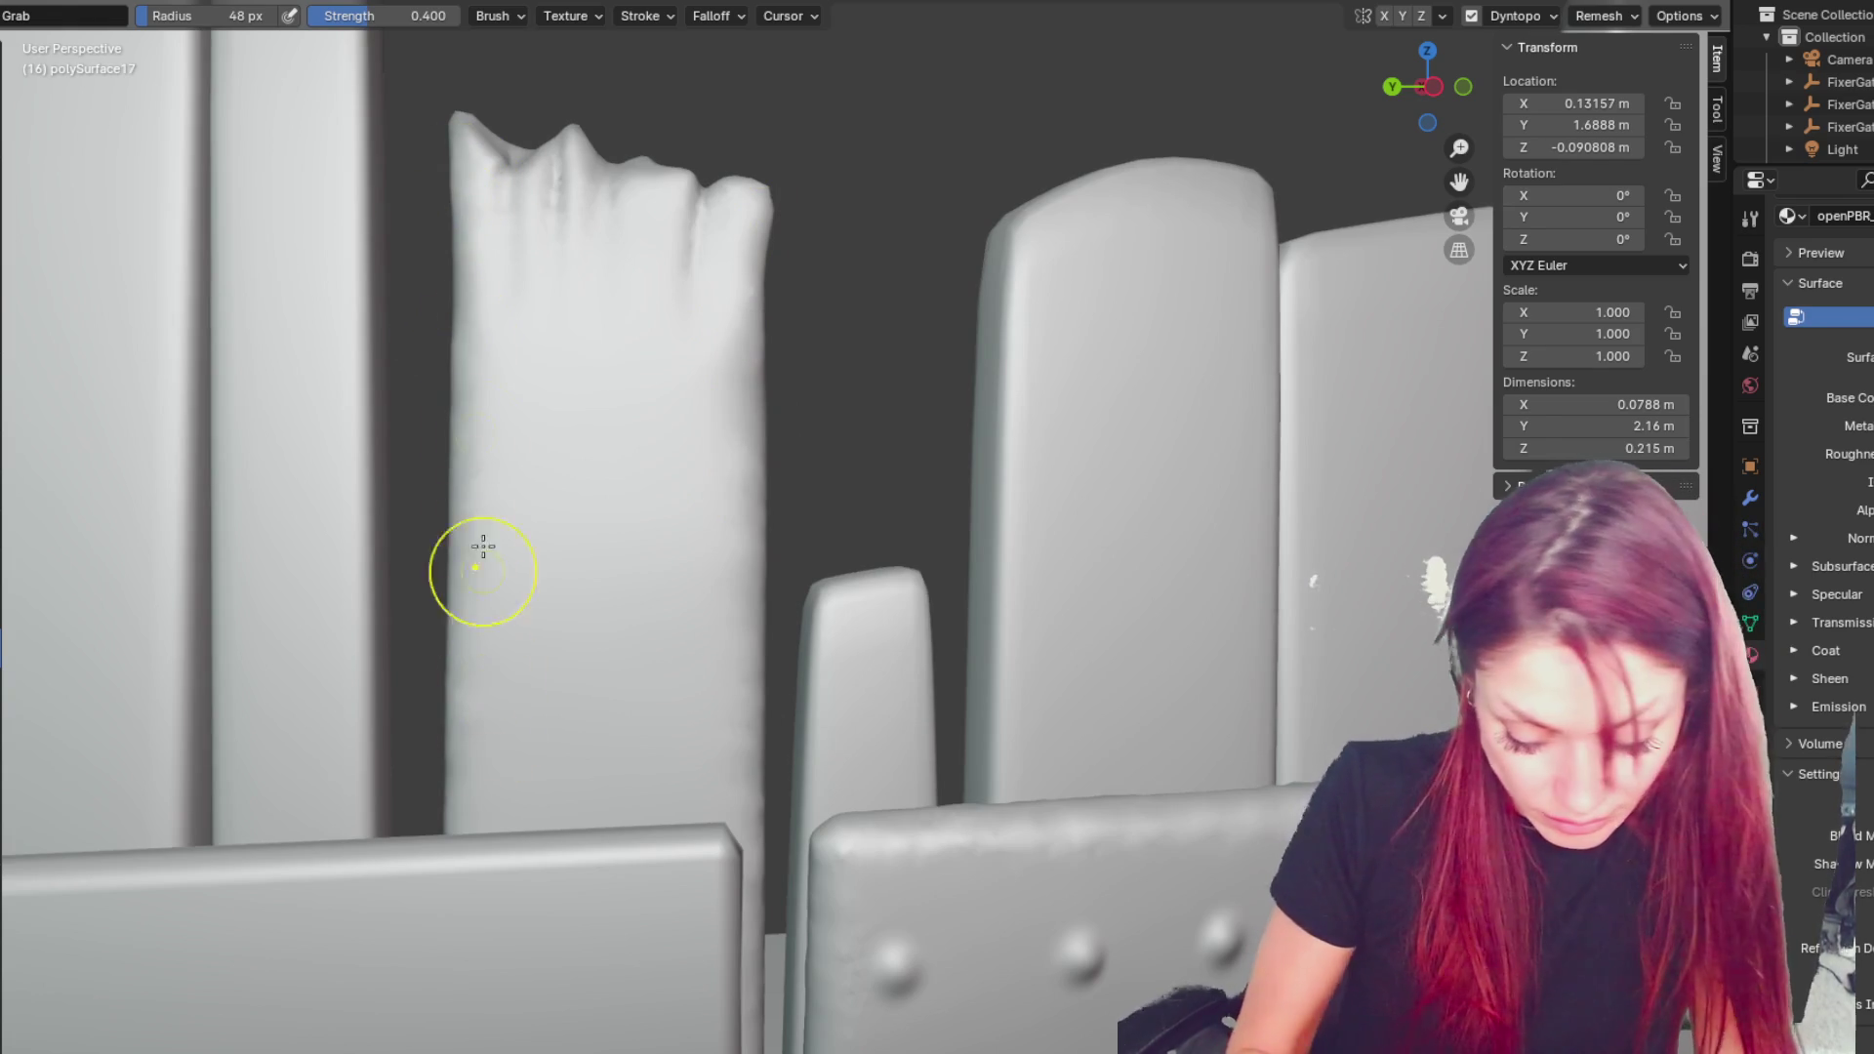
- Carve a trial crease with a 20 px Crease brush, then undo it
{"action": "key", "text": "shift+c"}
{"action": "left_click_drag", "start_coordinate": [497, 331], "coordinate": [502, 447]}
{"action": "key", "text": "f"}
{"action": "left_click", "coordinate": [494, 489]}
{"action": "key", "text": "ctrl+z"}
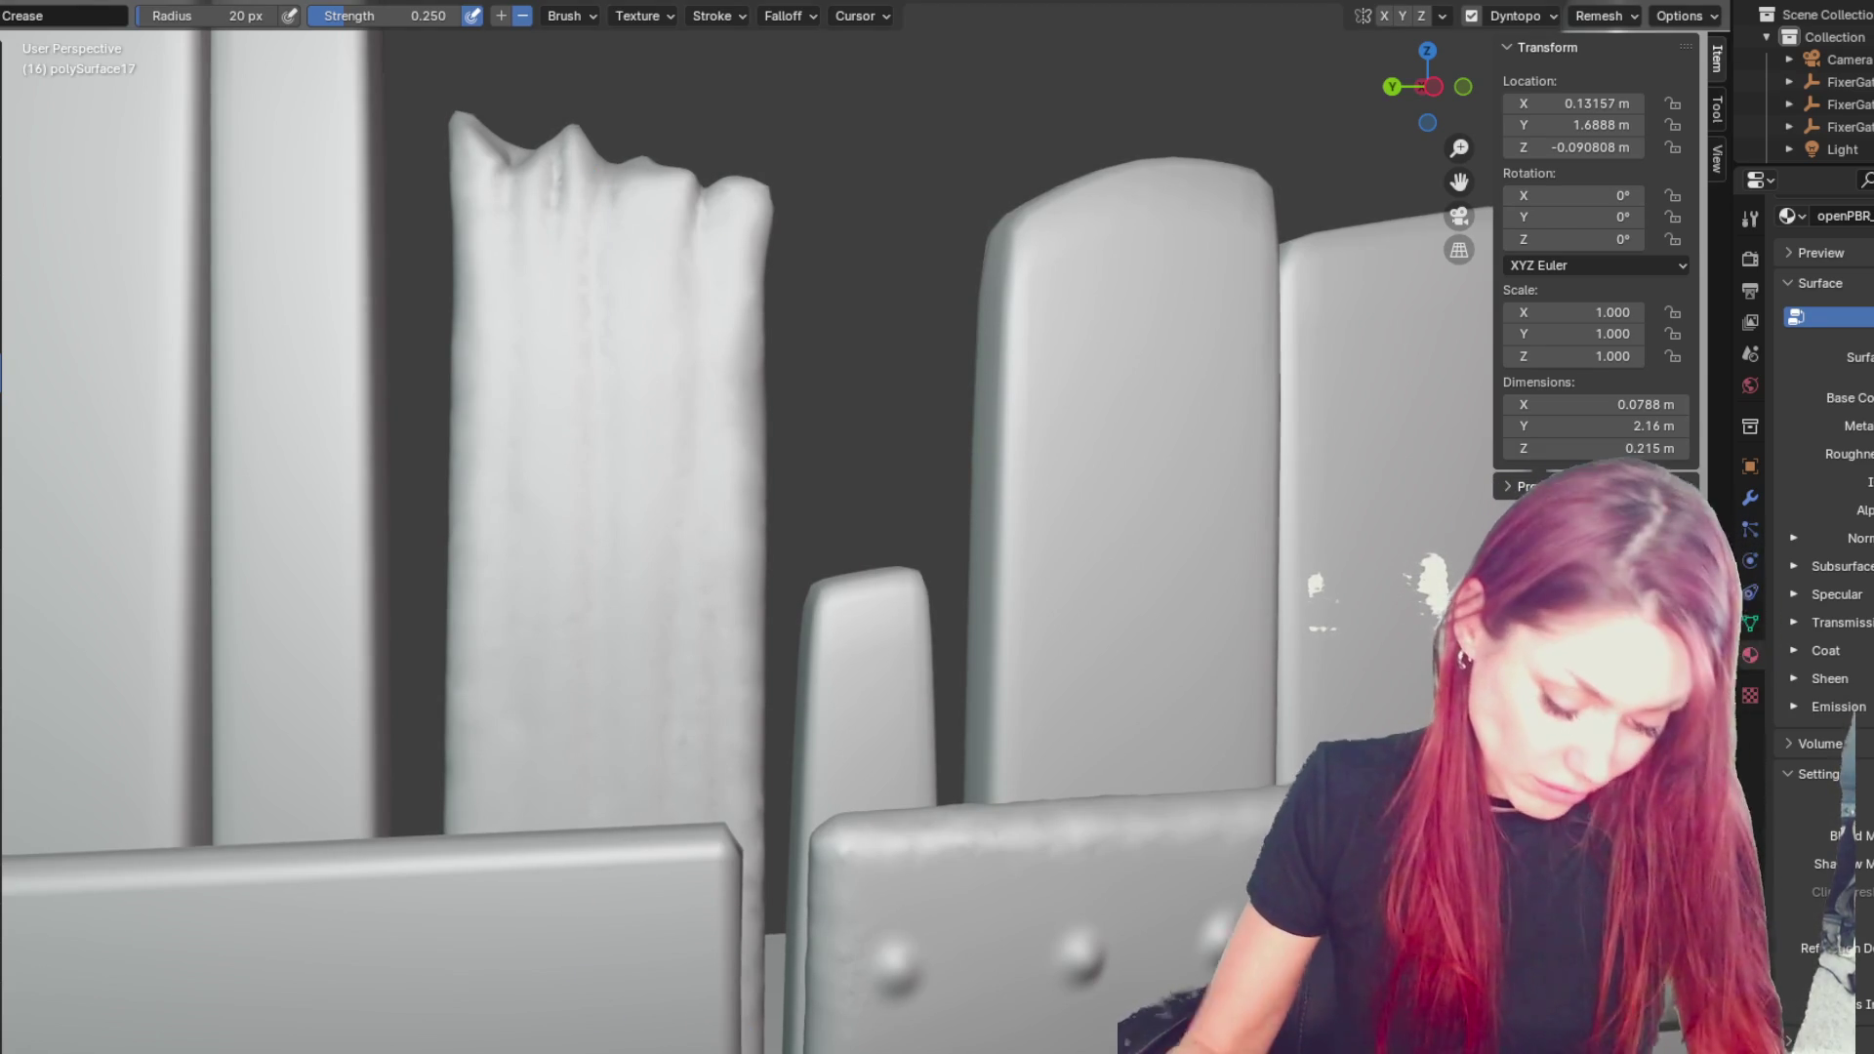
- Set the Crease brush to 34 px and stroke grooves down the plank
{"action": "middle_click_drag", "start_coordinate": [778, 373], "coordinate": [774, 355]}
{"action": "key", "text": "f"}
{"action": "left_click", "coordinate": [733, 494]}
{"action": "mouse_move", "coordinate": [629, 368]}
{"action": "left_mouse_down"}
{"action": "mouse_move", "coordinate": [576, 761]}
{"action": "mouse_move", "coordinate": [620, 256]}
{"action": "mouse_move", "coordinate": [493, 698]}
{"action": "mouse_move", "coordinate": [500, 849]}
{"action": "left_mouse_up"}
{"action": "middle_click_drag", "start_coordinate": [489, 259], "coordinate": [519, 259]}
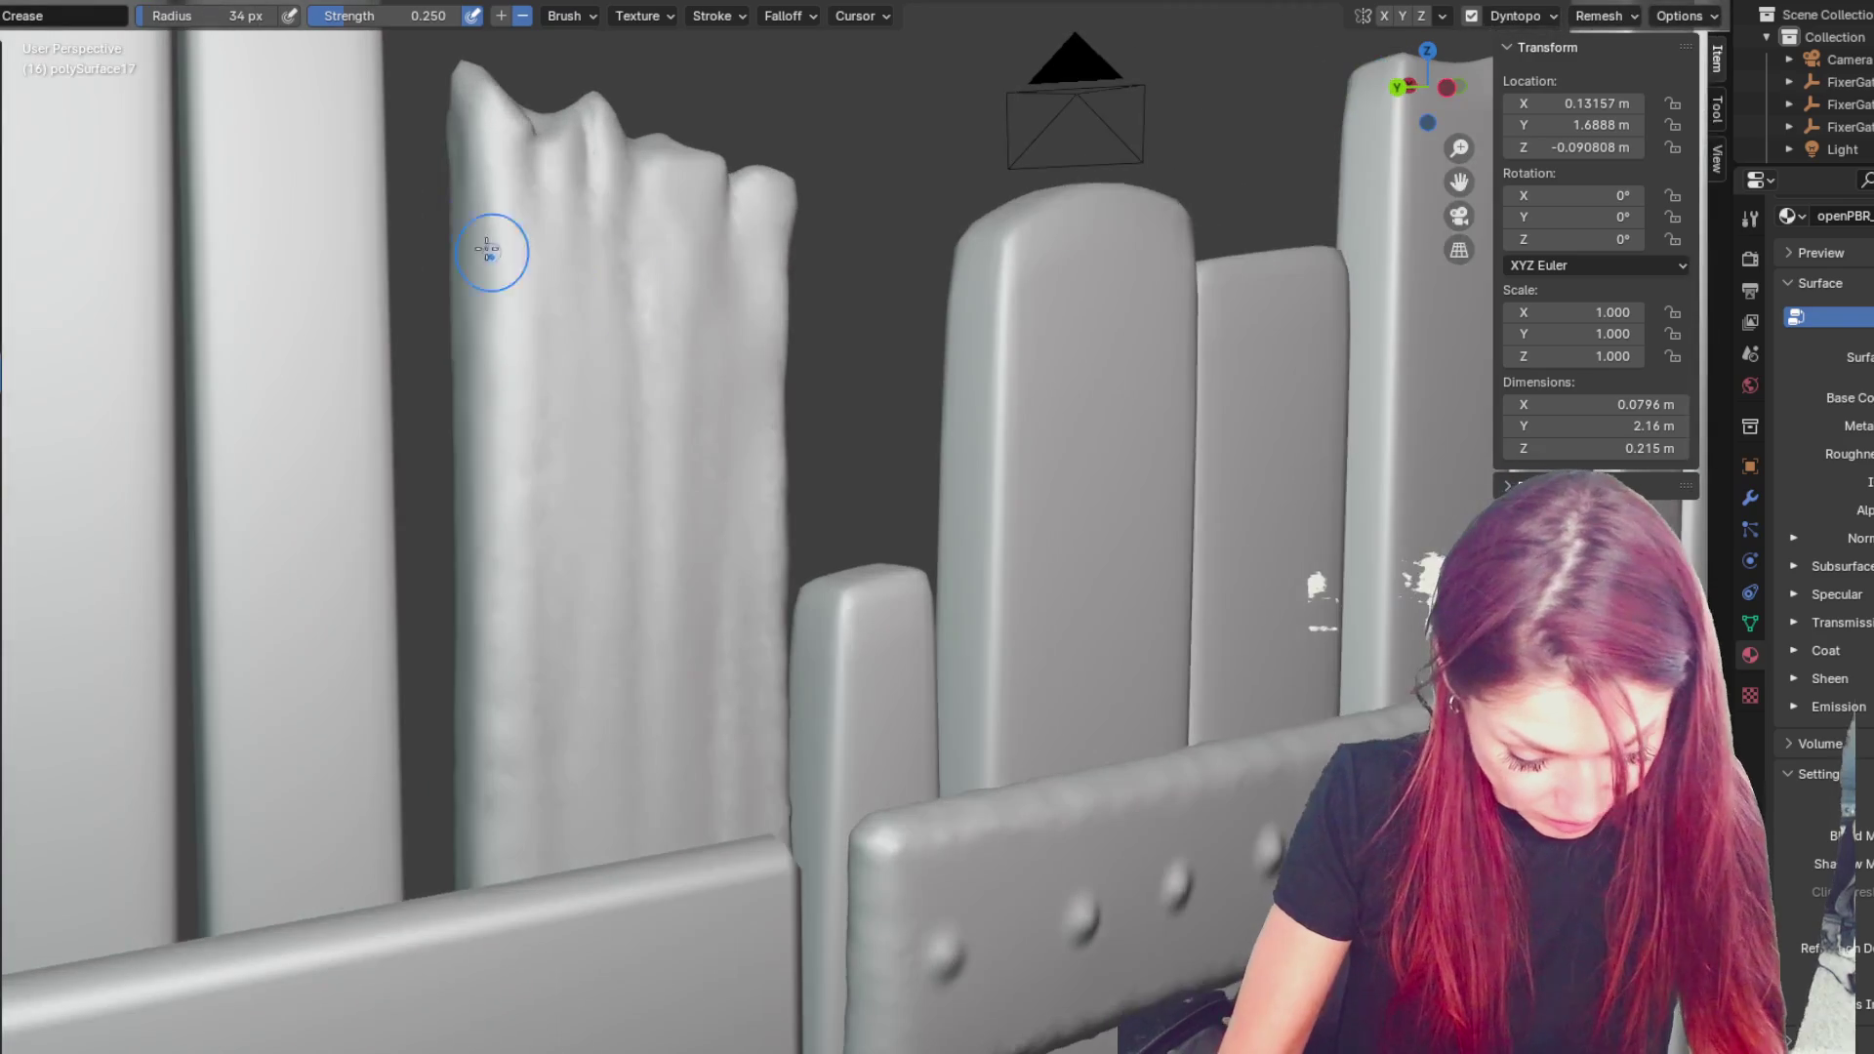
{"action": "mouse_move", "coordinate": [507, 872]}
{"action": "left_mouse_down"}
{"action": "mouse_move", "coordinate": [506, 213]}
{"action": "mouse_move", "coordinate": [503, 935]}
{"action": "left_mouse_up"}
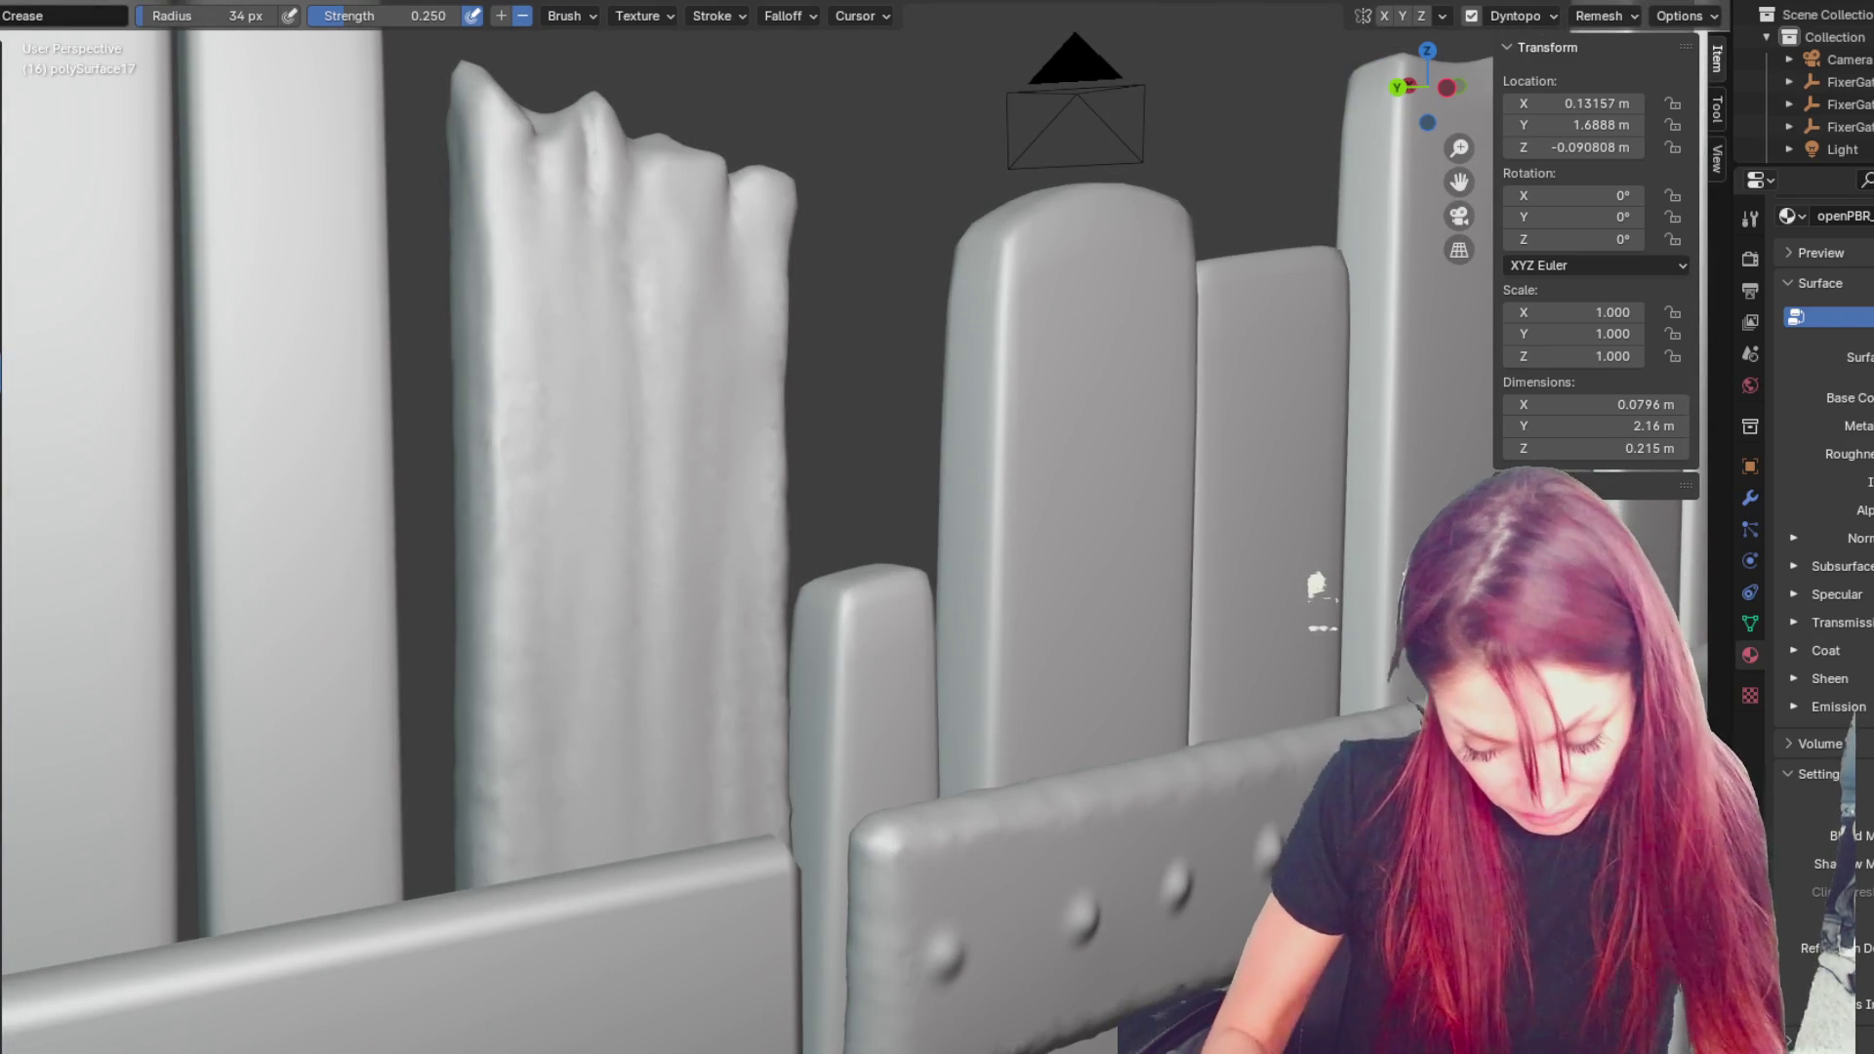
{"action": "scroll", "coordinate": [552, 377], "scroll_direction": "down", "scroll_amount": 5}
{"action": "mouse_move", "coordinate": [552, 377]}
{"action": "middle_mouse_down"}
{"action": "mouse_move", "coordinate": [1164, 670]}
{"action": "mouse_move", "coordinate": [1074, 674]}
{"action": "mouse_move", "coordinate": [1038, 305]}
{"action": "middle_mouse_up"}
- Deepen the vertical groove between boards and crease the left board's edges
{"action": "scroll", "coordinate": [1021, 639], "scroll_direction": "up", "scroll_amount": 6}
{"action": "scroll", "coordinate": [1025, 305], "scroll_direction": "up", "scroll_amount": 4}
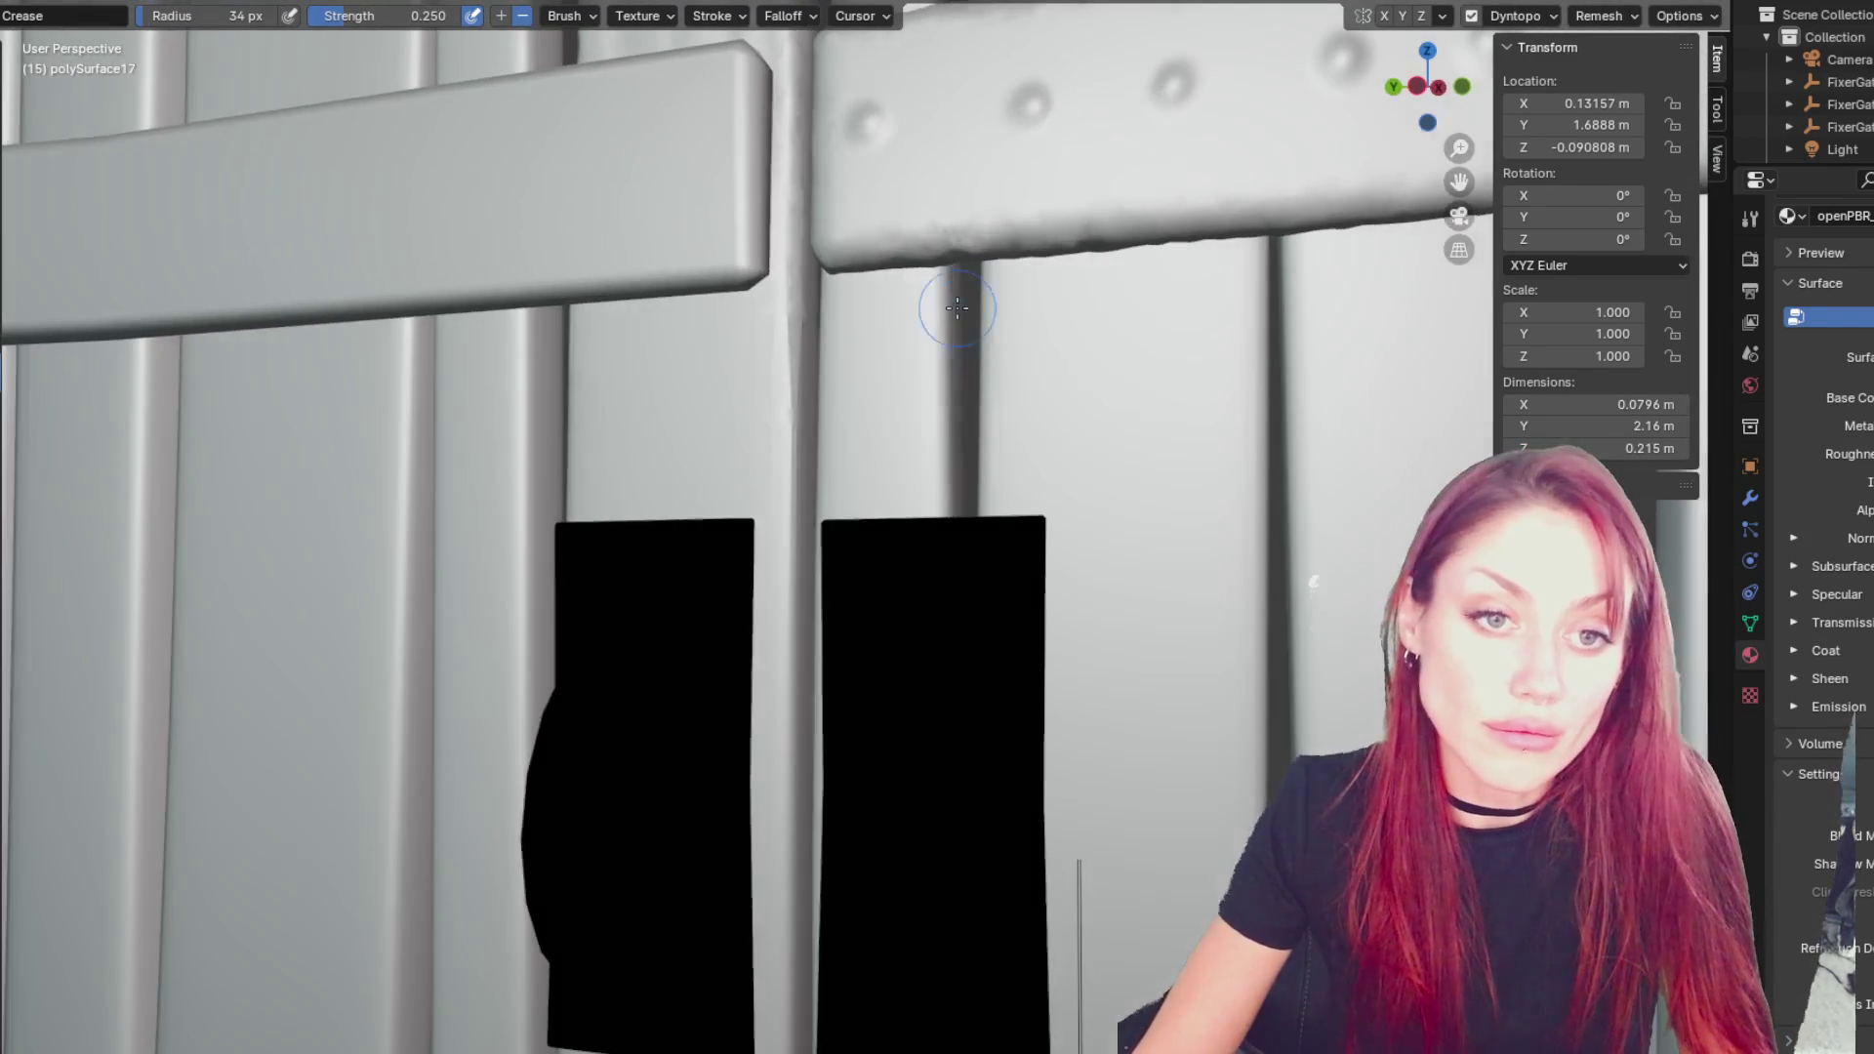
{"action": "left_click_drag", "start_coordinate": [770, 356], "coordinate": [776, 830]}
{"action": "mouse_move", "coordinate": [777, 830]}
{"action": "middle_mouse_down"}
{"action": "mouse_move", "coordinate": [899, 888]}
{"action": "mouse_move", "coordinate": [879, 883]}
{"action": "middle_mouse_up"}
{"action": "left_click_drag", "start_coordinate": [559, 410], "coordinate": [577, 782]}
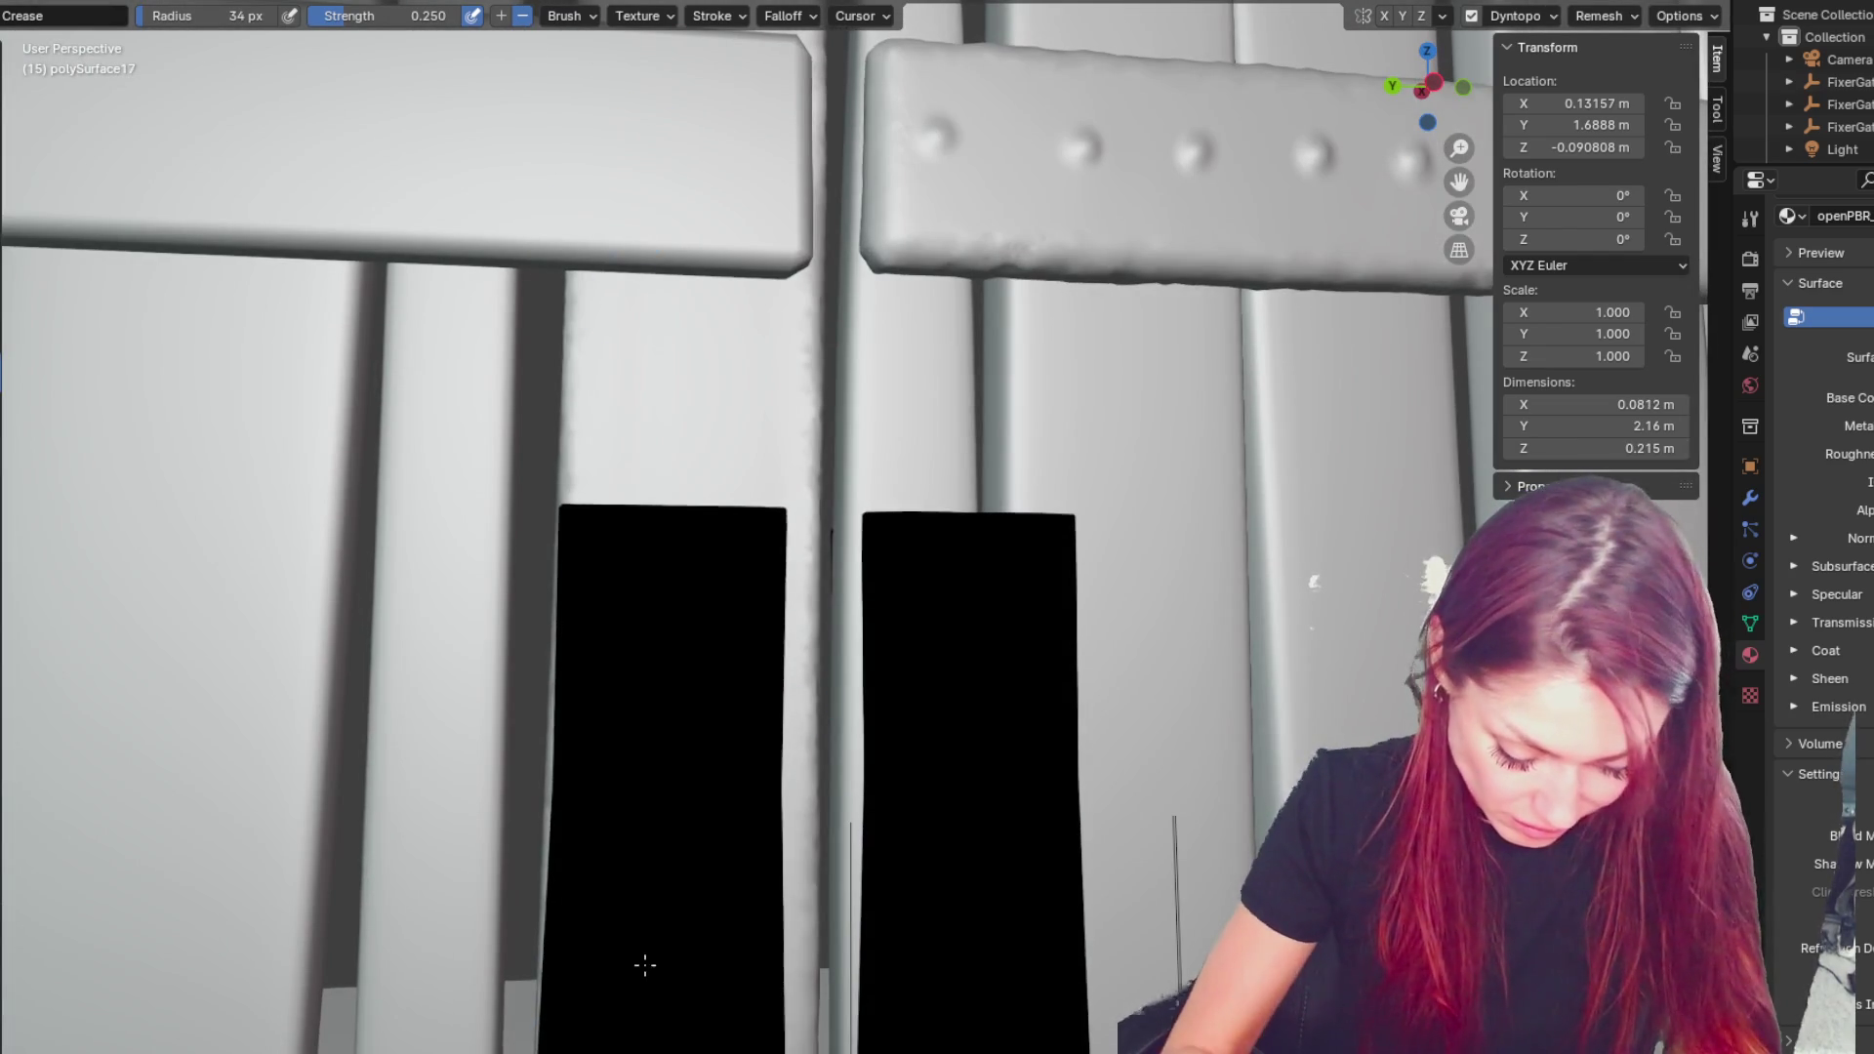
{"action": "key", "text": "ctrl+z"}
{"action": "key", "text": "ctrl+z"}
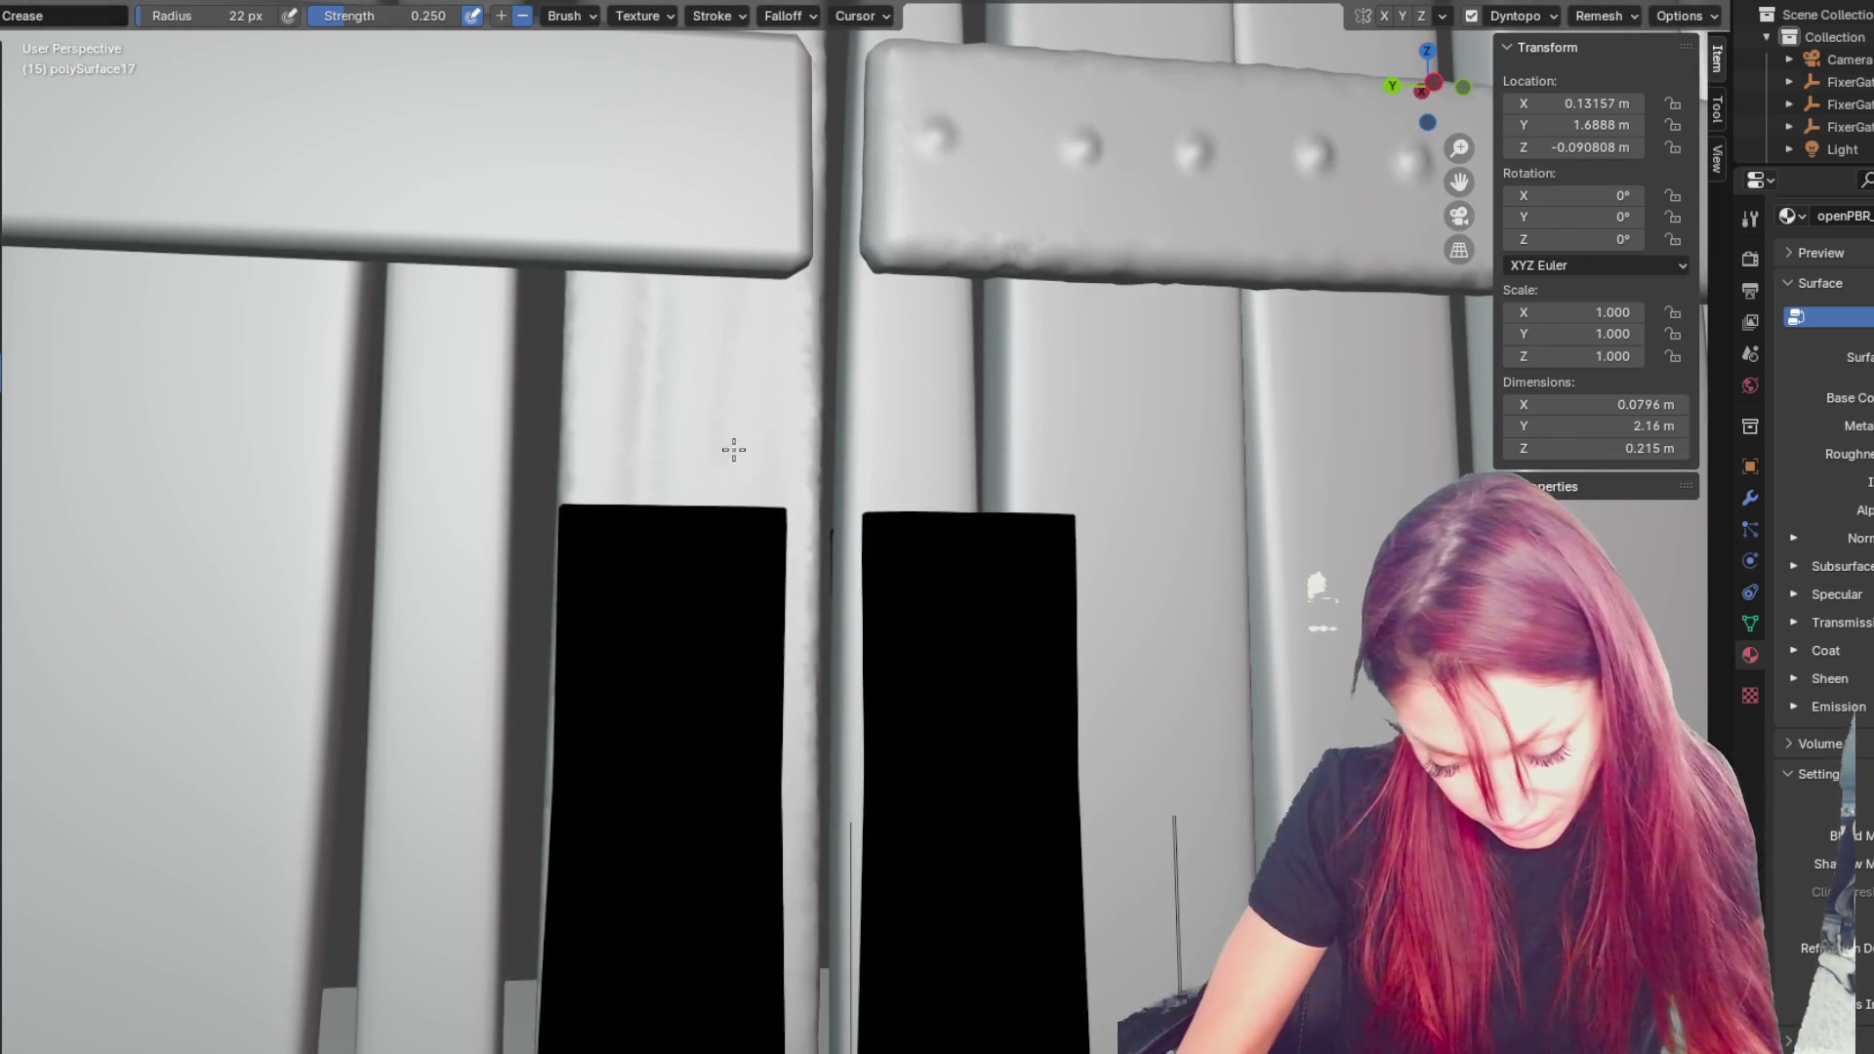
{"action": "key", "text": "ctrl+shift+z"}
{"action": "key", "text": "ctrl+shift+z"}
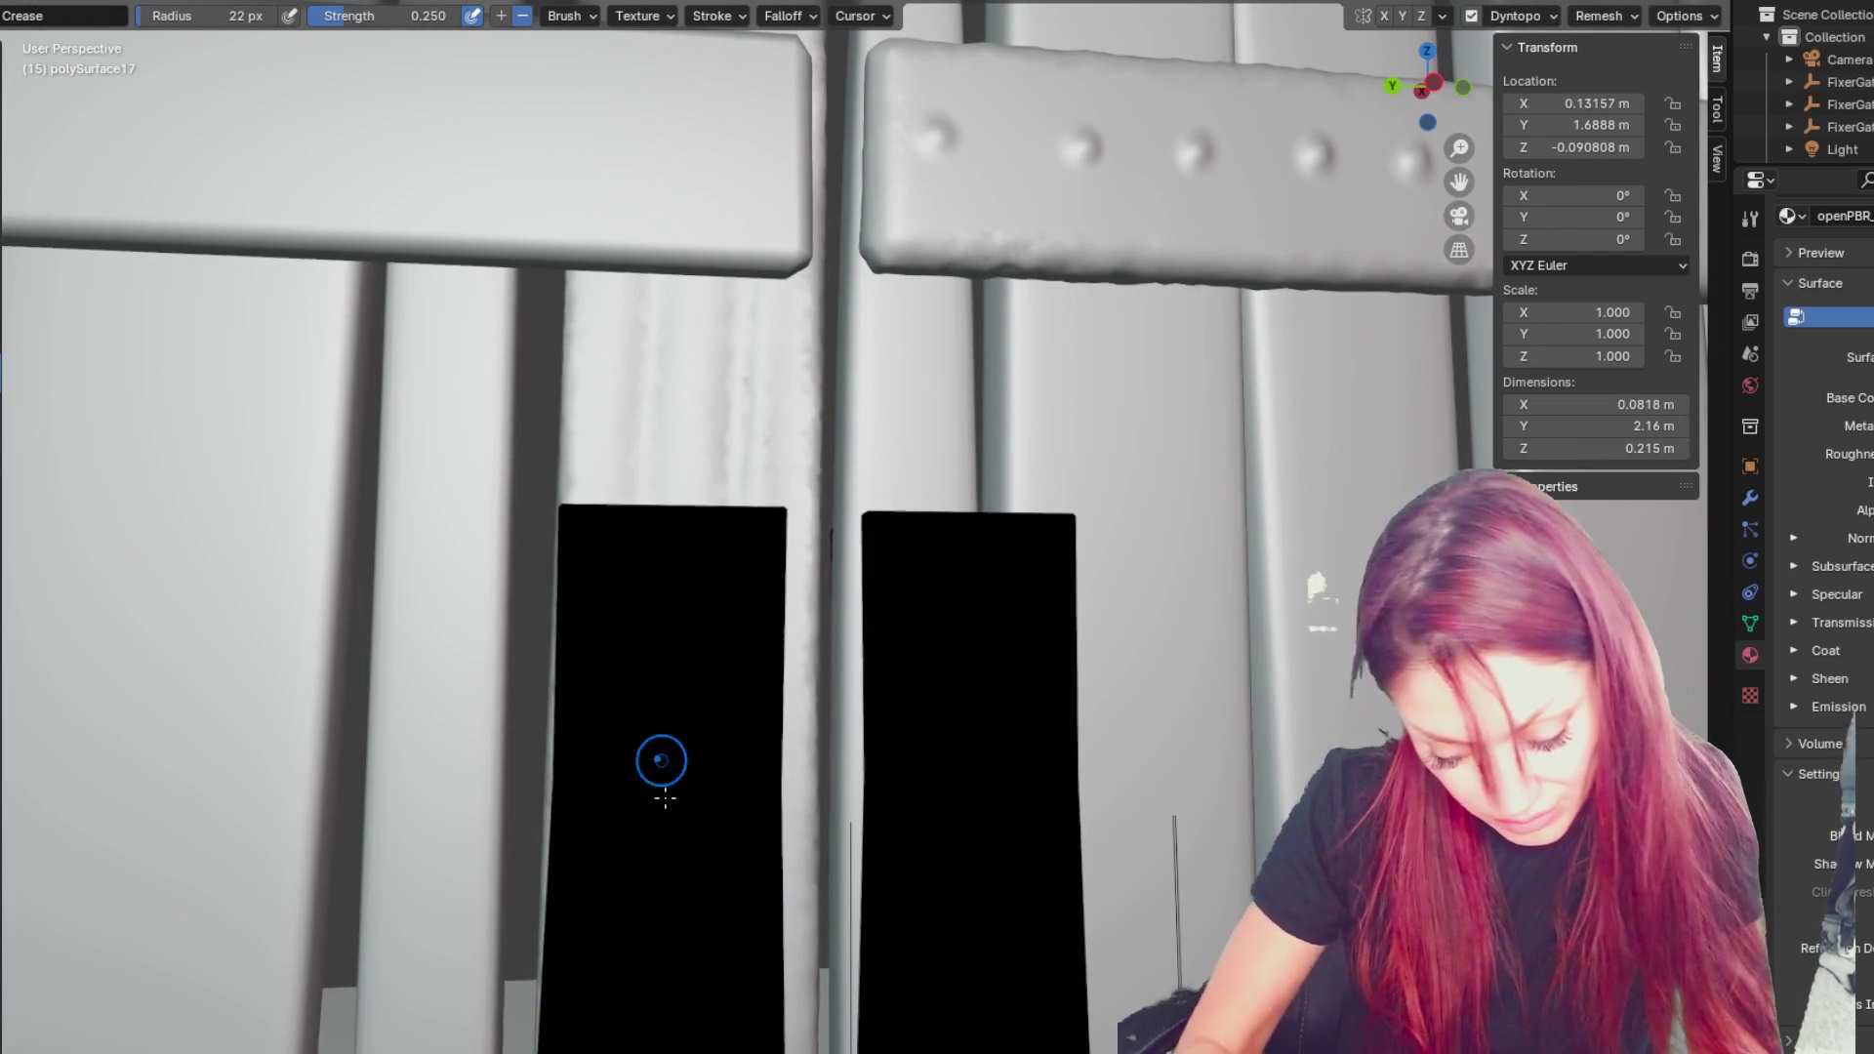
{"action": "left_click_drag", "start_coordinate": [648, 527], "coordinate": [609, 972]}
- Carve crease grooves along the middle board's right and left edges
{"action": "scroll", "coordinate": [608, 972], "scroll_direction": "down", "scroll_amount": 3}
{"action": "mouse_move", "coordinate": [548, 941]}
{"action": "middle_mouse_down", "text": "shift"}
{"action": "mouse_move", "coordinate": [605, 613]}
{"action": "mouse_move", "coordinate": [929, 406]}
{"action": "middle_mouse_up", "text": "shift"}
{"action": "scroll", "coordinate": [928, 406], "scroll_direction": "up", "scroll_amount": 4}
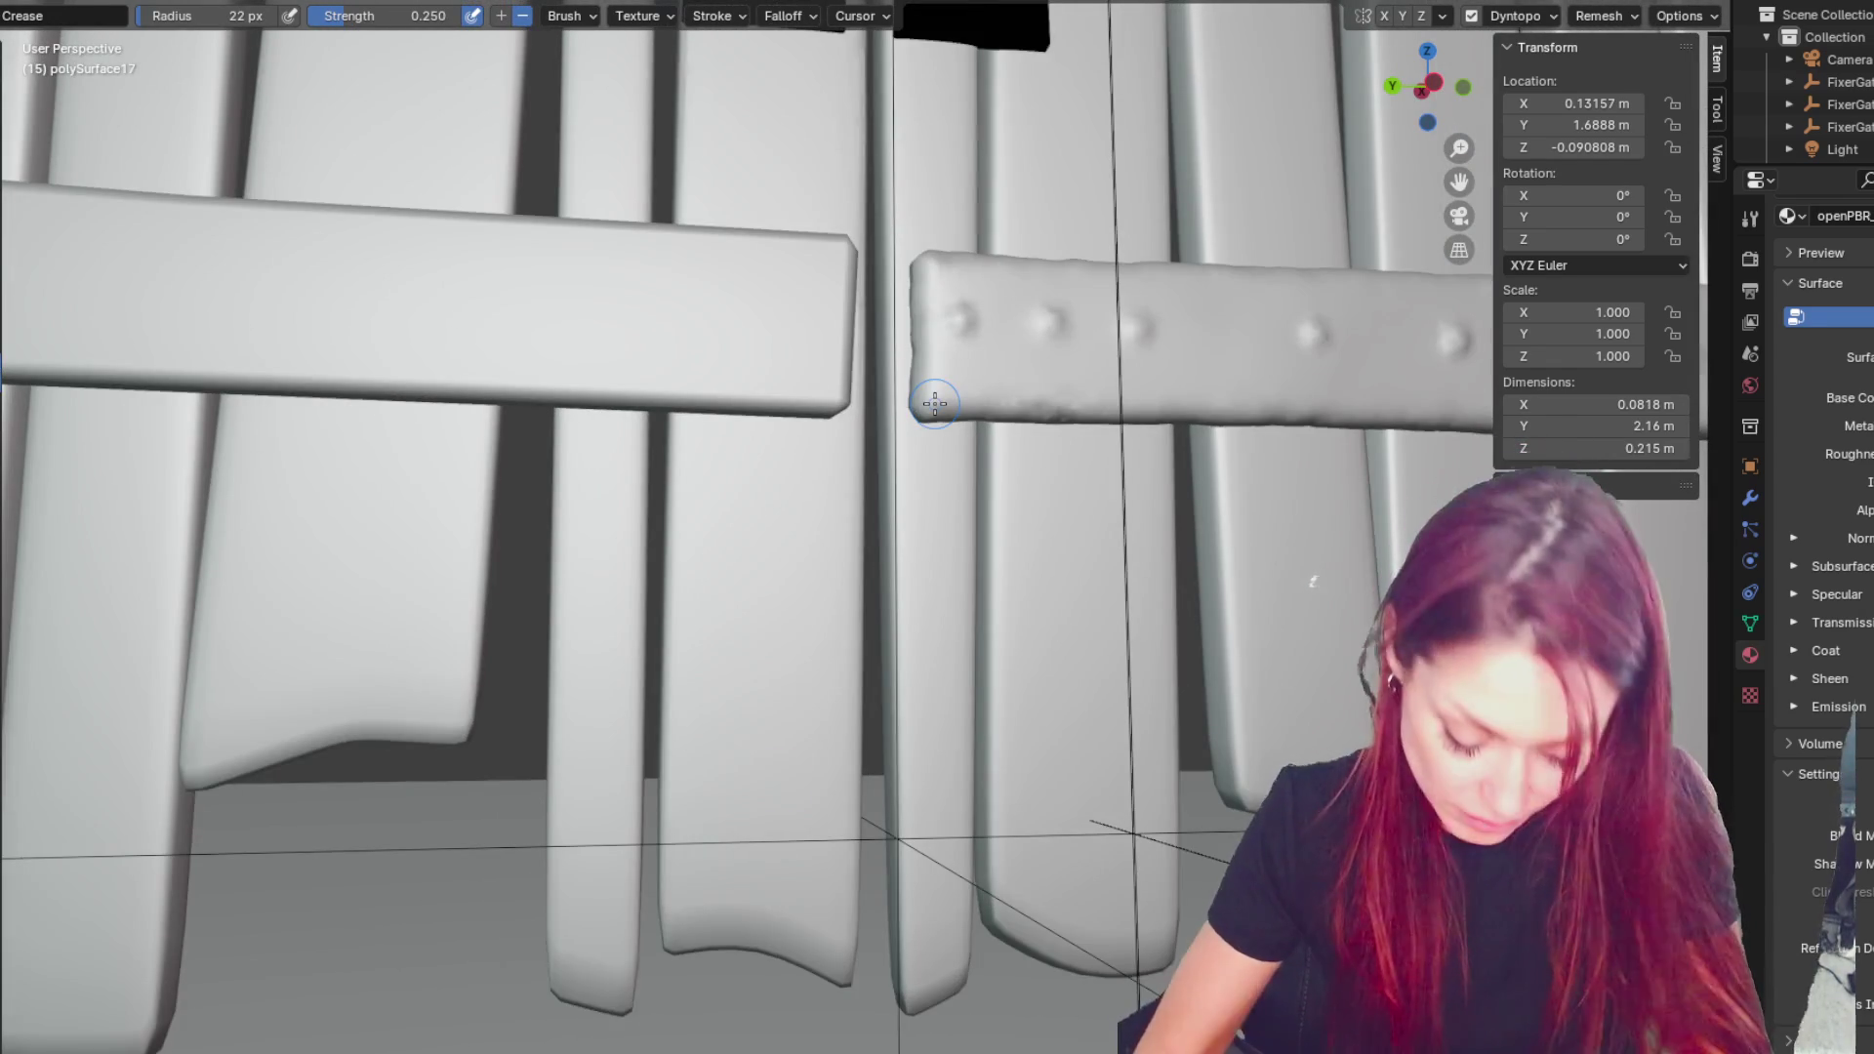
{"action": "left_click_drag", "start_coordinate": [835, 908], "coordinate": [854, 630]}
{"action": "middle_click_drag", "start_coordinate": [854, 630], "coordinate": [821, 337]}
{"action": "left_click_drag", "start_coordinate": [815, 332], "coordinate": [812, 952]}
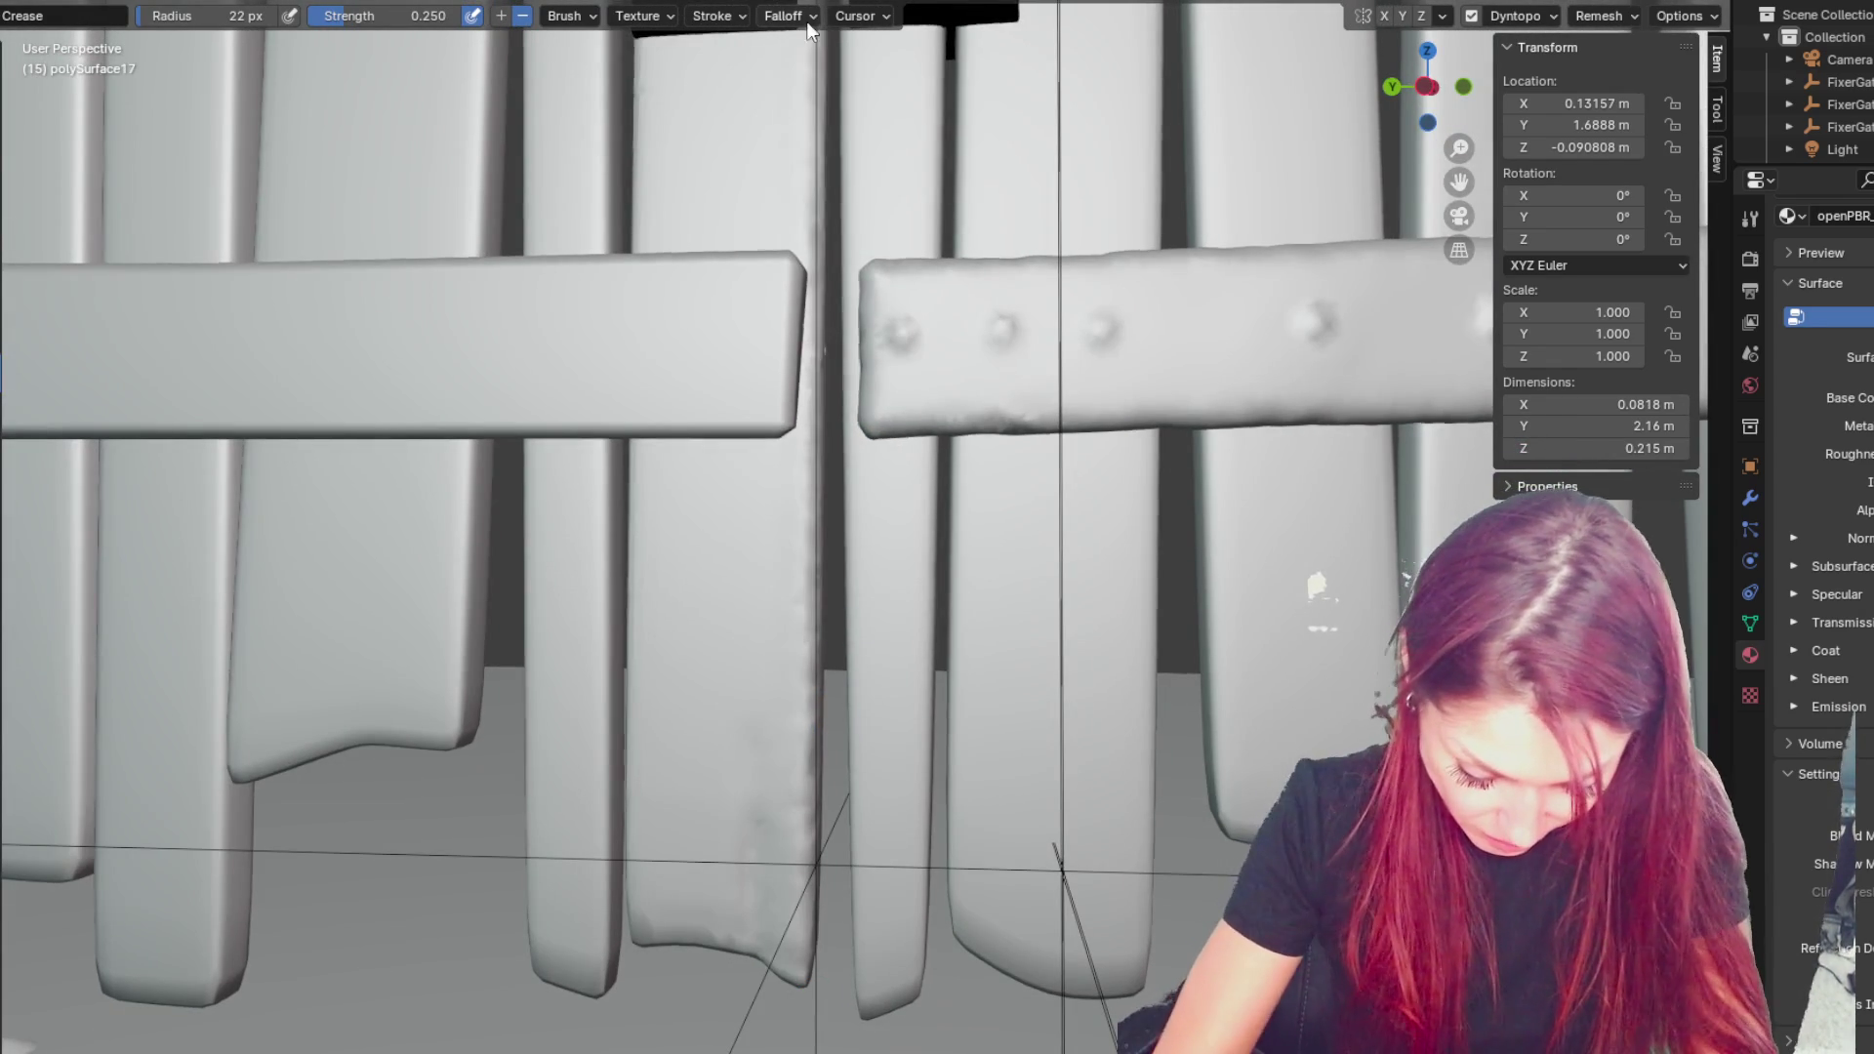
{"action": "middle_click_drag", "start_coordinate": [906, 862], "coordinate": [742, 684]}
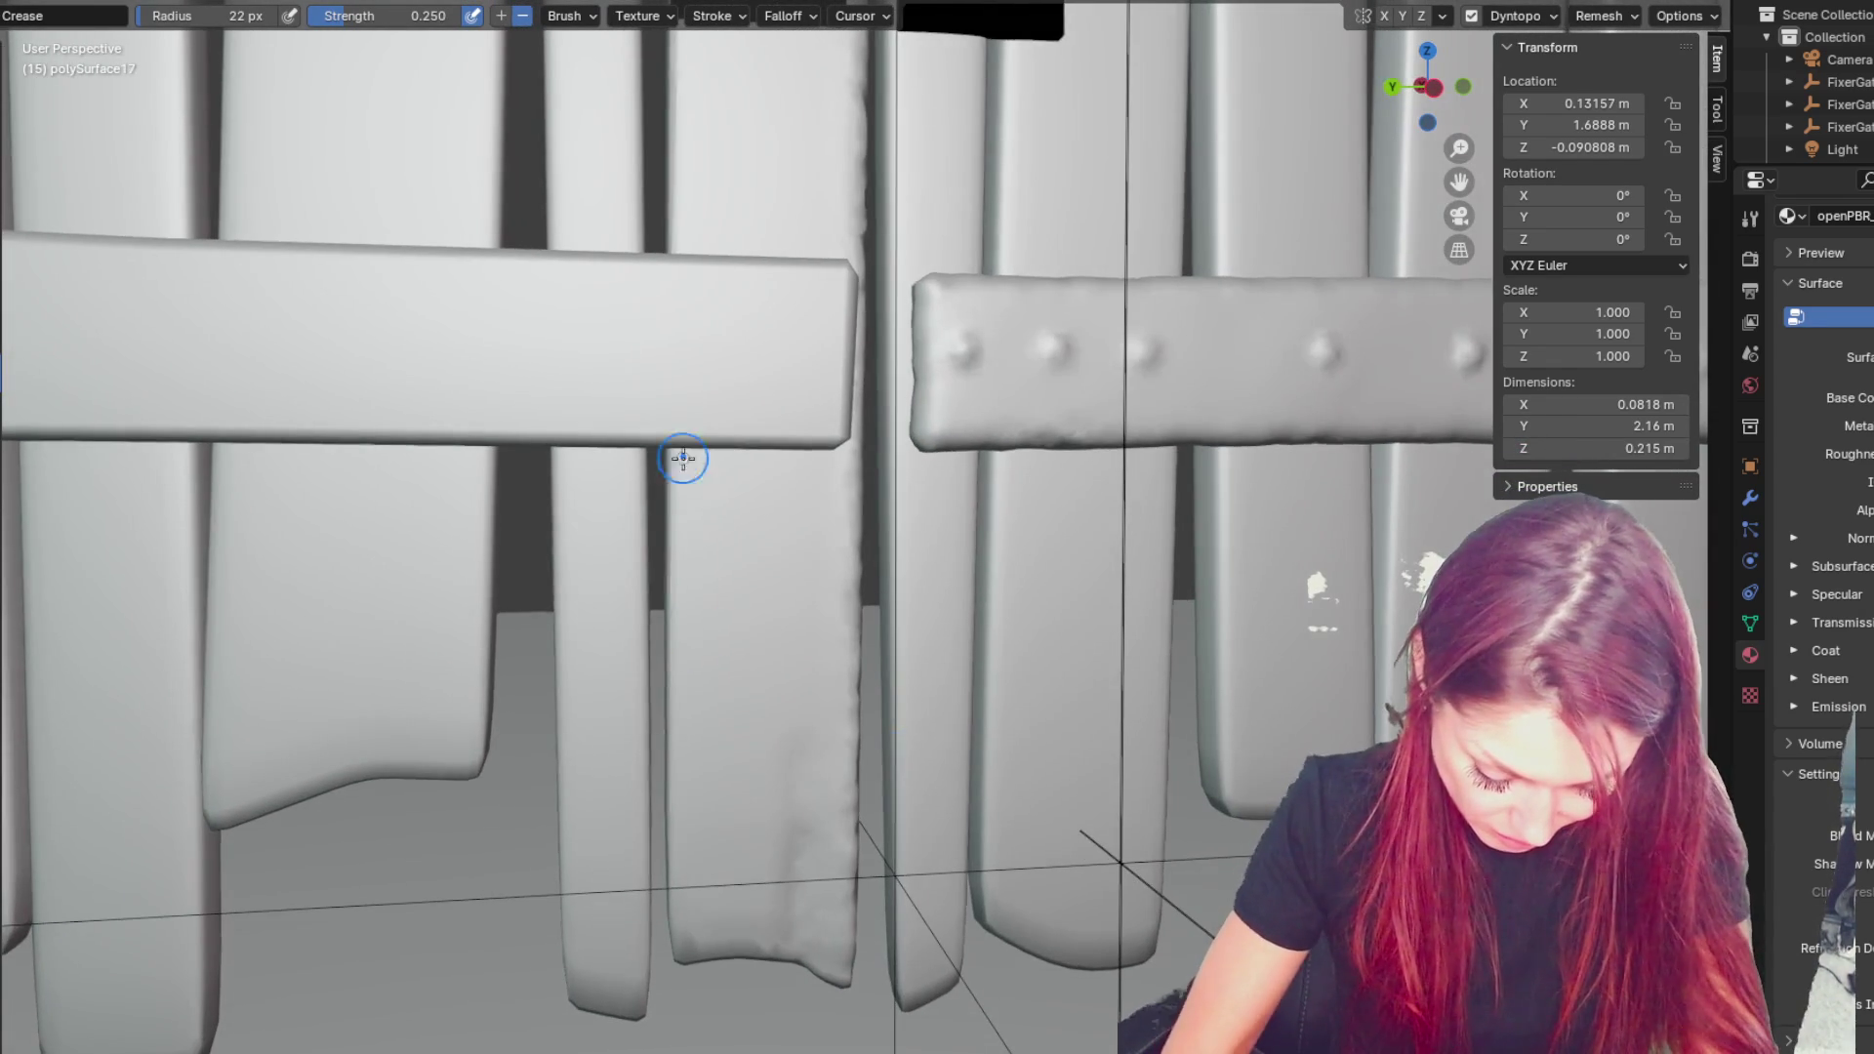
{"action": "left_click_drag", "start_coordinate": [683, 469], "coordinate": [687, 947]}
{"action": "left_click_drag", "start_coordinate": [682, 469], "coordinate": [656, 986]}
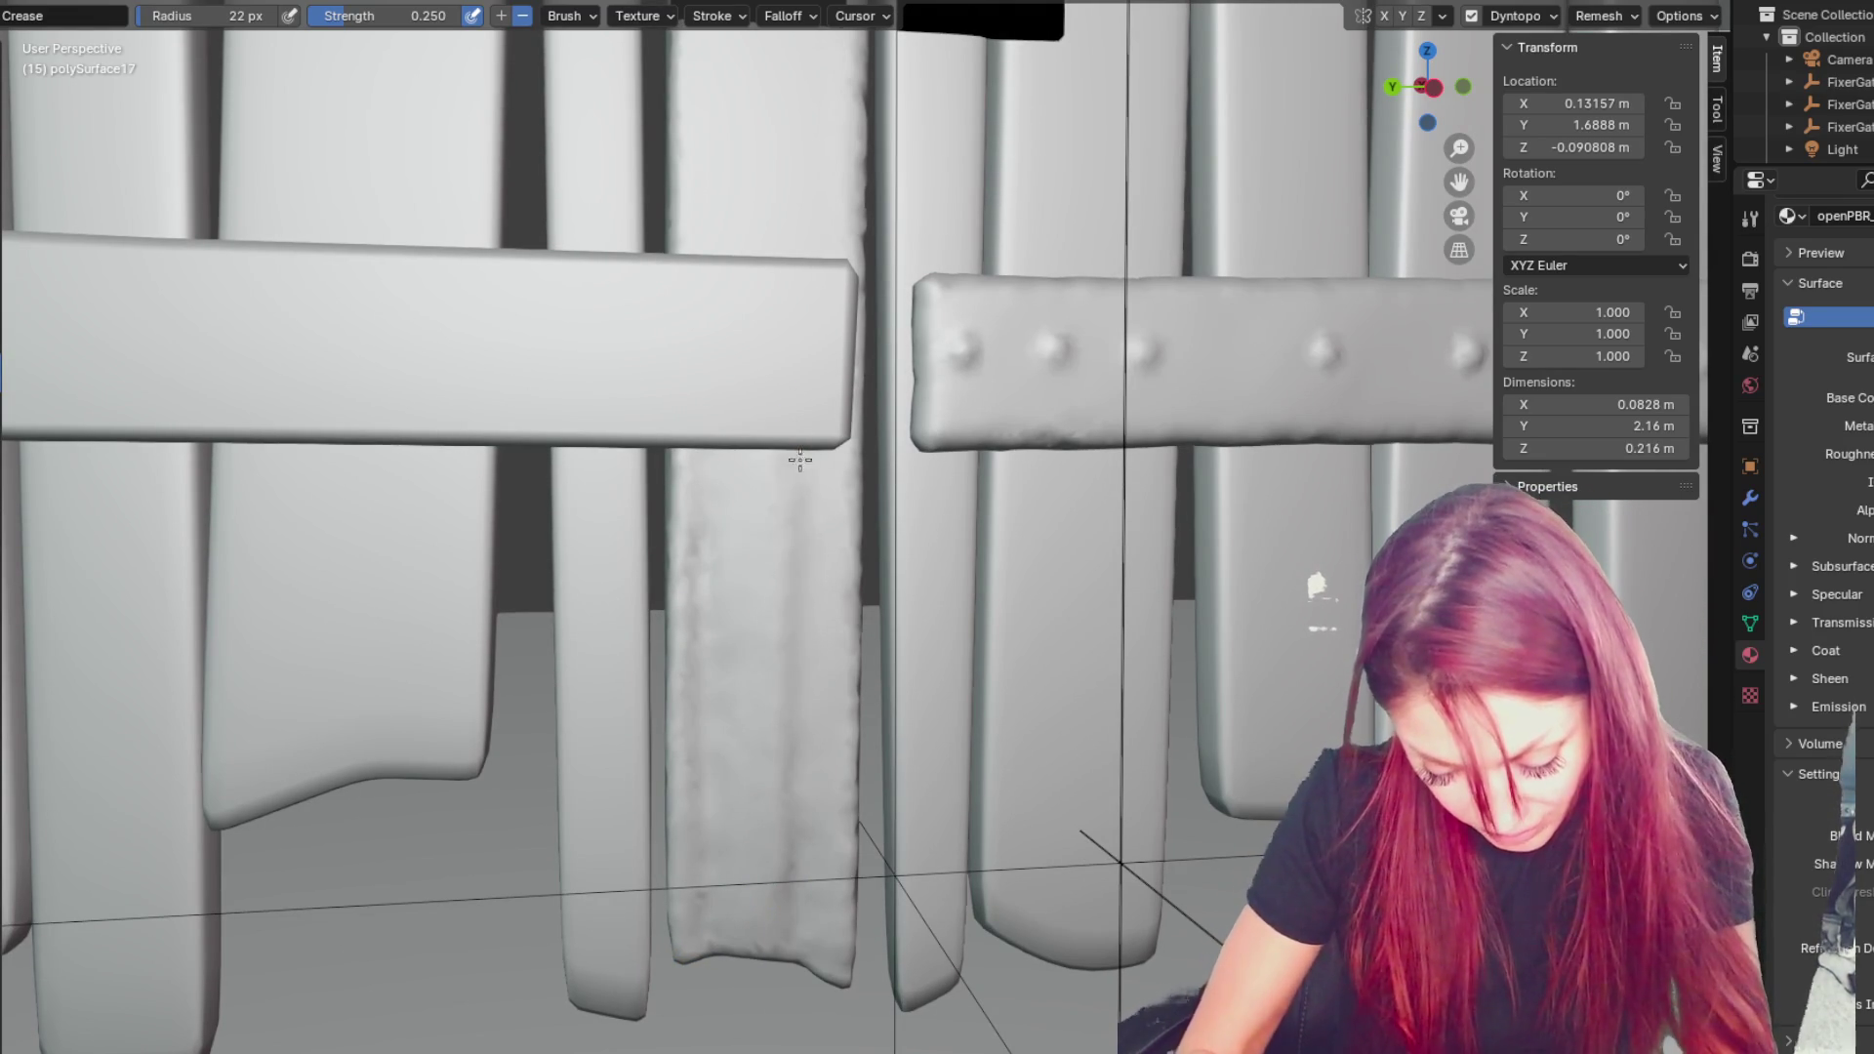
- Add more groove strokes up the plank and across its lower part
{"action": "mouse_move", "coordinate": [775, 417]}
{"action": "left_mouse_down"}
{"action": "mouse_move", "coordinate": [820, 284]}
{"action": "mouse_move", "coordinate": [805, 442]}
{"action": "left_mouse_up"}
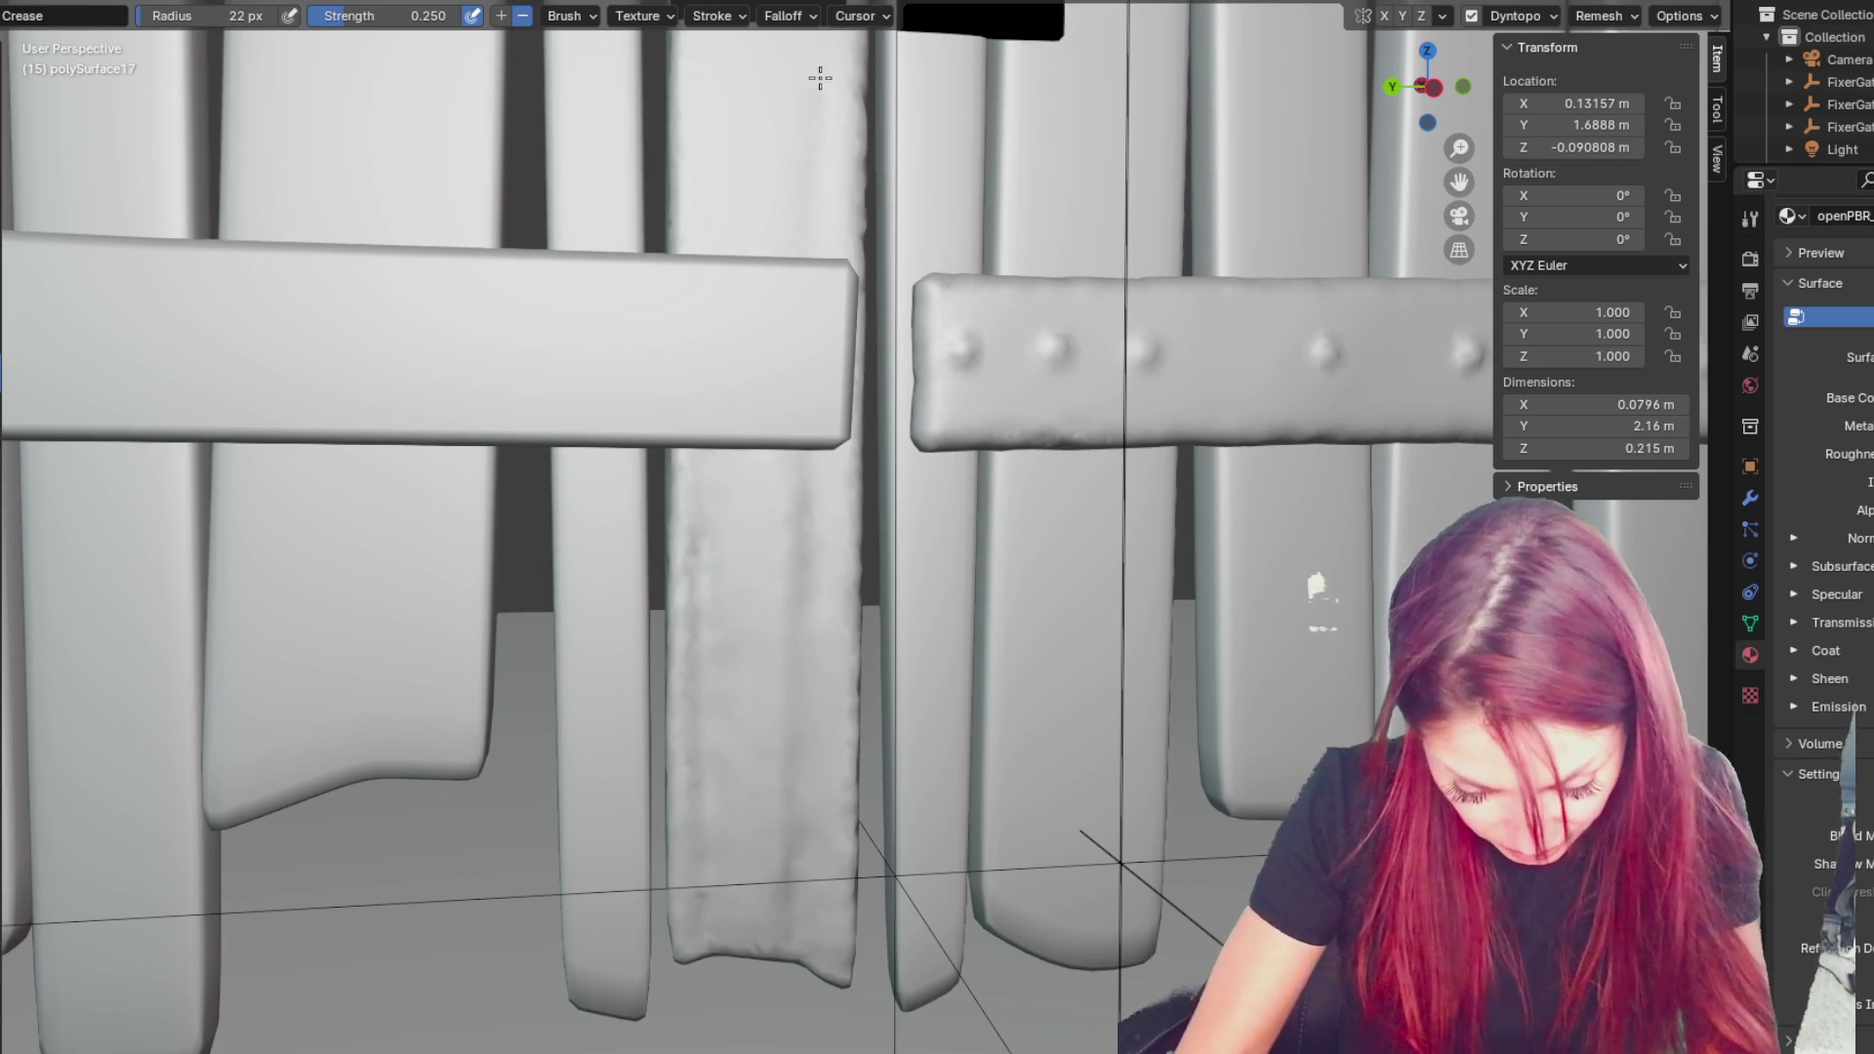
{"action": "mouse_move", "coordinate": [804, 908]}
{"action": "left_mouse_down"}
{"action": "mouse_move", "coordinate": [795, 72]}
{"action": "mouse_move", "coordinate": [782, 904]}
{"action": "mouse_move", "coordinate": [778, 308]}
{"action": "left_mouse_up"}
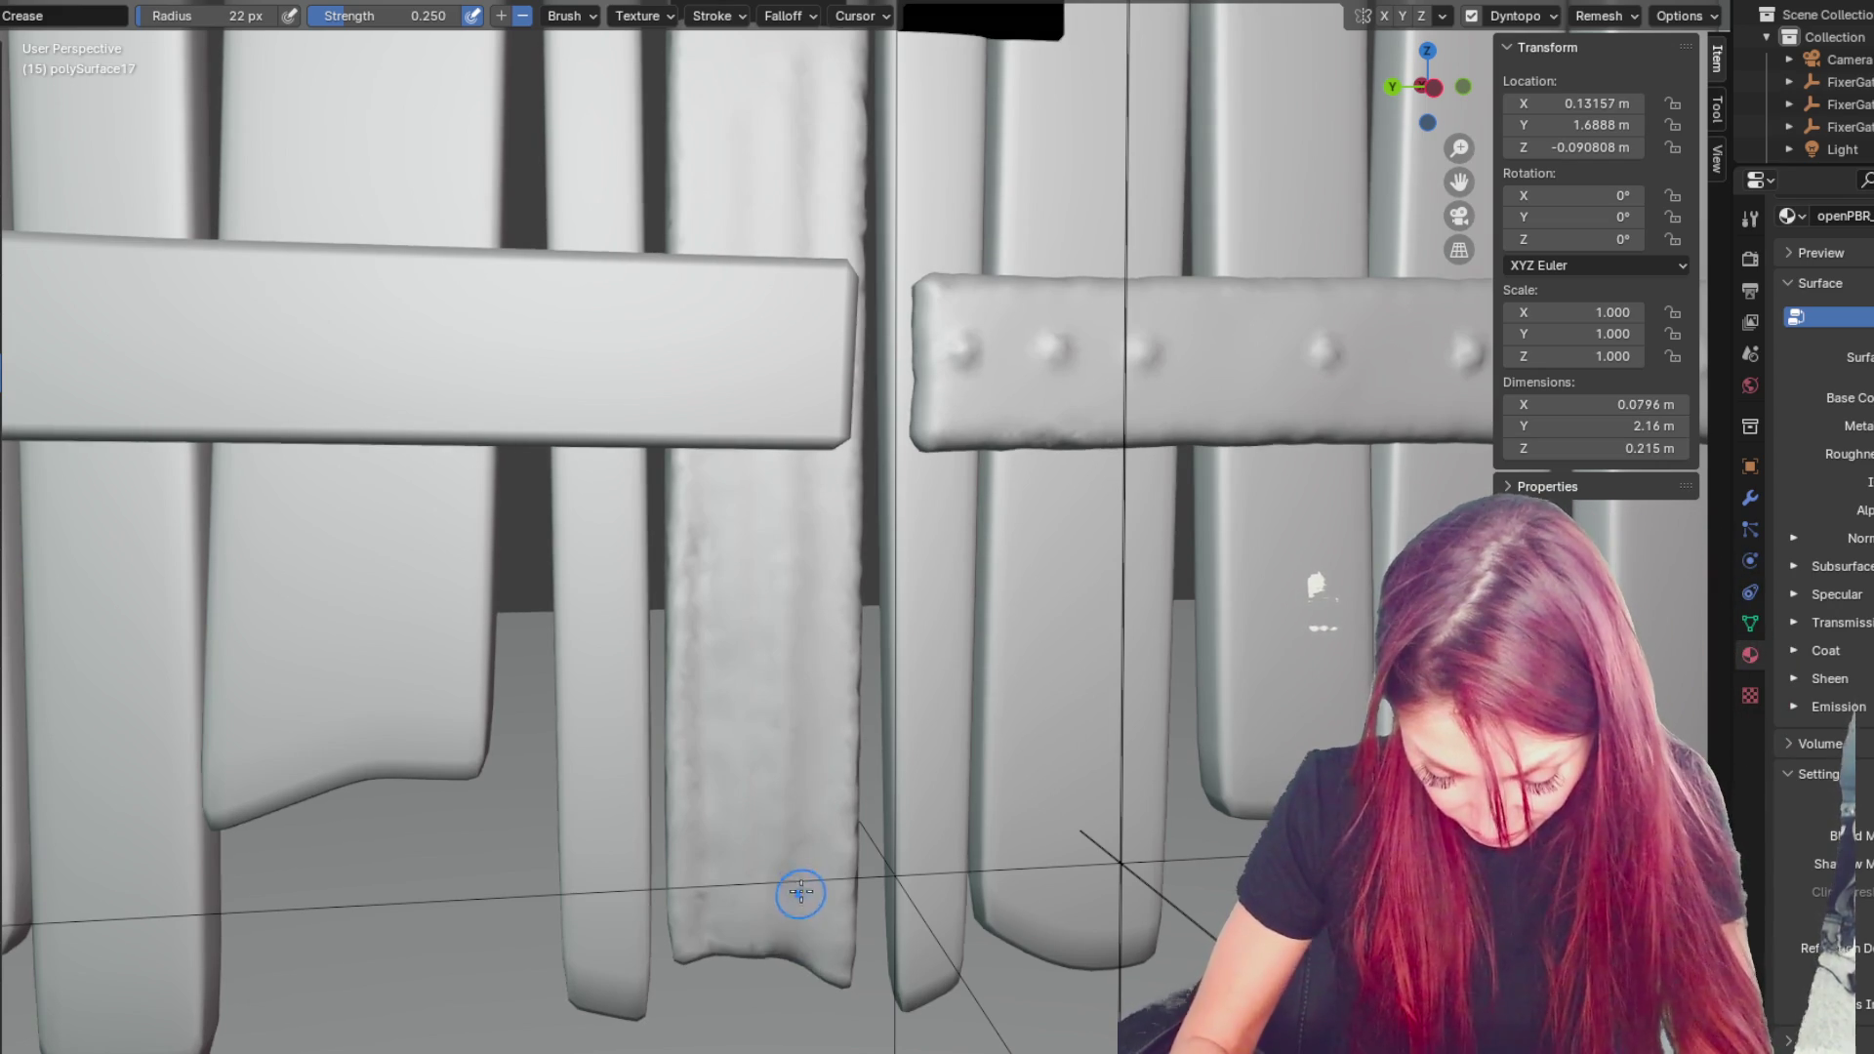
{"action": "middle_click_drag", "start_coordinate": [794, 883], "coordinate": [764, 917]}
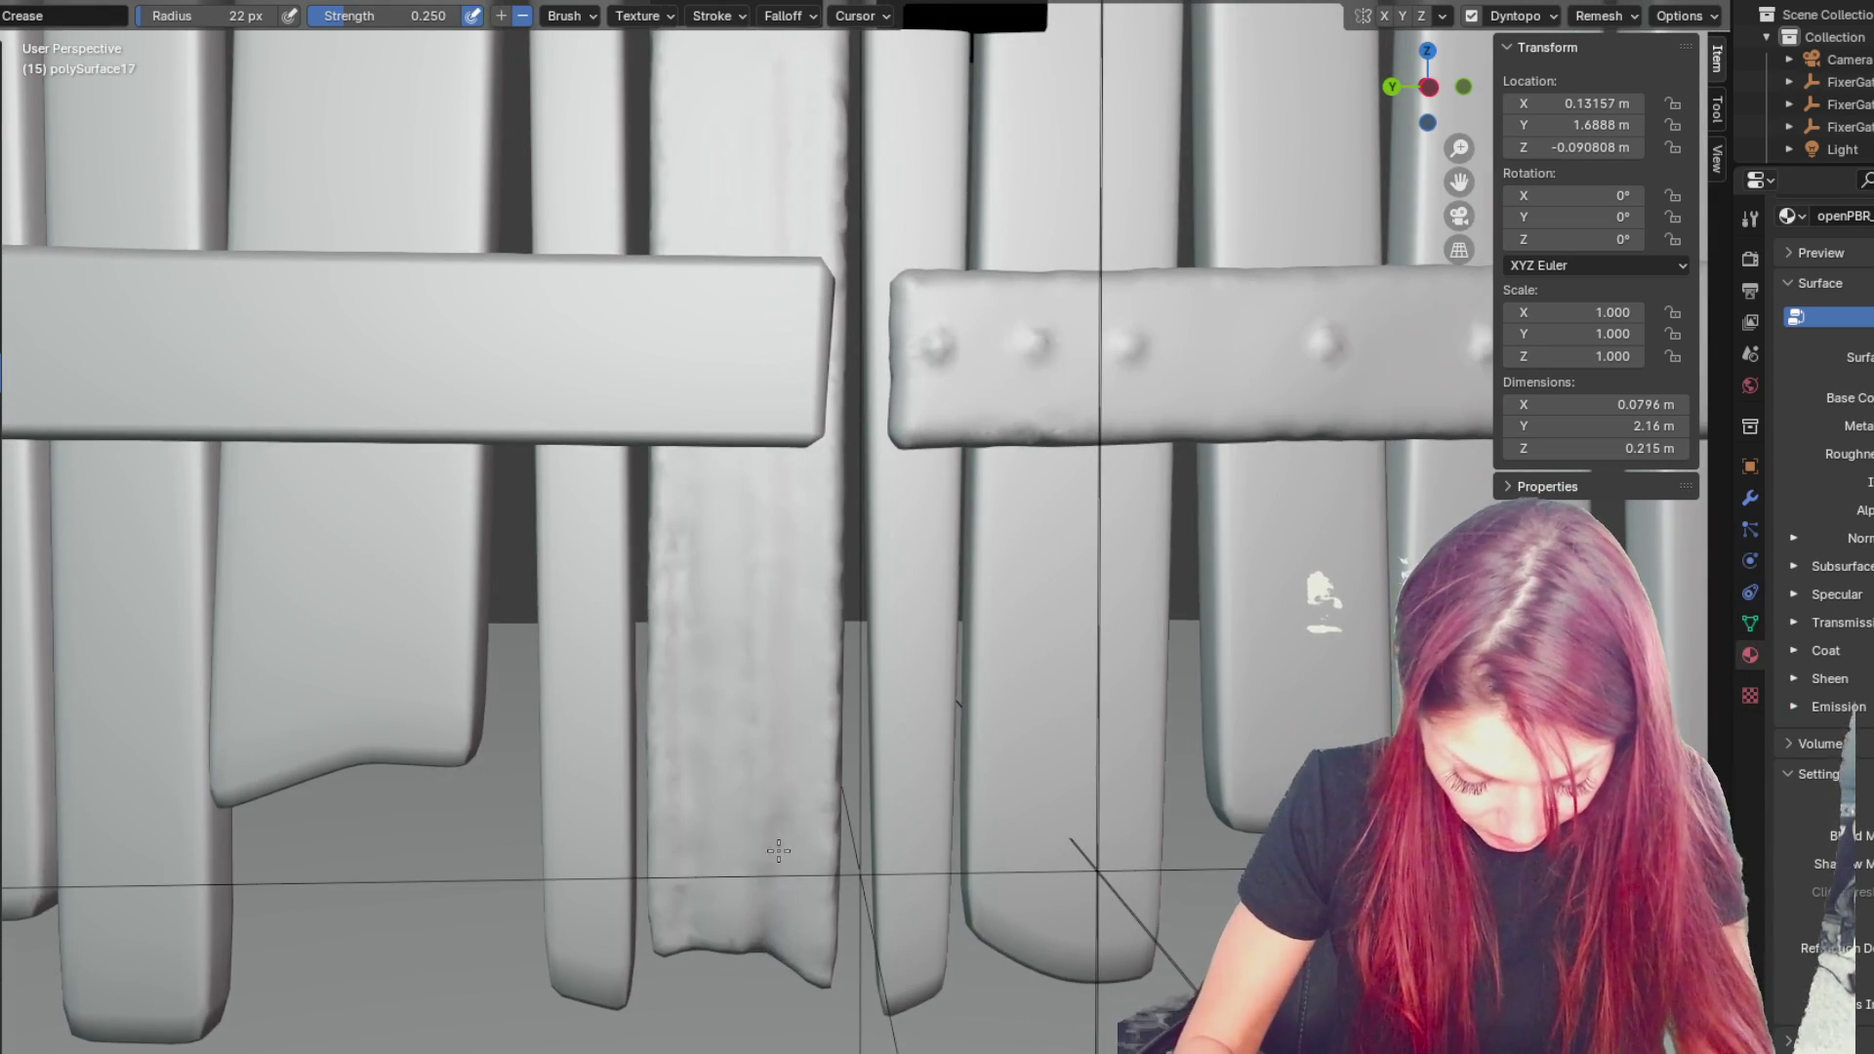
{"action": "left_click_drag", "start_coordinate": [782, 830], "coordinate": [696, 837]}
- Pull the grooved plank's bottom end into shape with the Grab brush, then zoom out over the gate
{"action": "key", "text": "g"}
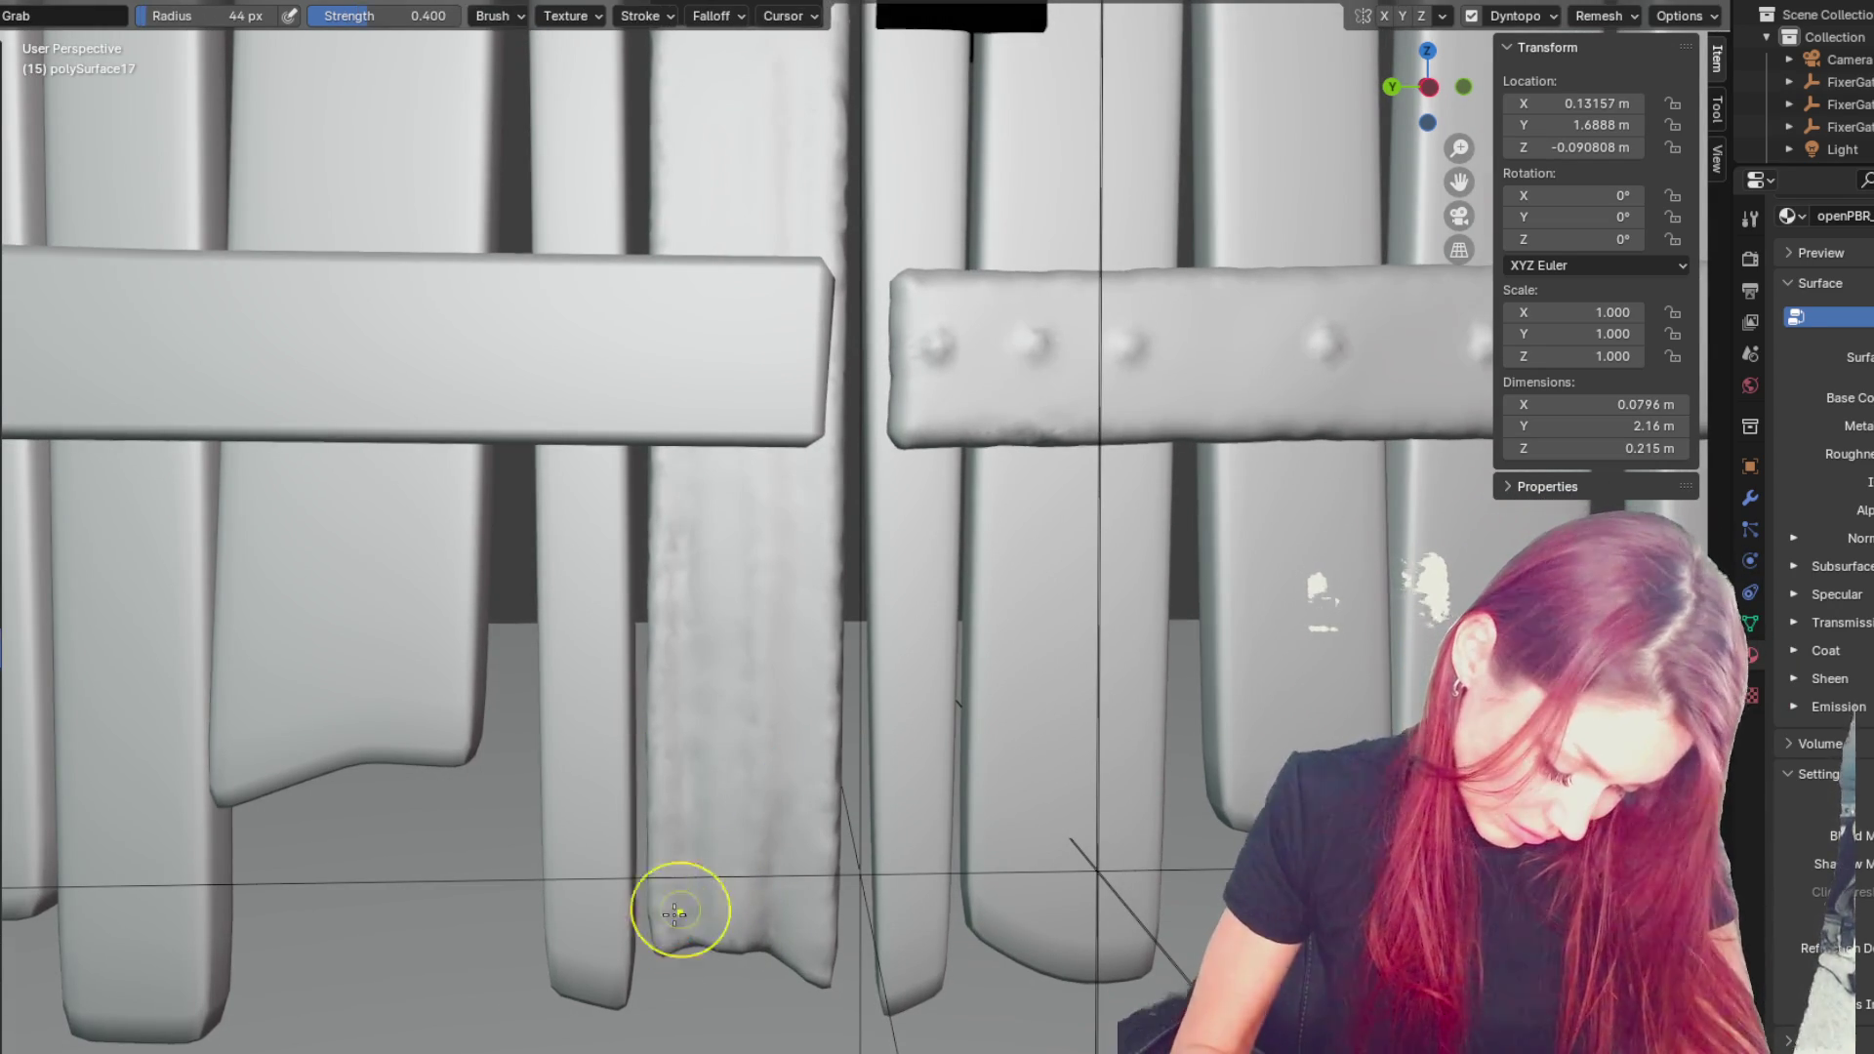
{"action": "middle_click_drag", "start_coordinate": [712, 887], "coordinate": [661, 970]}
{"action": "left_click_drag", "start_coordinate": [661, 971], "coordinate": [720, 883]}
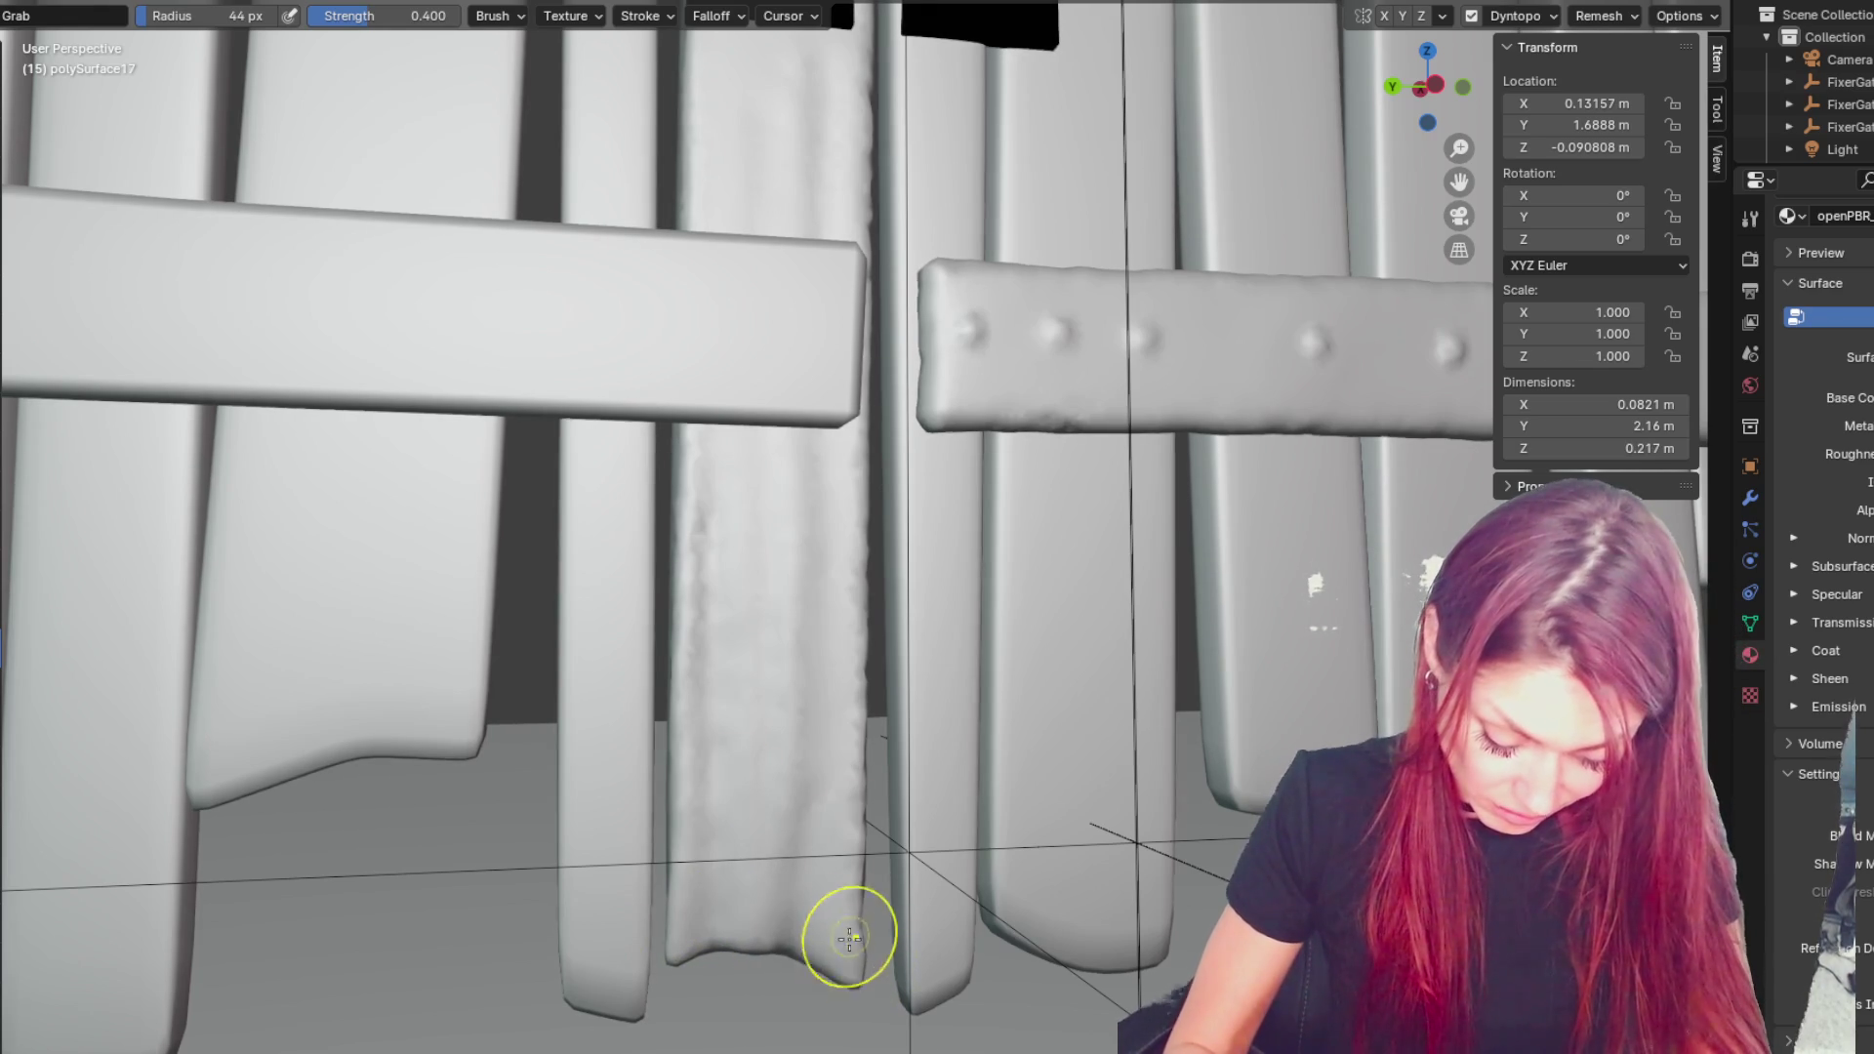
{"action": "middle_click_drag", "start_coordinate": [753, 817], "coordinate": [969, 926]}
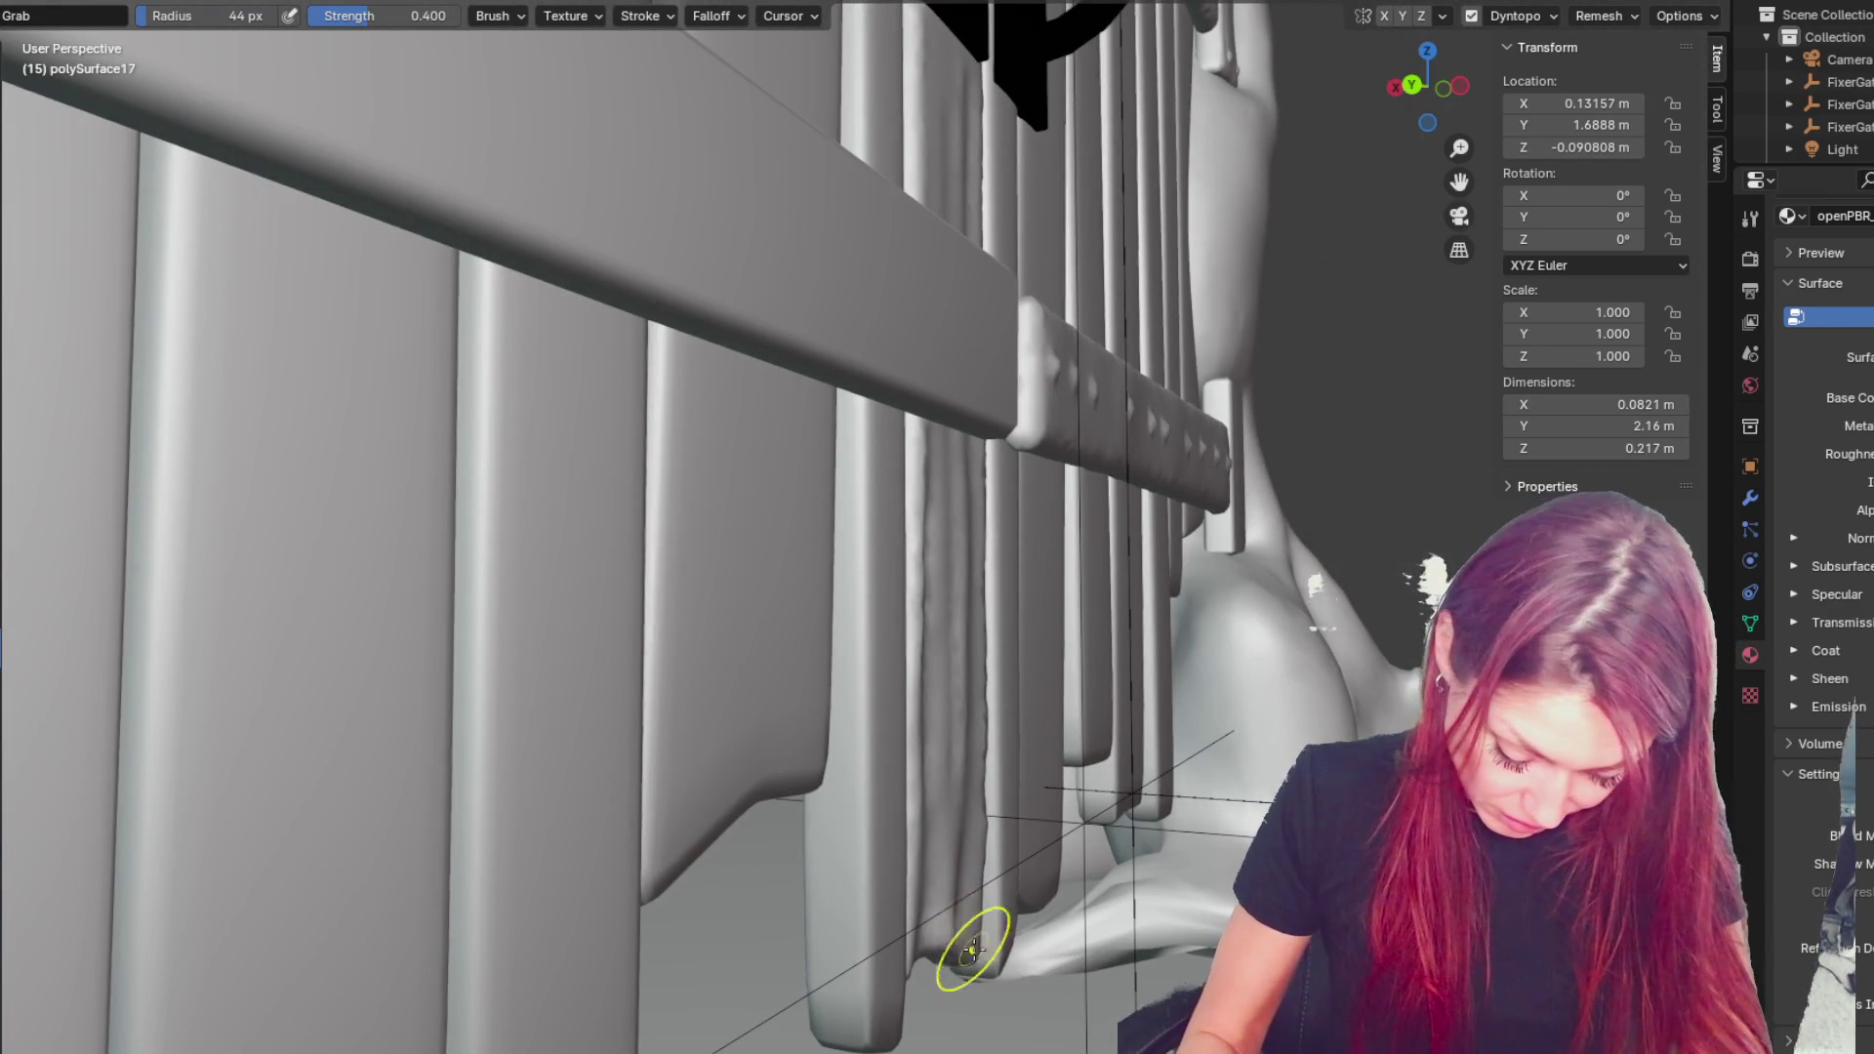
{"action": "middle_click_drag", "start_coordinate": [953, 833], "coordinate": [840, 842]}
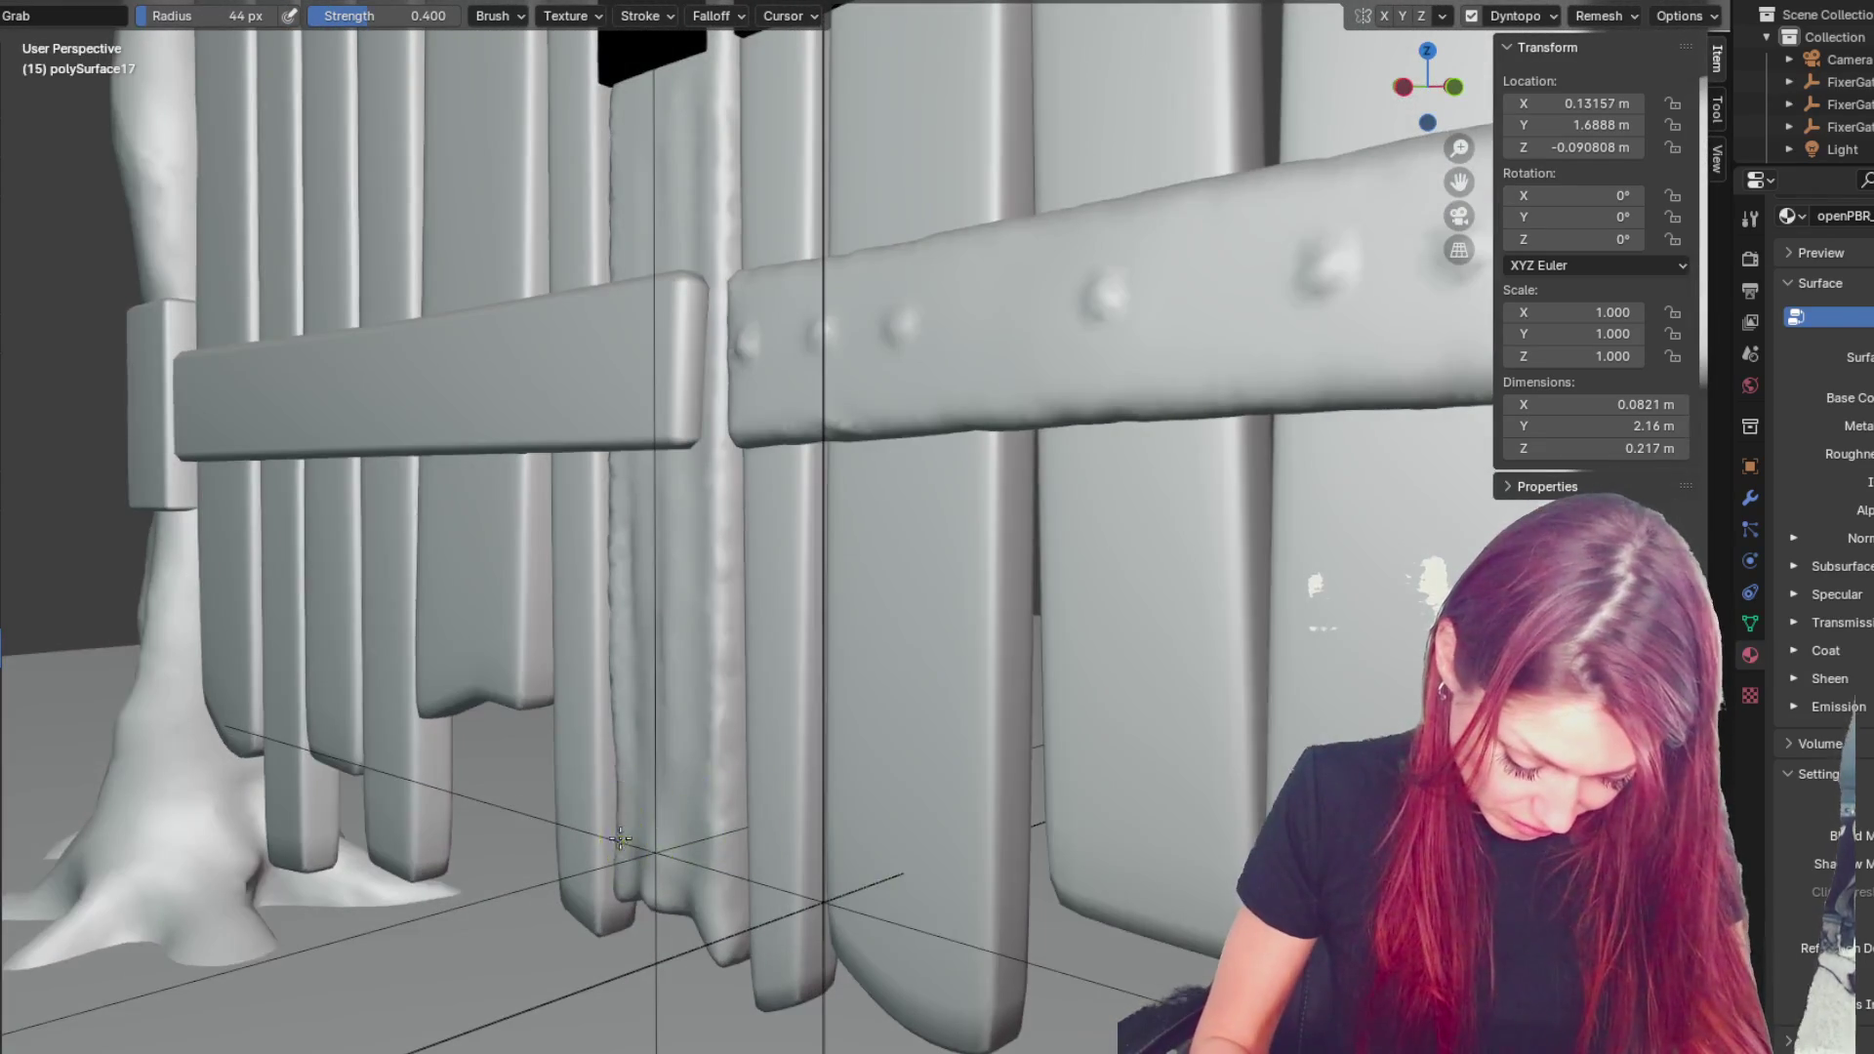
{"action": "left_click_drag", "start_coordinate": [615, 903], "coordinate": [648, 879]}
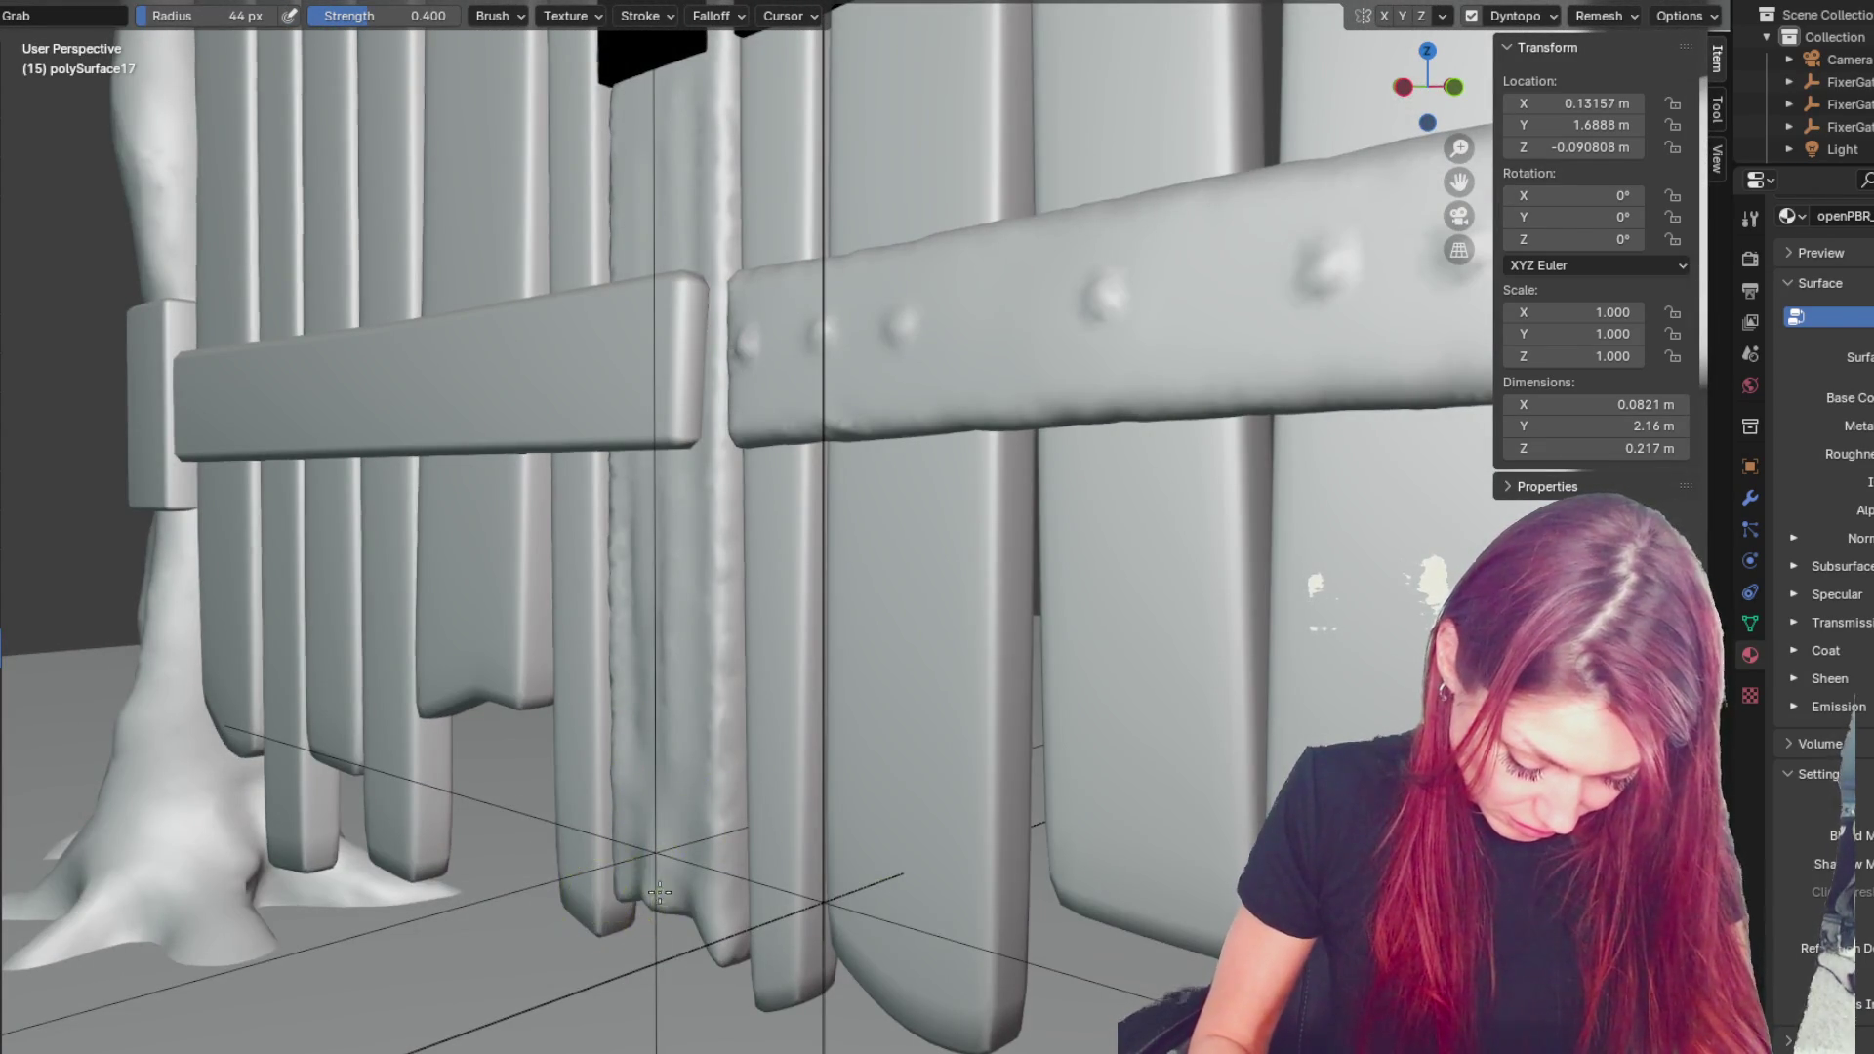
{"action": "key", "text": "ctrl+z"}
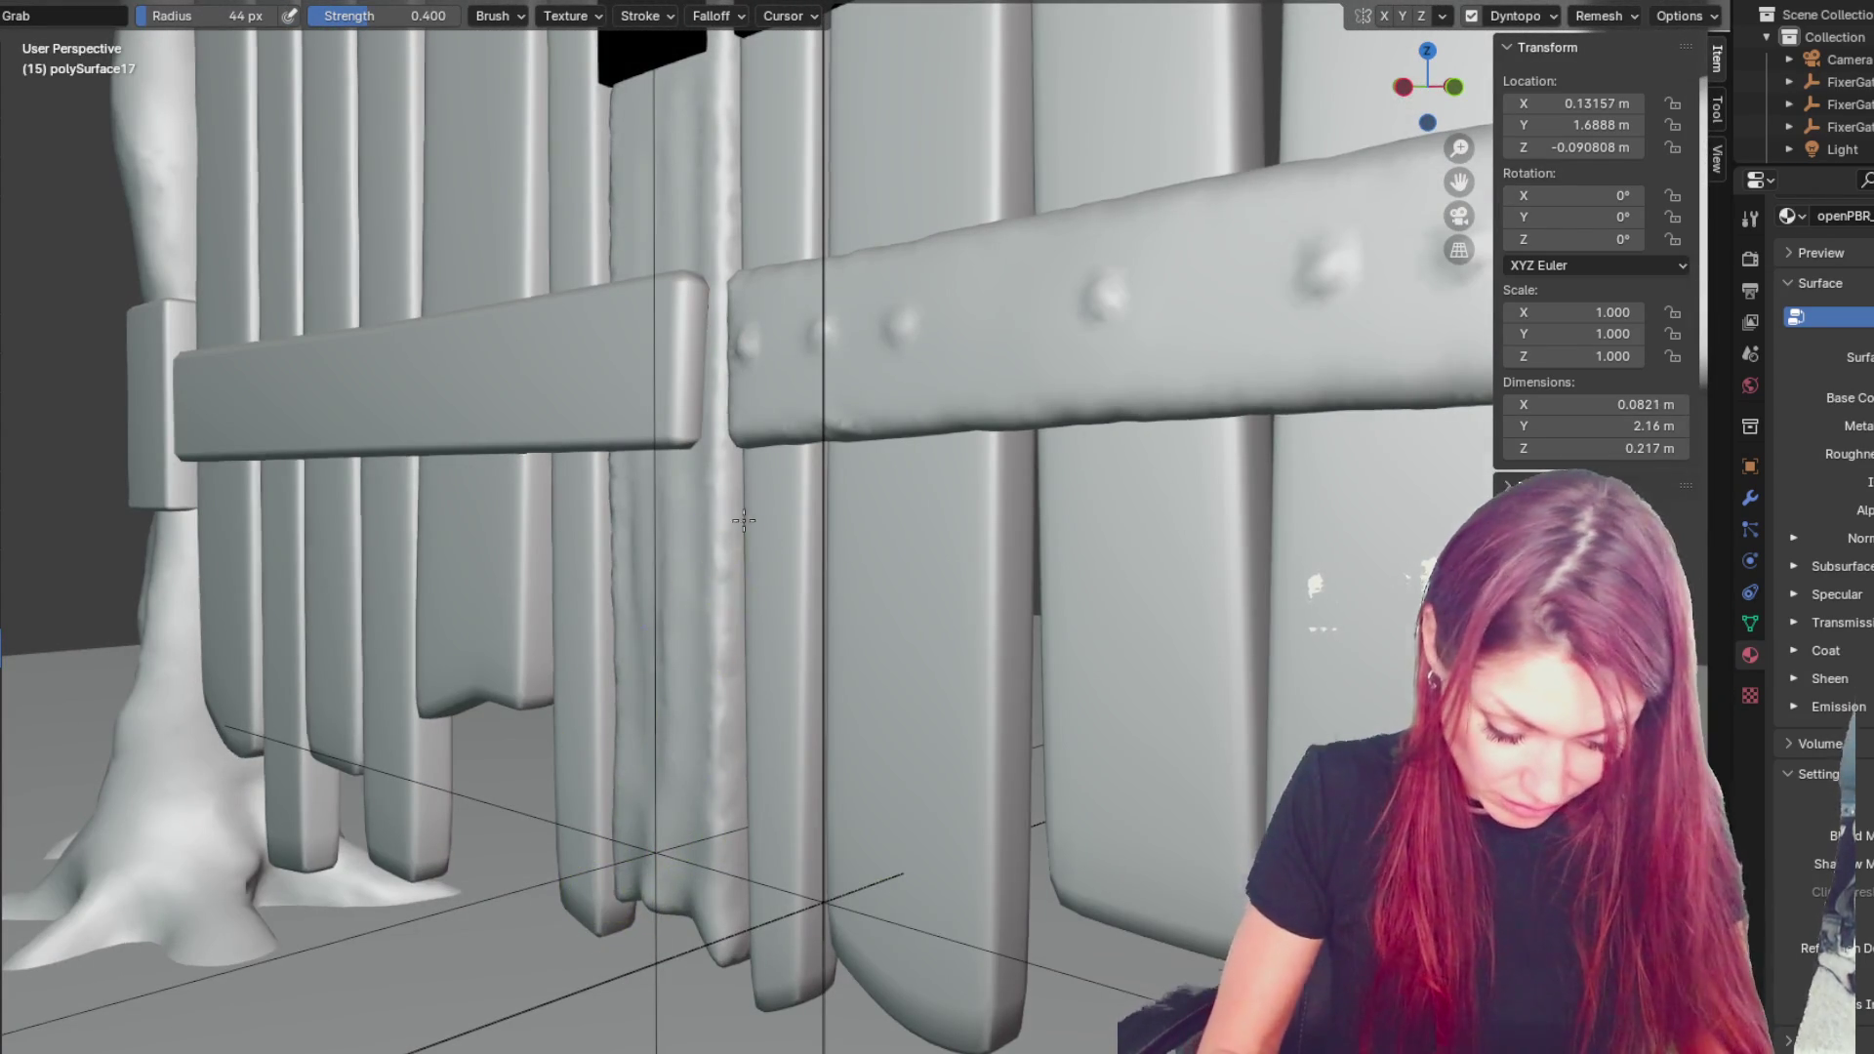
{"action": "middle_click_drag", "start_coordinate": [599, 490], "coordinate": [742, 781]}
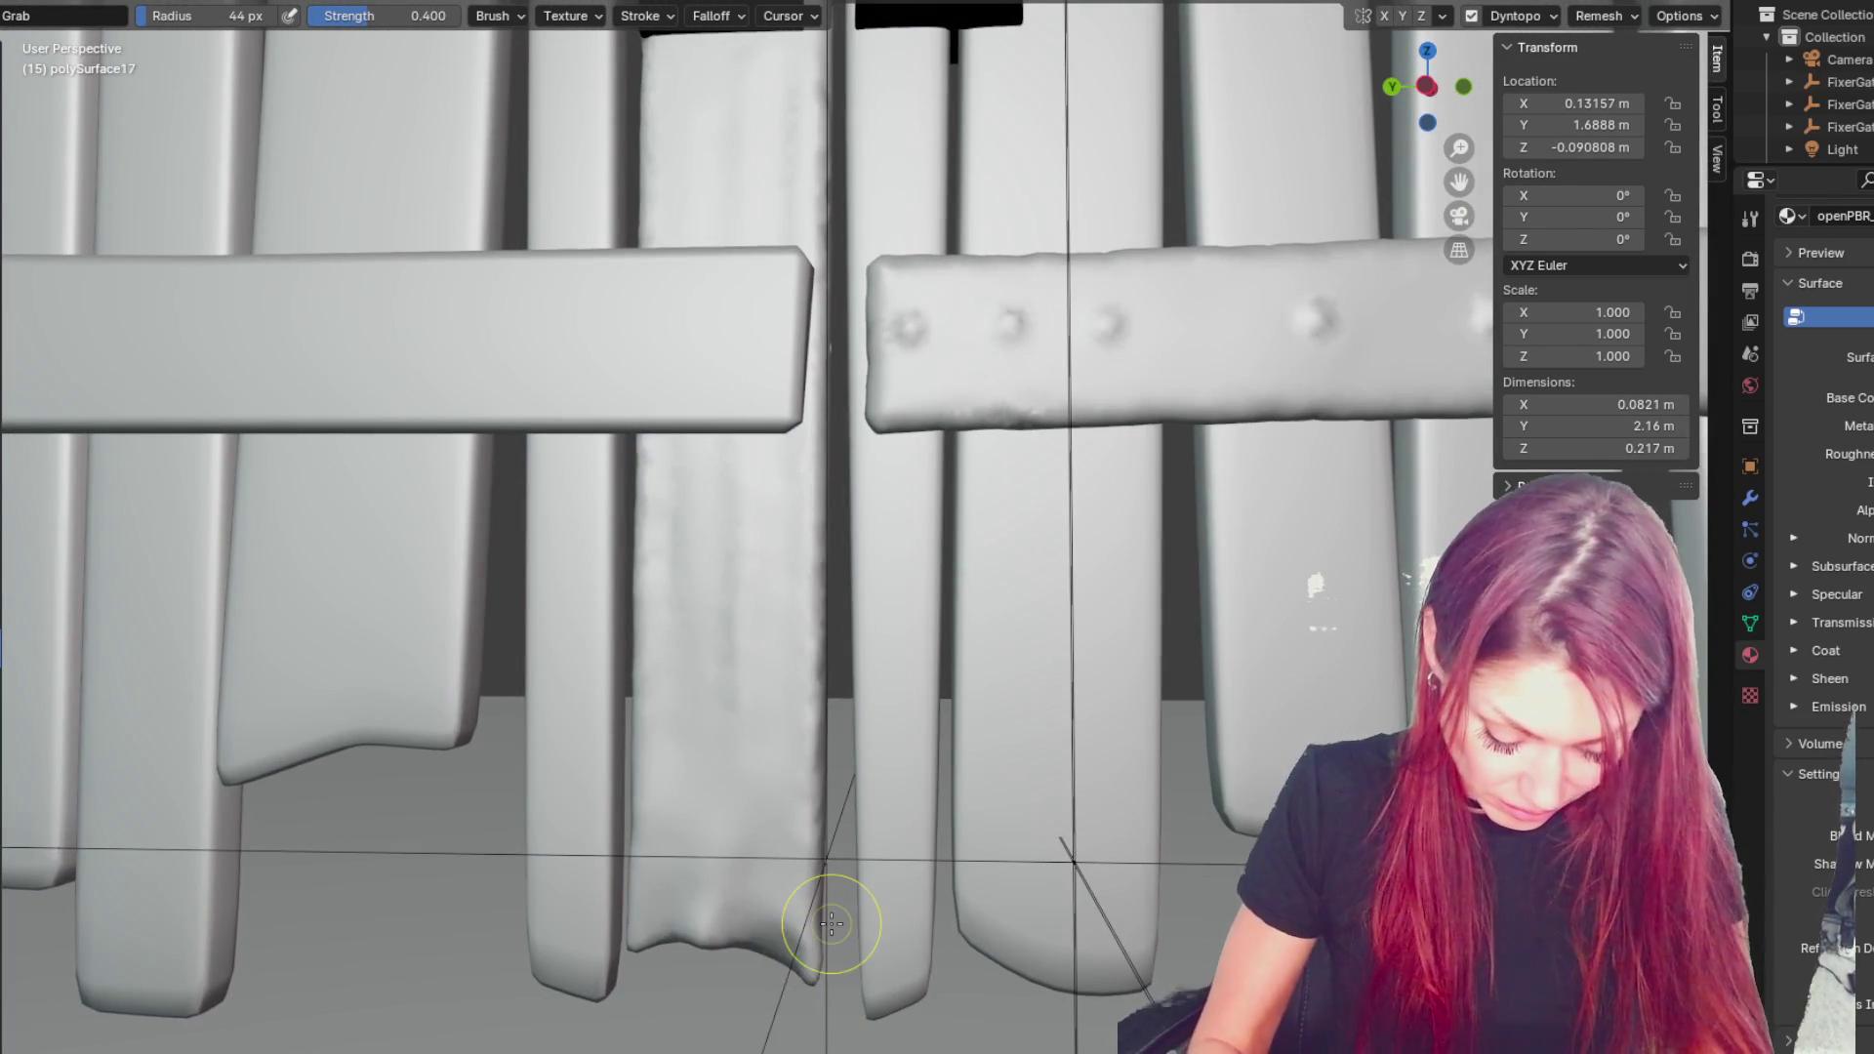
{"action": "left_click_drag", "start_coordinate": [832, 924], "coordinate": [824, 917]}
{"action": "scroll", "coordinate": [824, 916], "scroll_direction": "down", "scroll_amount": 6}
{"action": "scroll", "coordinate": [758, 841], "scroll_direction": "up", "scroll_amount": 4}
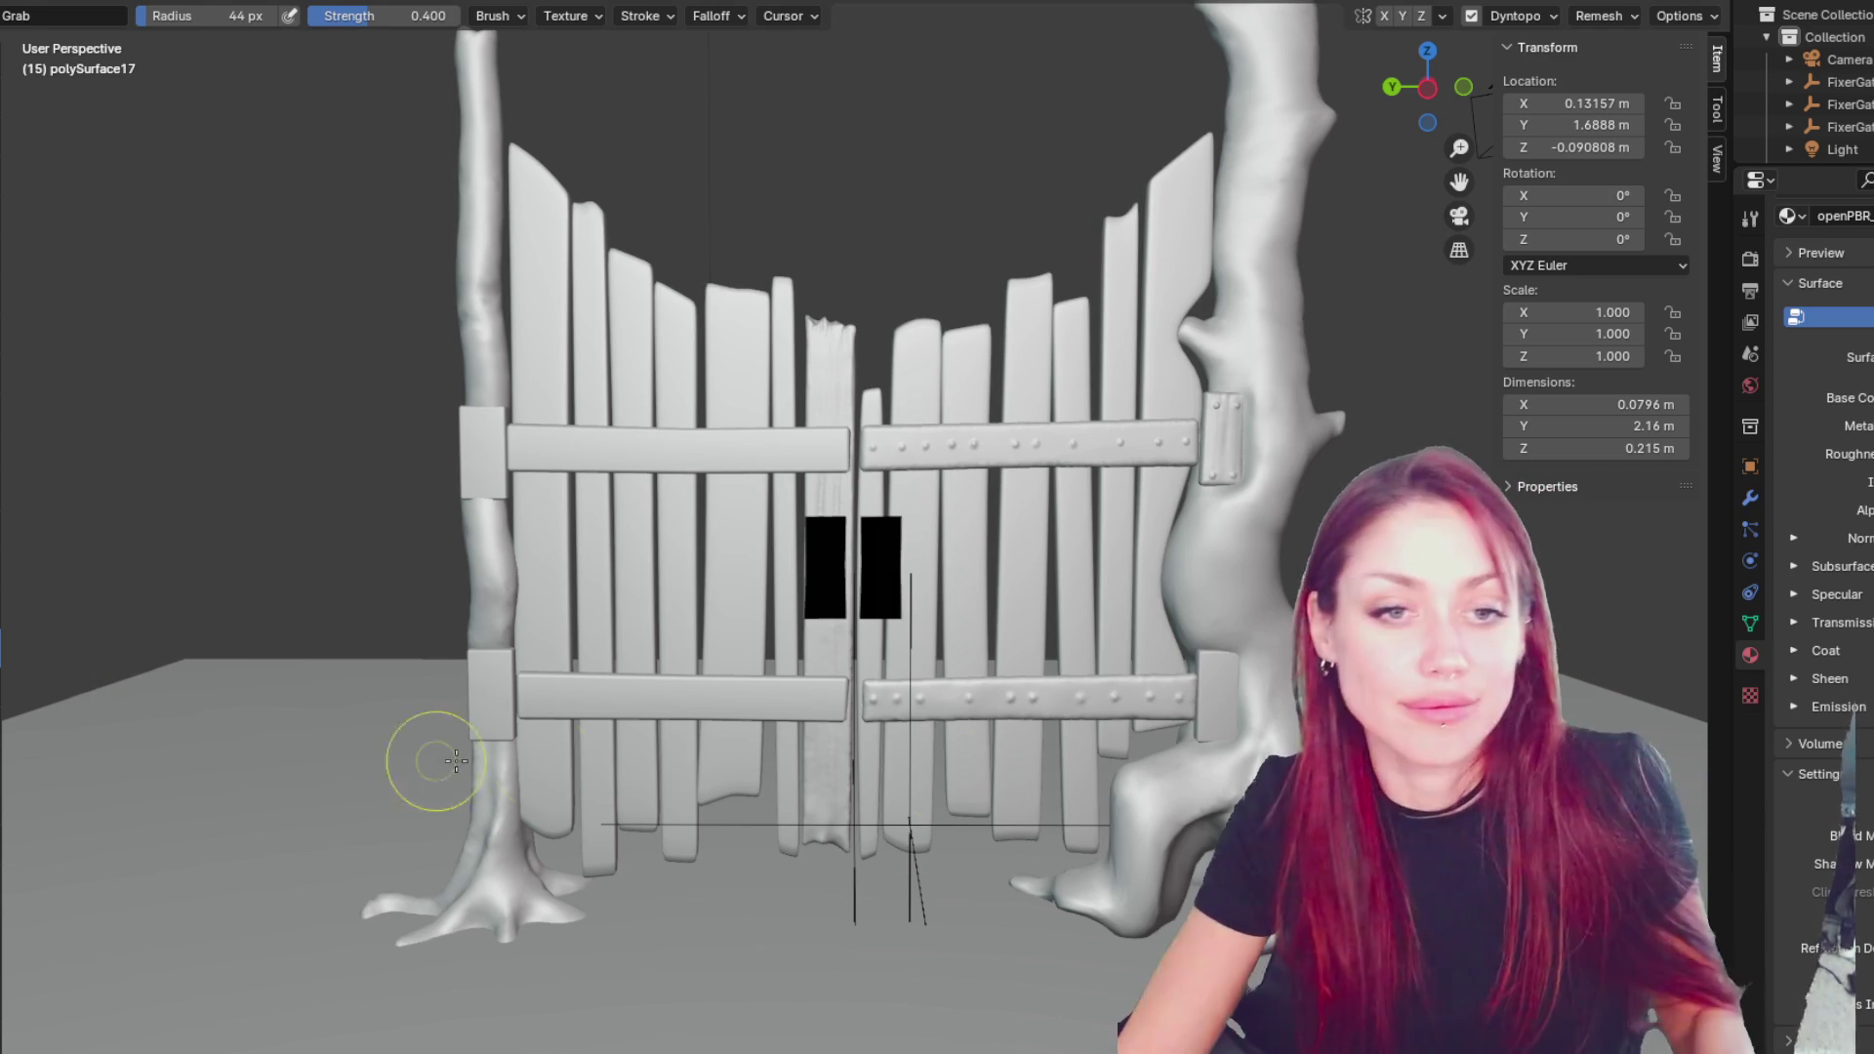
- Zoom in and tug the centre plank's top into a chipped, broken edge
{"action": "scroll", "coordinate": [984, 644], "scroll_direction": "up", "scroll_amount": 3}
{"action": "mouse_move", "coordinate": [987, 566]}
{"action": "middle_mouse_down", "text": "shift"}
{"action": "mouse_move", "coordinate": [959, 494]}
{"action": "mouse_move", "coordinate": [944, 500]}
{"action": "middle_mouse_up", "text": "shift"}
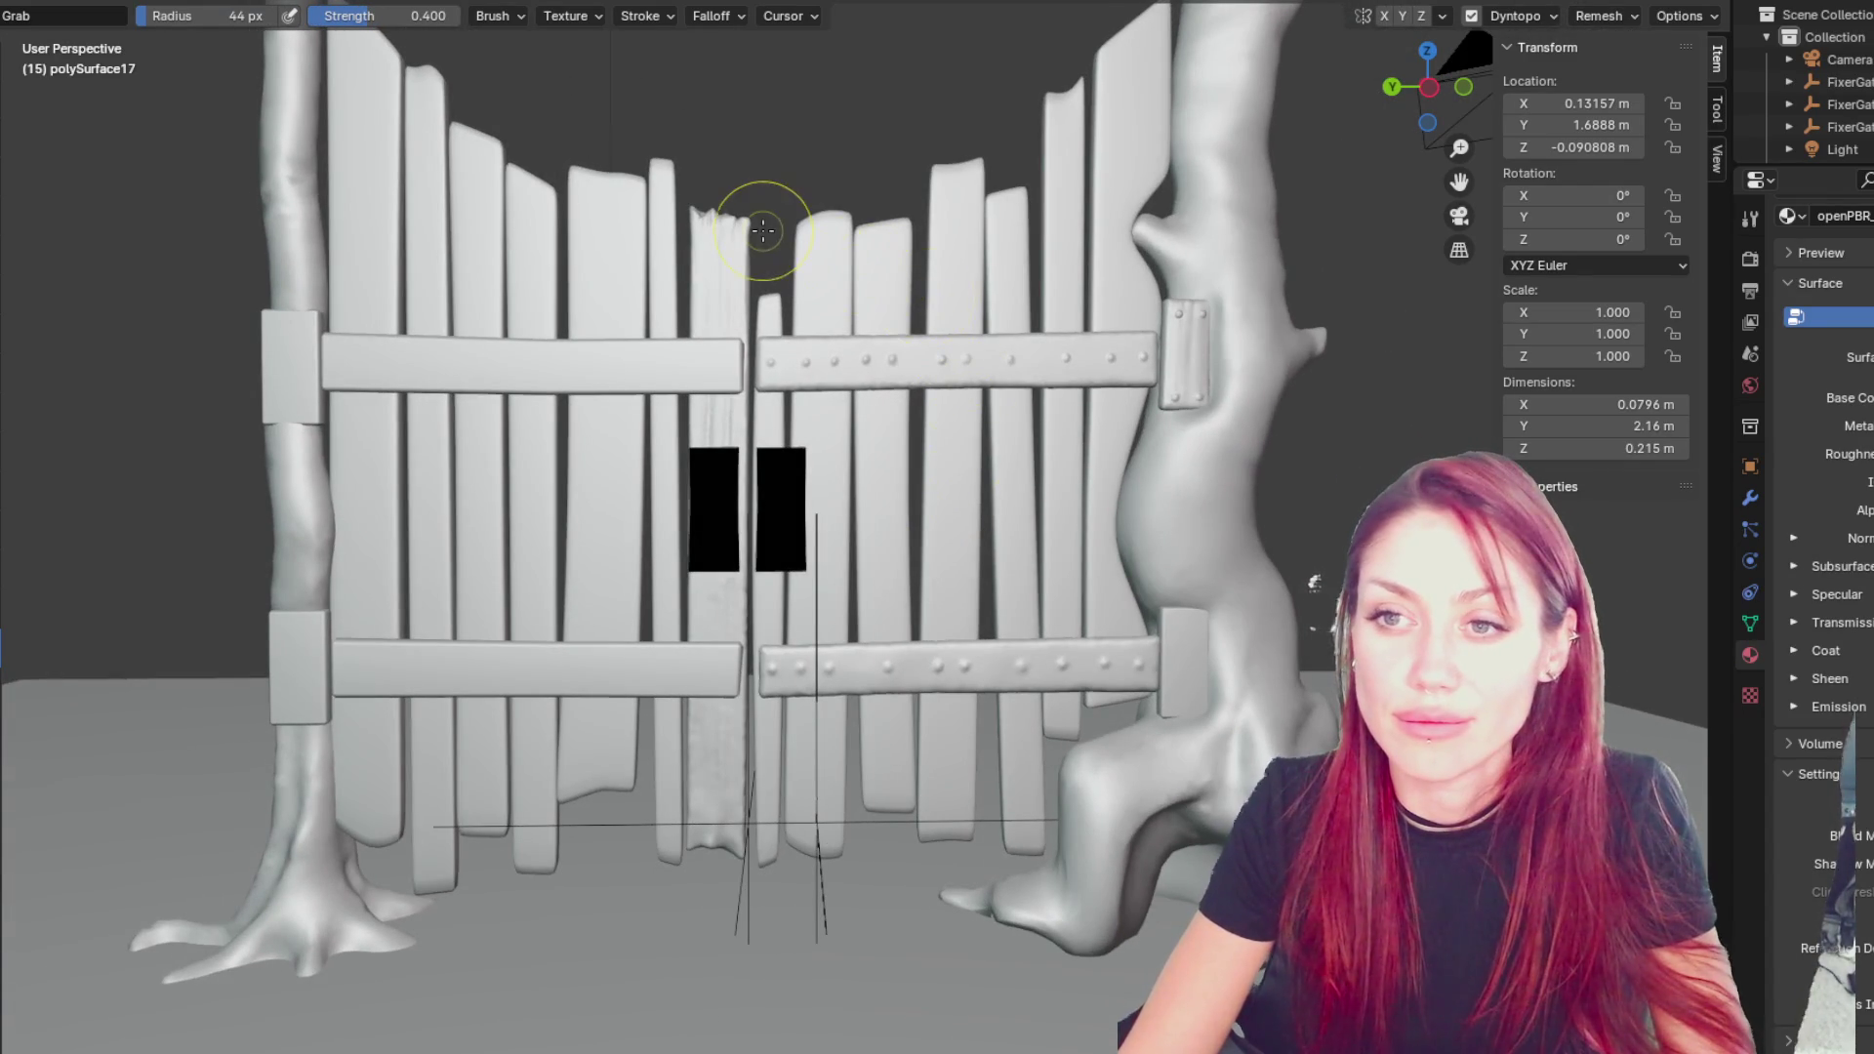
{"action": "scroll", "coordinate": [752, 230], "scroll_direction": "up", "scroll_amount": 5}
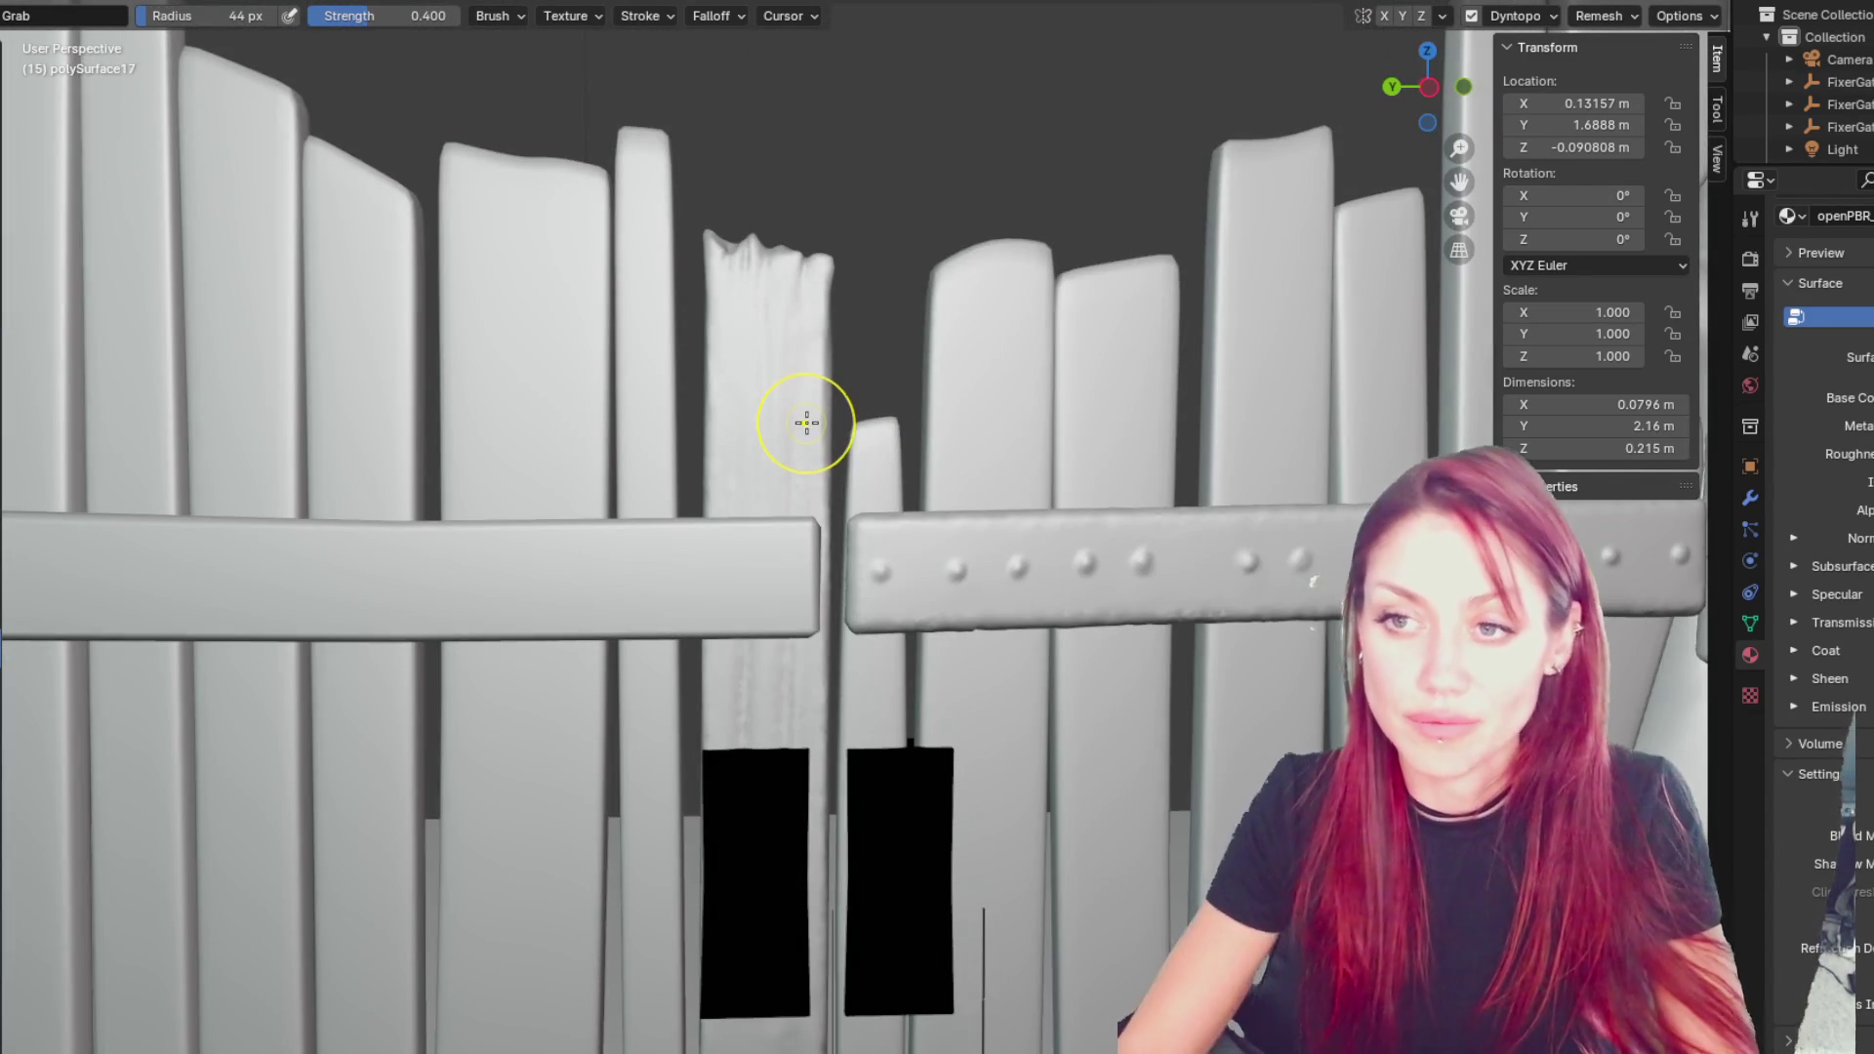
{"action": "middle_click_drag", "start_coordinate": [807, 423], "coordinate": [783, 313]}
{"action": "mouse_move", "coordinate": [782, 314]}
{"action": "left_mouse_down"}
{"action": "mouse_move", "coordinate": [808, 284]}
{"action": "mouse_move", "coordinate": [782, 397]}
{"action": "left_mouse_up"}
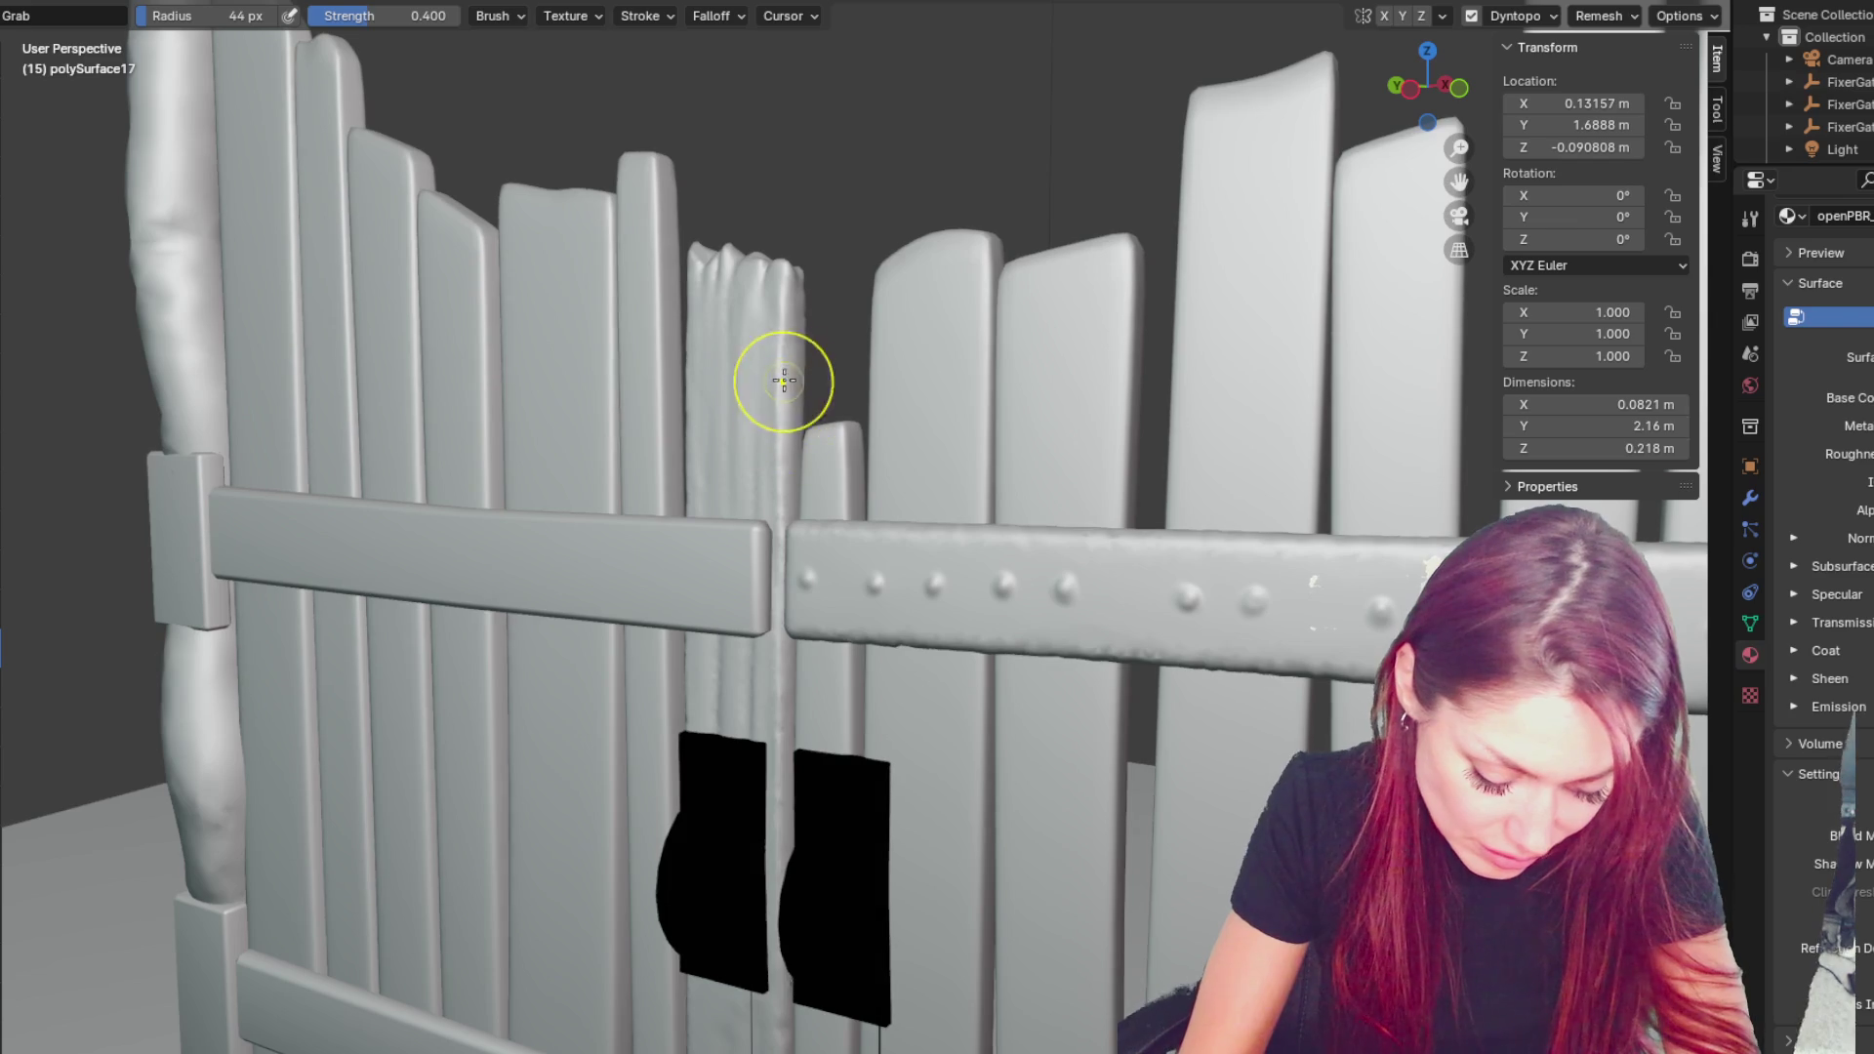
- Face the gate, return to Object Mode, and deselect the board
{"action": "mouse_move", "coordinate": [928, 301]}
{"action": "middle_mouse_down"}
{"action": "mouse_move", "coordinate": [945, 460]}
{"action": "mouse_move", "coordinate": [1057, 462]}
{"action": "mouse_move", "coordinate": [1035, 469]}
{"action": "mouse_move", "coordinate": [976, 459]}
{"action": "mouse_move", "coordinate": [1096, 448]}
{"action": "mouse_move", "coordinate": [872, 577]}
{"action": "middle_mouse_up"}
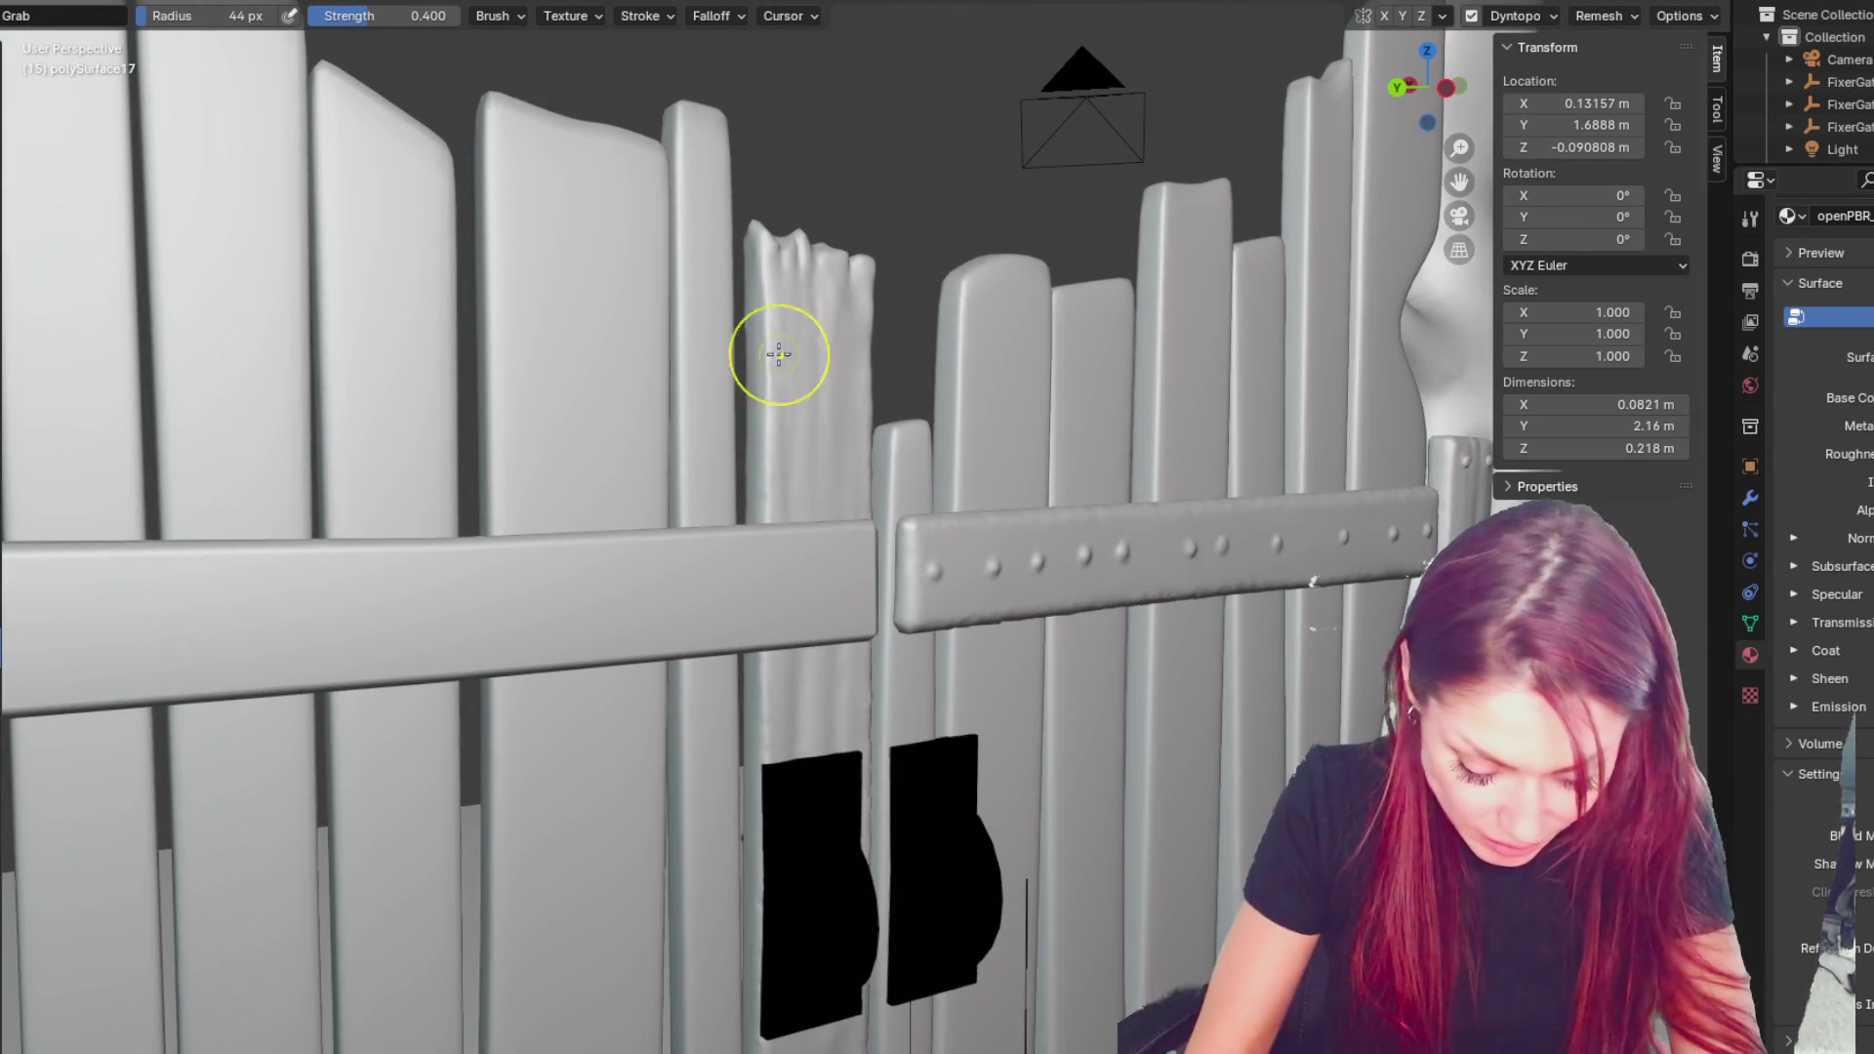
{"action": "mouse_move", "coordinate": [829, 886]}
{"action": "middle_mouse_down"}
{"action": "mouse_move", "coordinate": [946, 837]}
{"action": "mouse_move", "coordinate": [965, 781]}
{"action": "middle_mouse_up"}
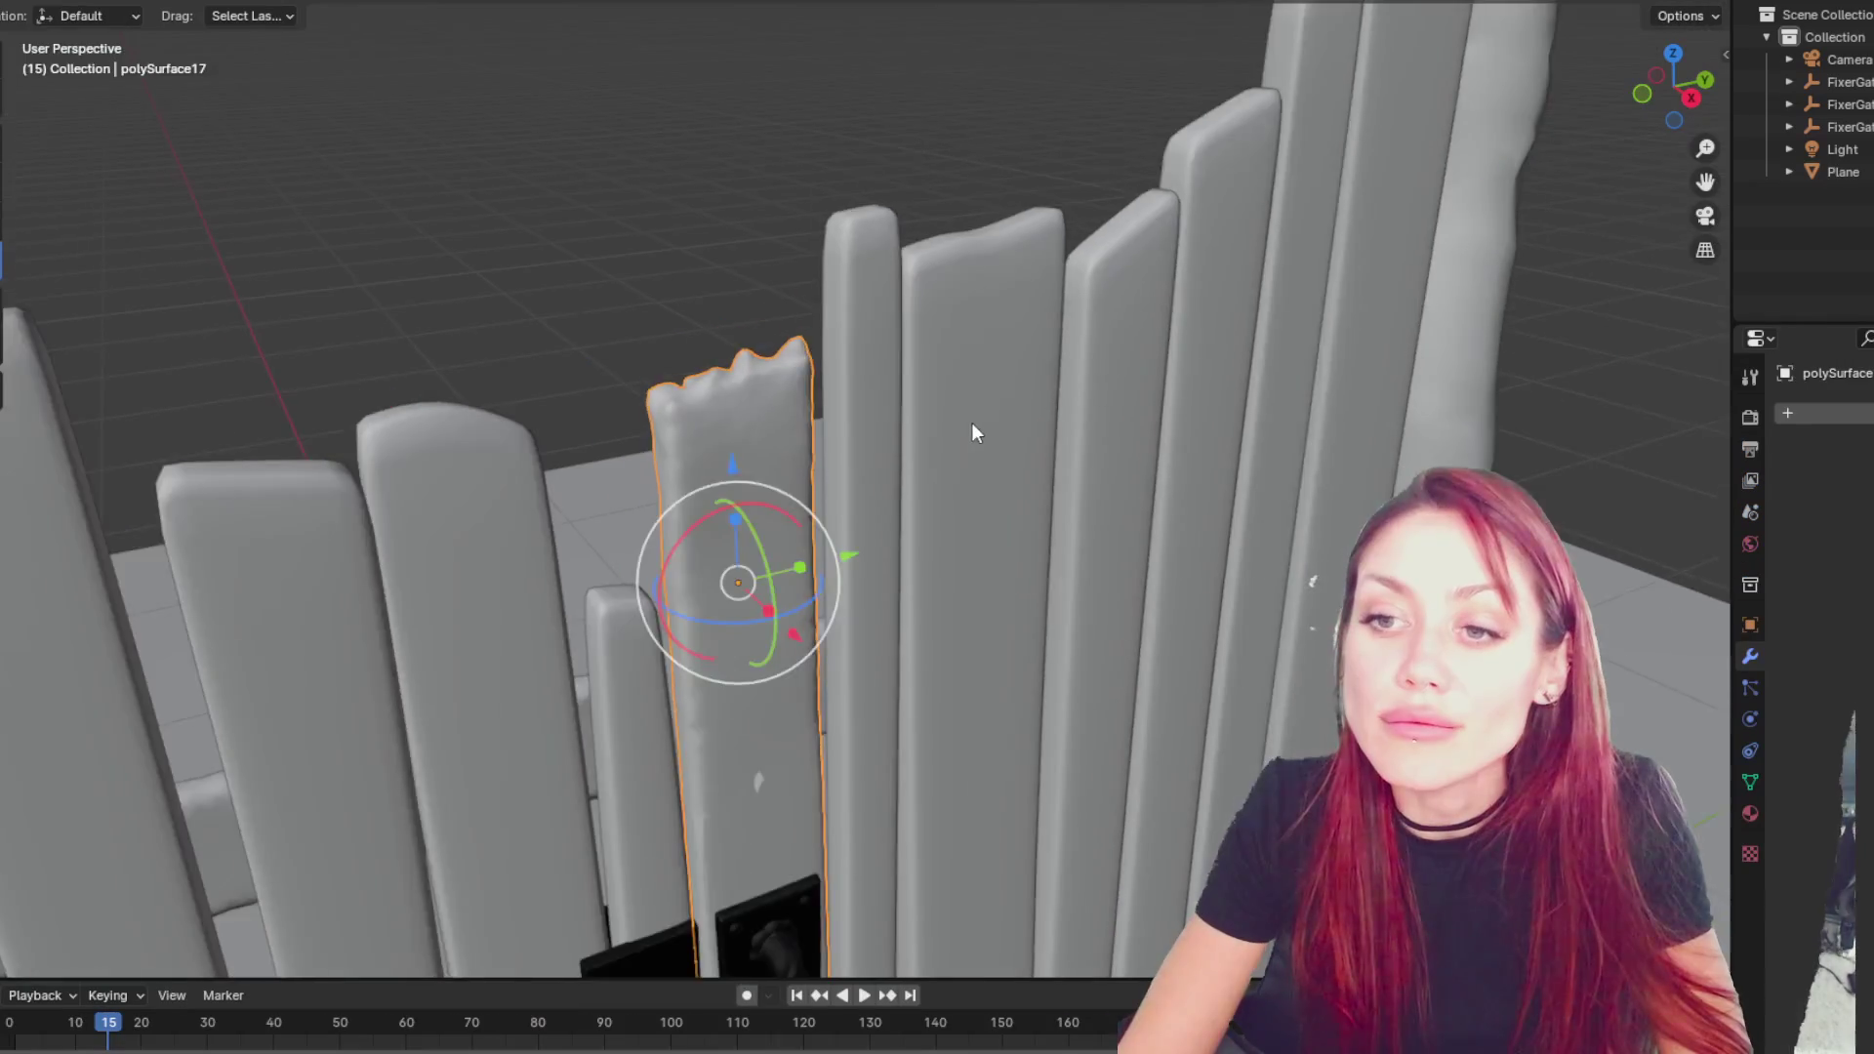
{"action": "mouse_move", "coordinate": [971, 424]}
{"action": "middle_mouse_down"}
{"action": "mouse_move", "coordinate": [936, 472]}
{"action": "mouse_move", "coordinate": [703, 383]}
{"action": "mouse_move", "coordinate": [840, 330]}
{"action": "middle_mouse_up"}
{"action": "left_click", "coordinate": [840, 330]}
{"action": "scroll", "coordinate": [899, 419], "scroll_direction": "up", "scroll_amount": 4}
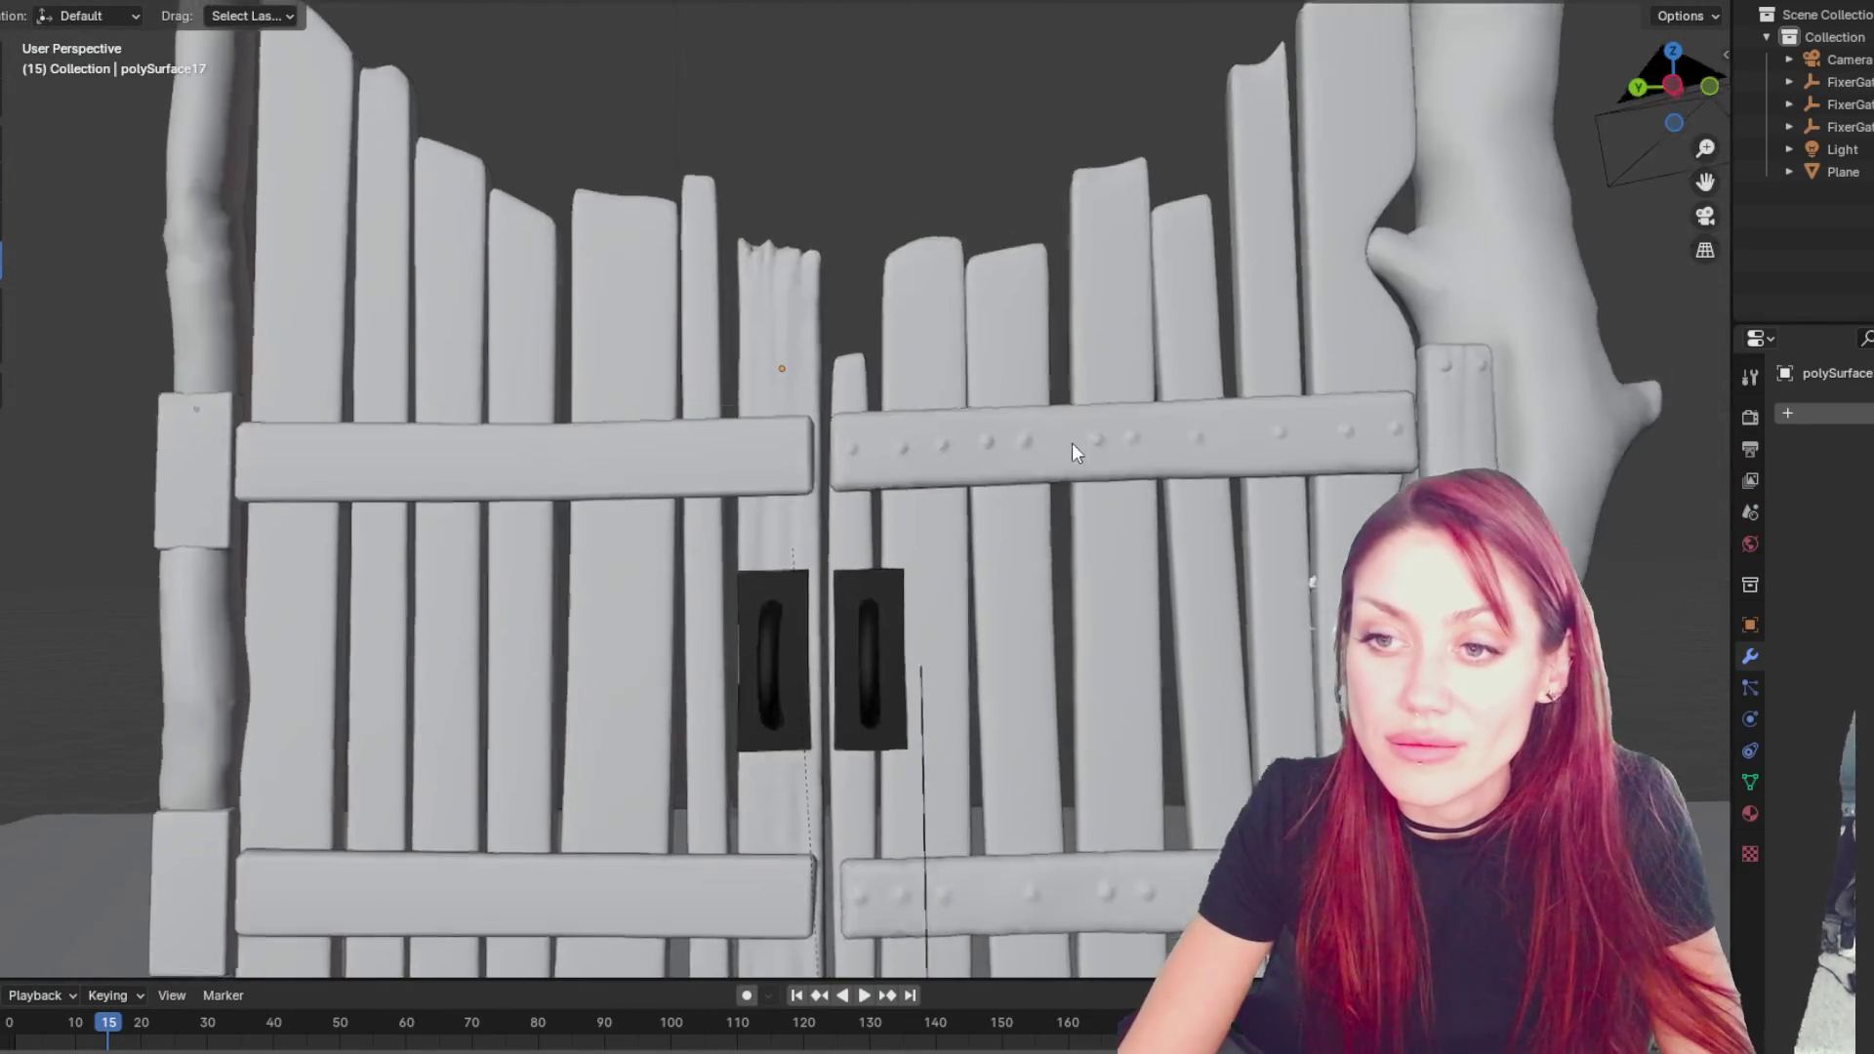
- Select the tall board left of centre, polySurface44, and zoom in on it
{"action": "scroll", "coordinate": [1086, 453], "scroll_direction": "down", "scroll_amount": 2}
{"action": "middle_click_drag", "start_coordinate": [1041, 488], "coordinate": [955, 539]}
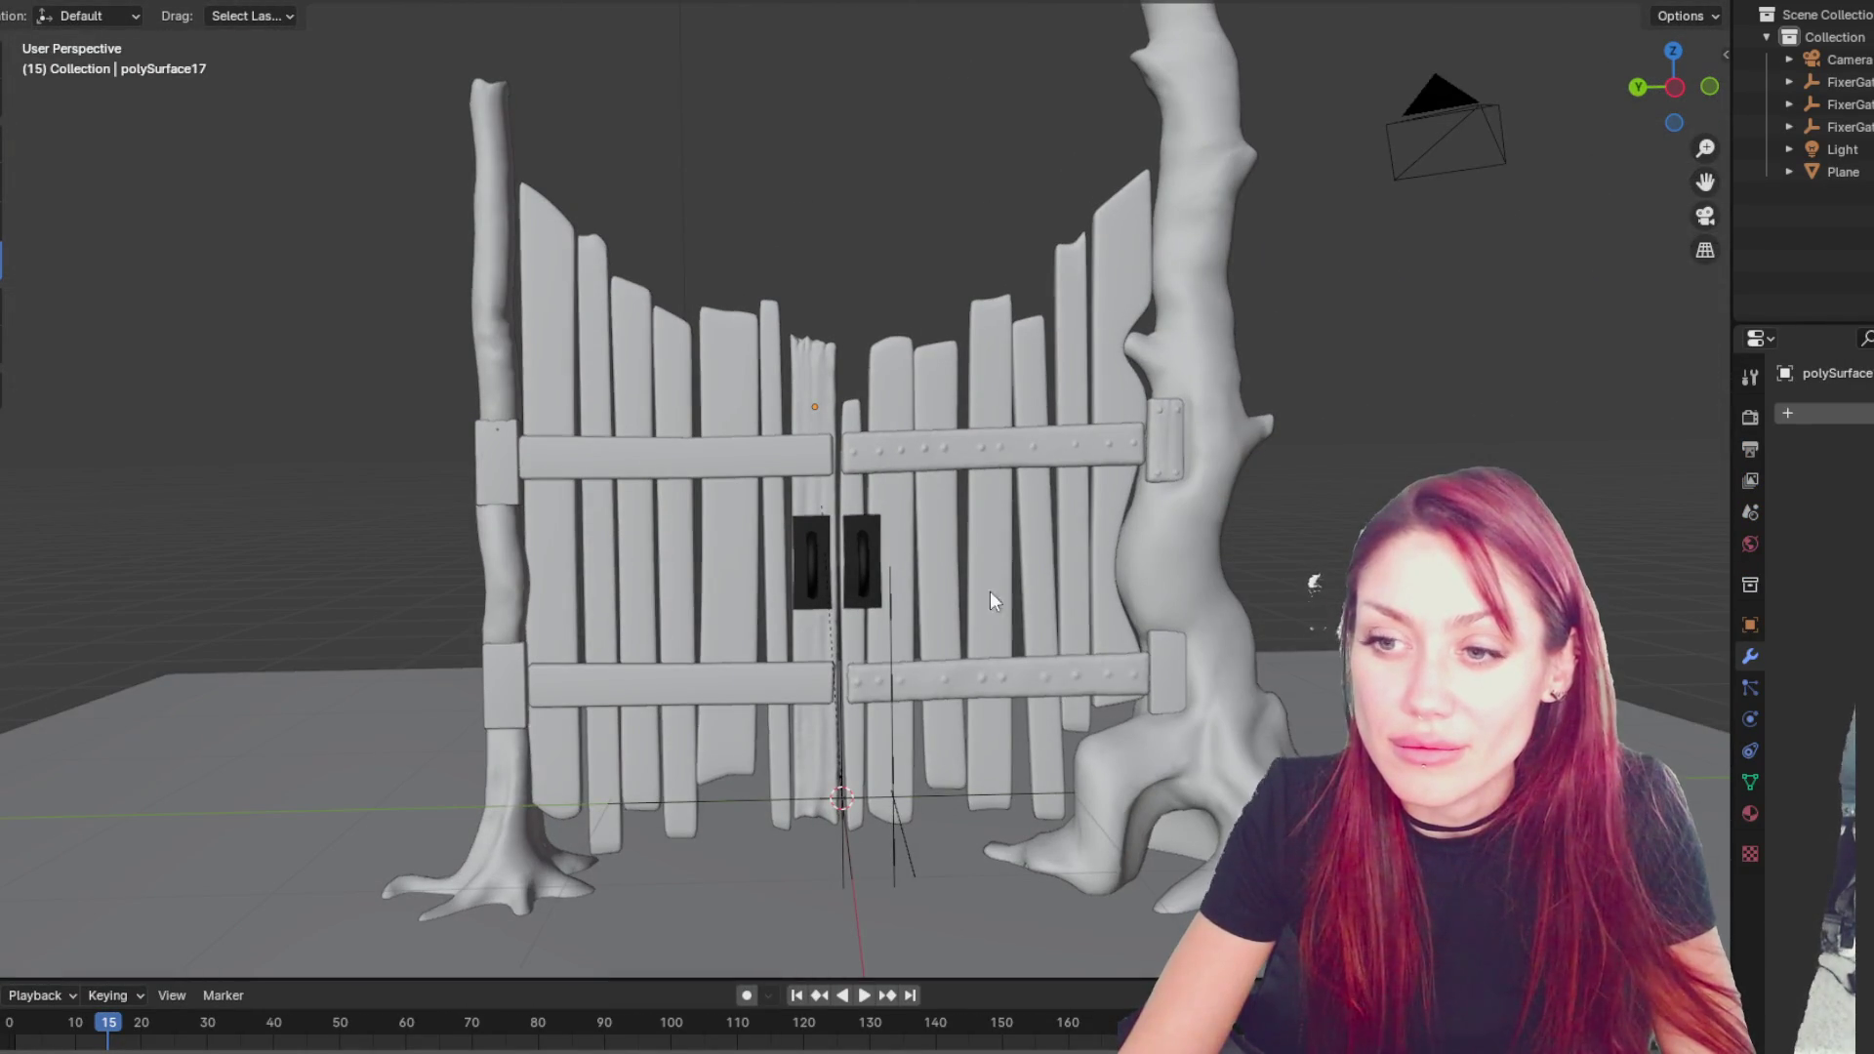
{"action": "left_click", "coordinate": [664, 385]}
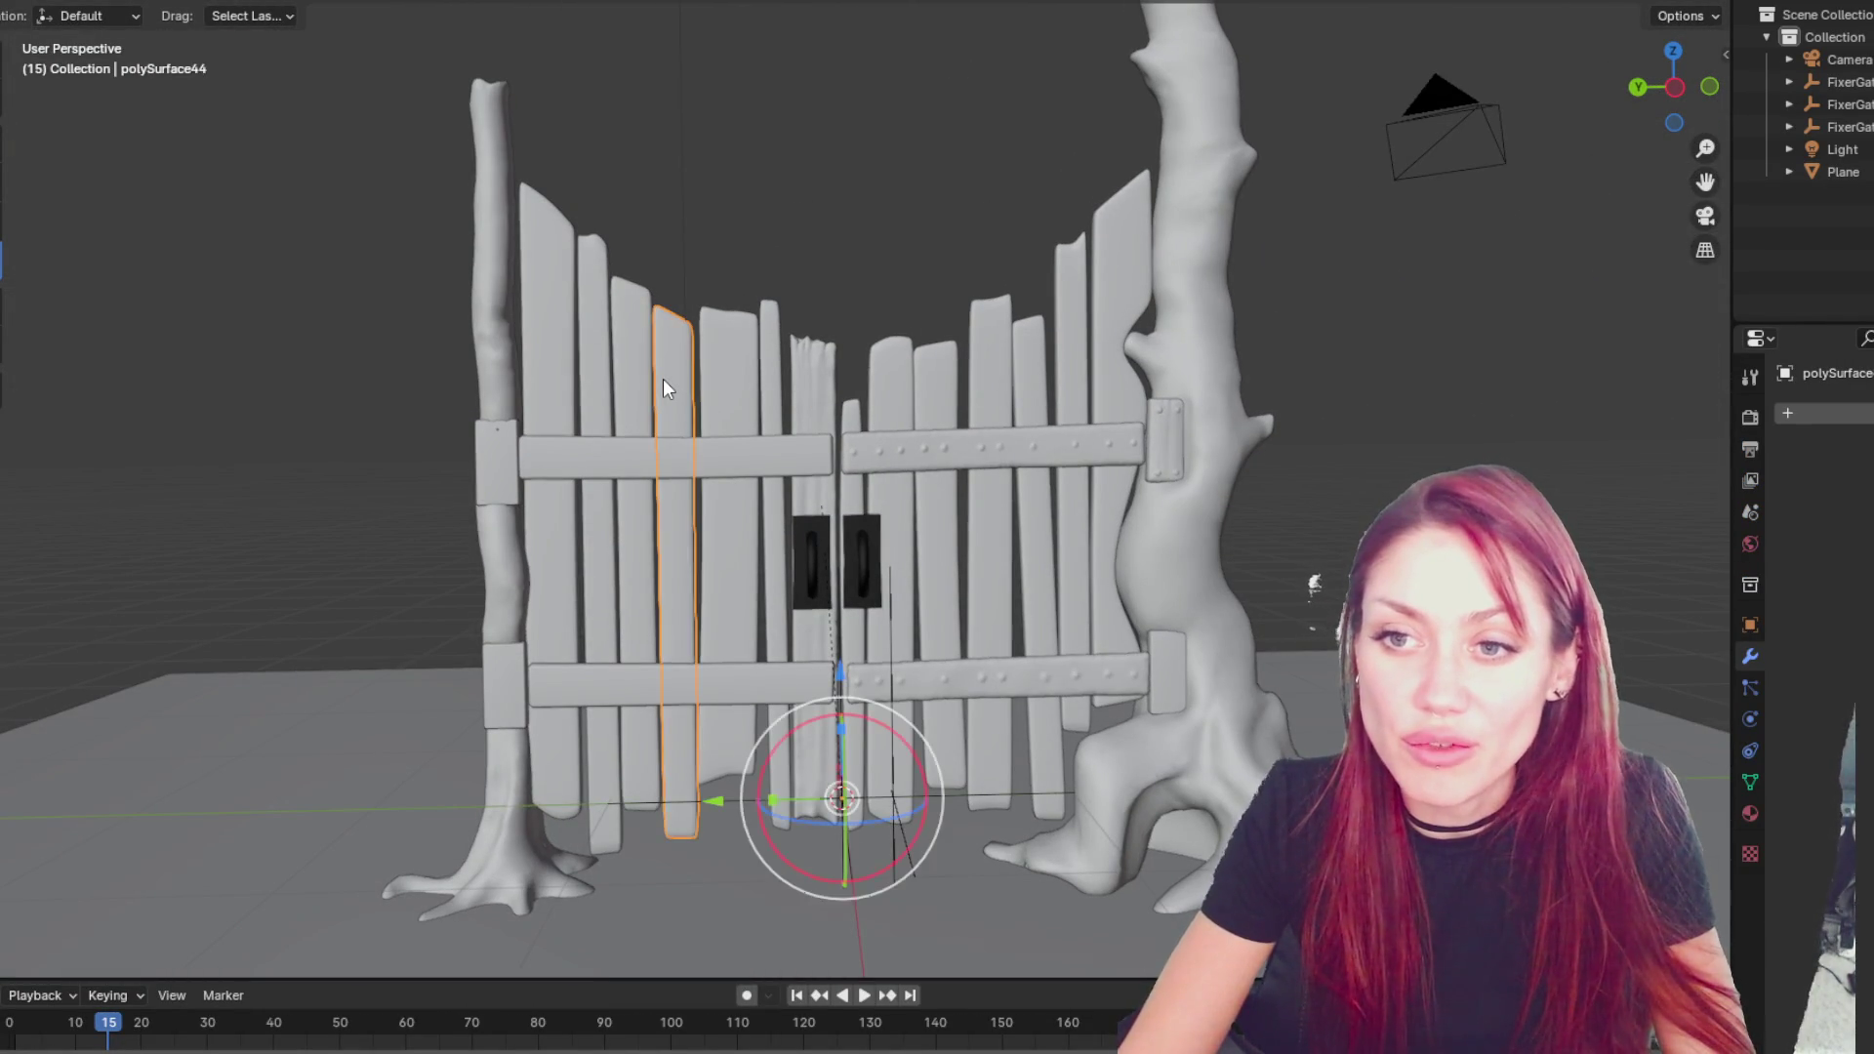
{"action": "left_click", "coordinate": [1080, 307]}
{"action": "left_click", "coordinate": [676, 387]}
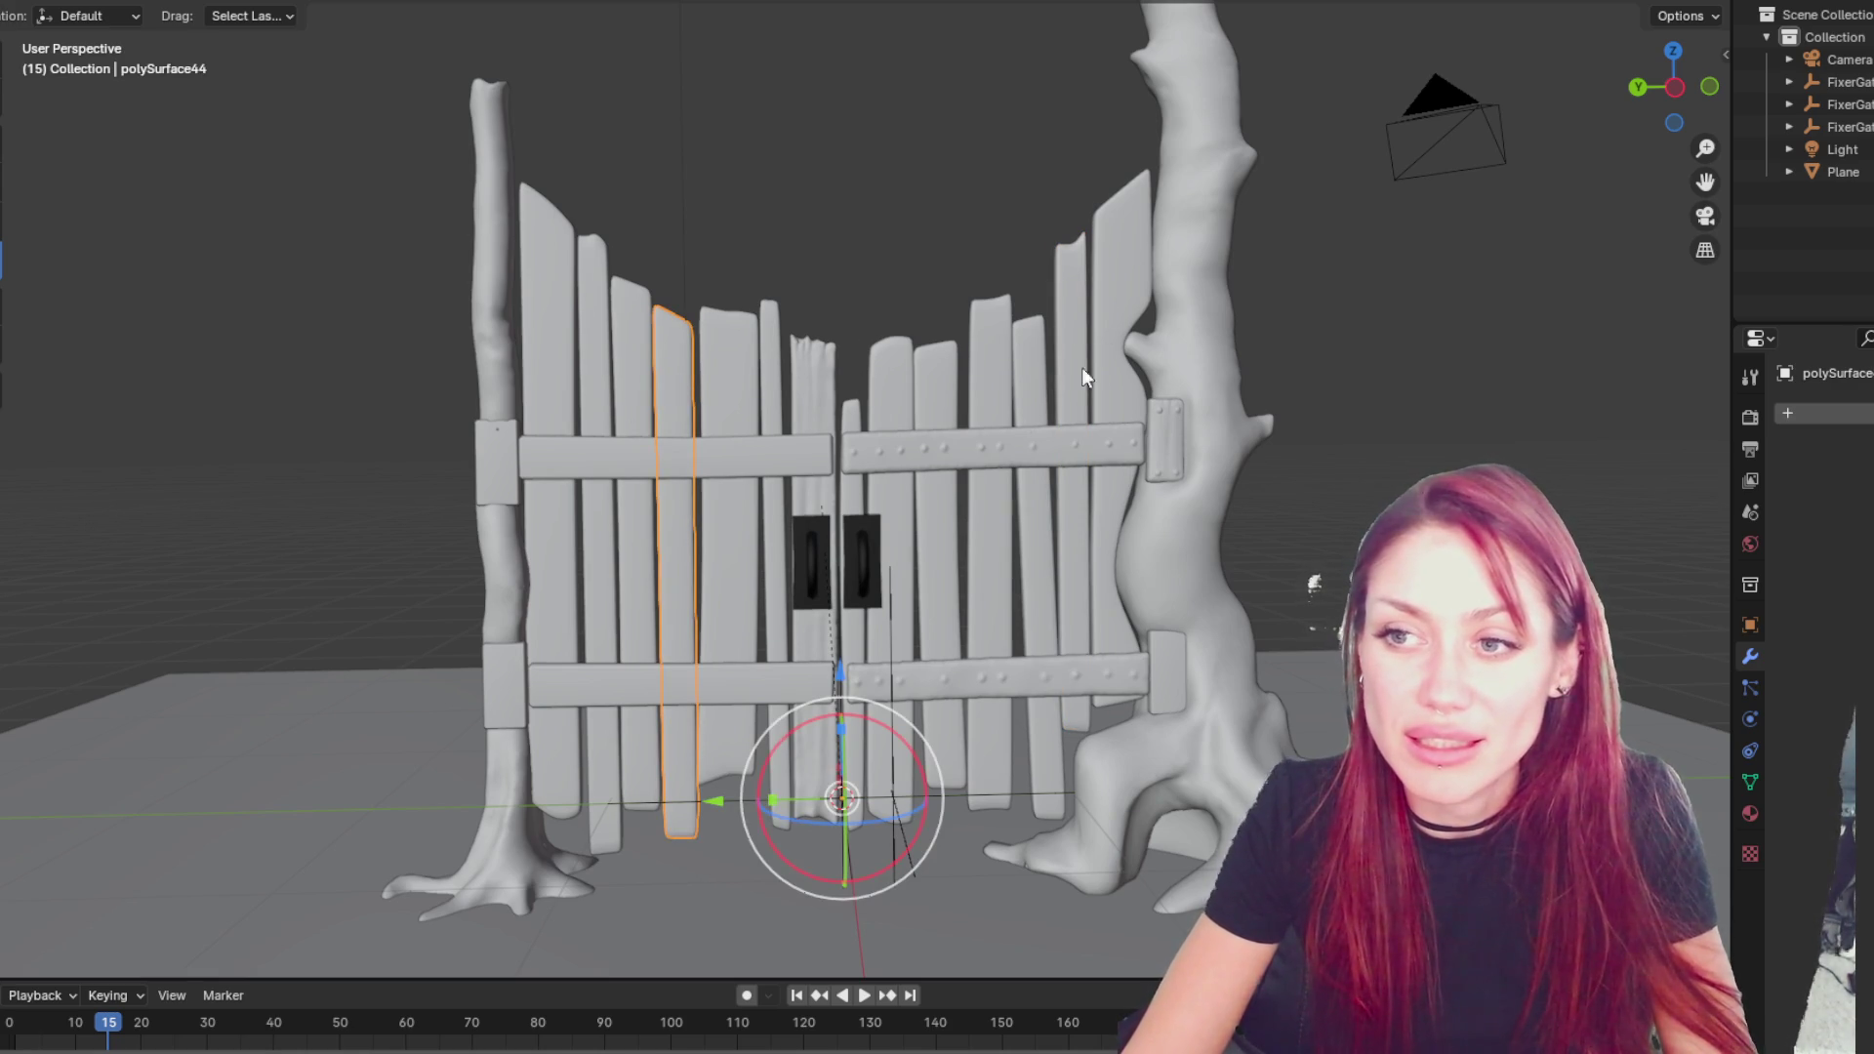
{"action": "scroll", "coordinate": [840, 445], "scroll_direction": "up", "scroll_amount": 10}
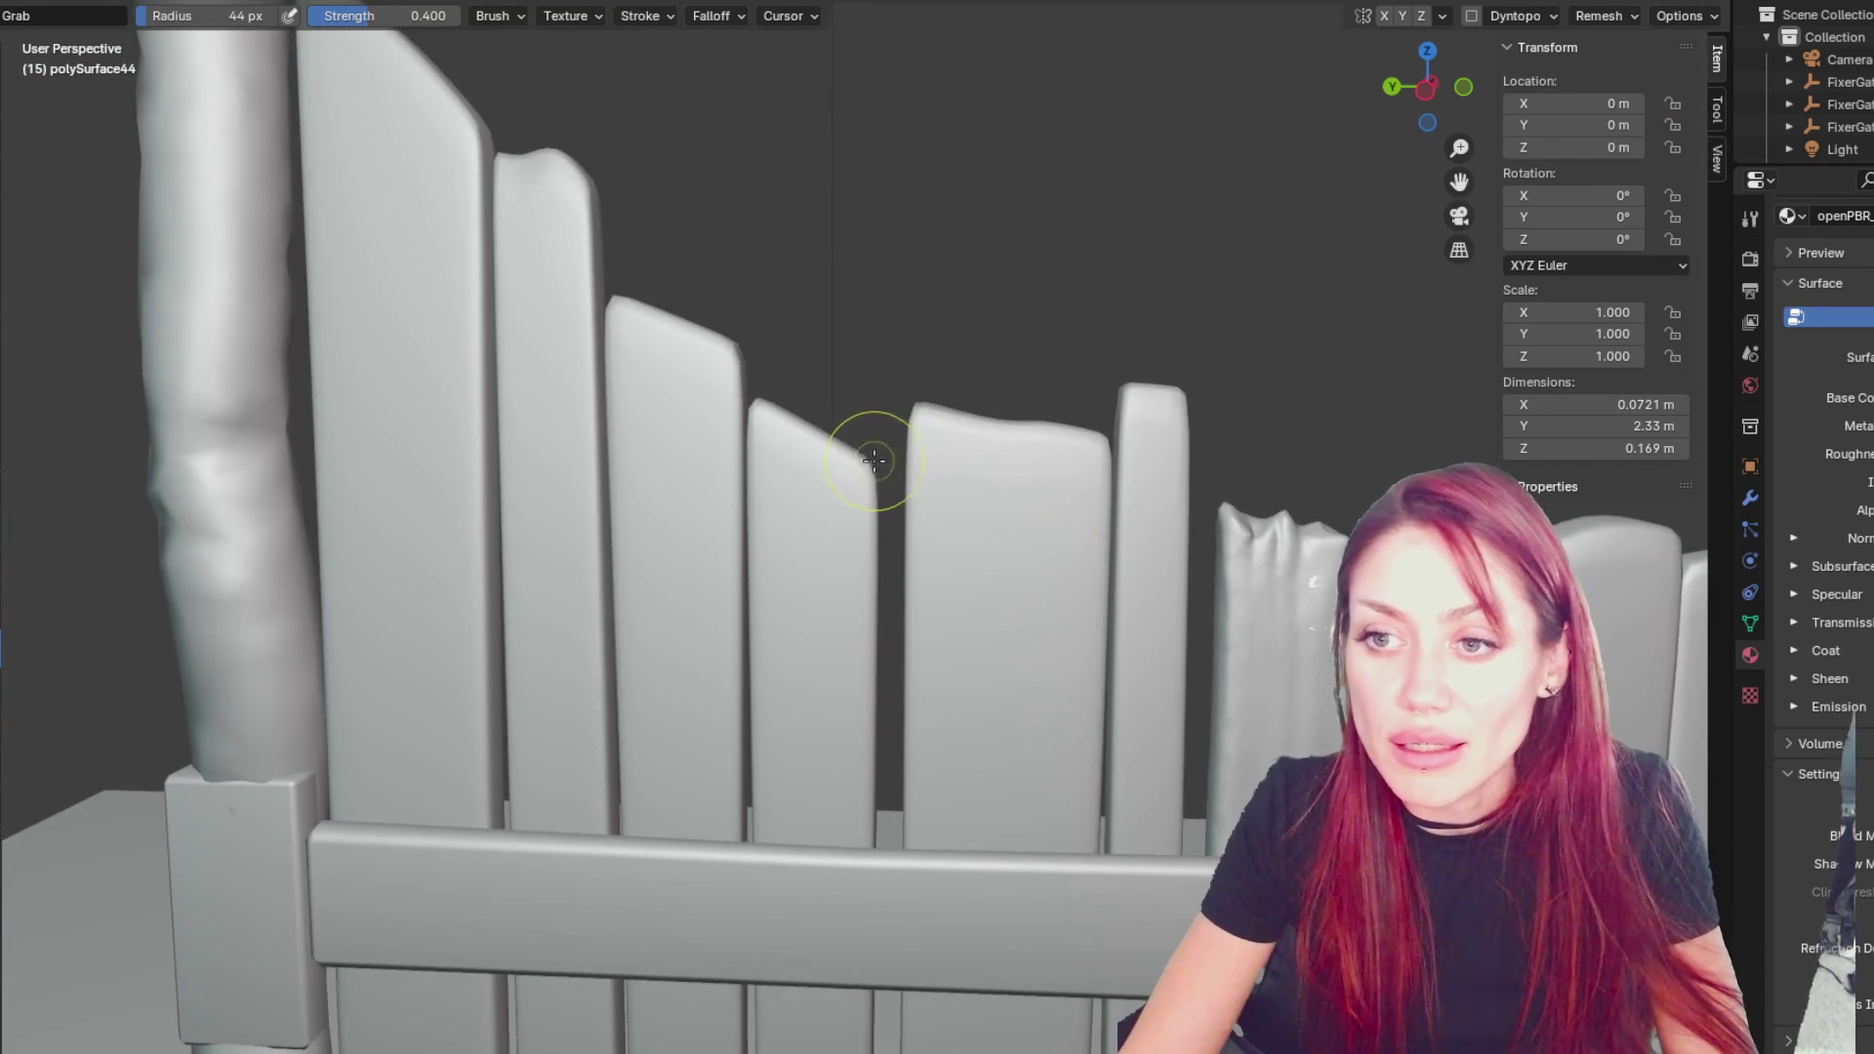
- Reshape the board's notched top and pull its bottom end into a jagged point
{"action": "mouse_move", "coordinate": [835, 471]}
{"action": "left_mouse_down"}
{"action": "mouse_move", "coordinate": [824, 490]}
{"action": "mouse_move", "coordinate": [795, 430]}
{"action": "mouse_move", "coordinate": [791, 352]}
{"action": "mouse_move", "coordinate": [829, 502]}
{"action": "left_mouse_up"}
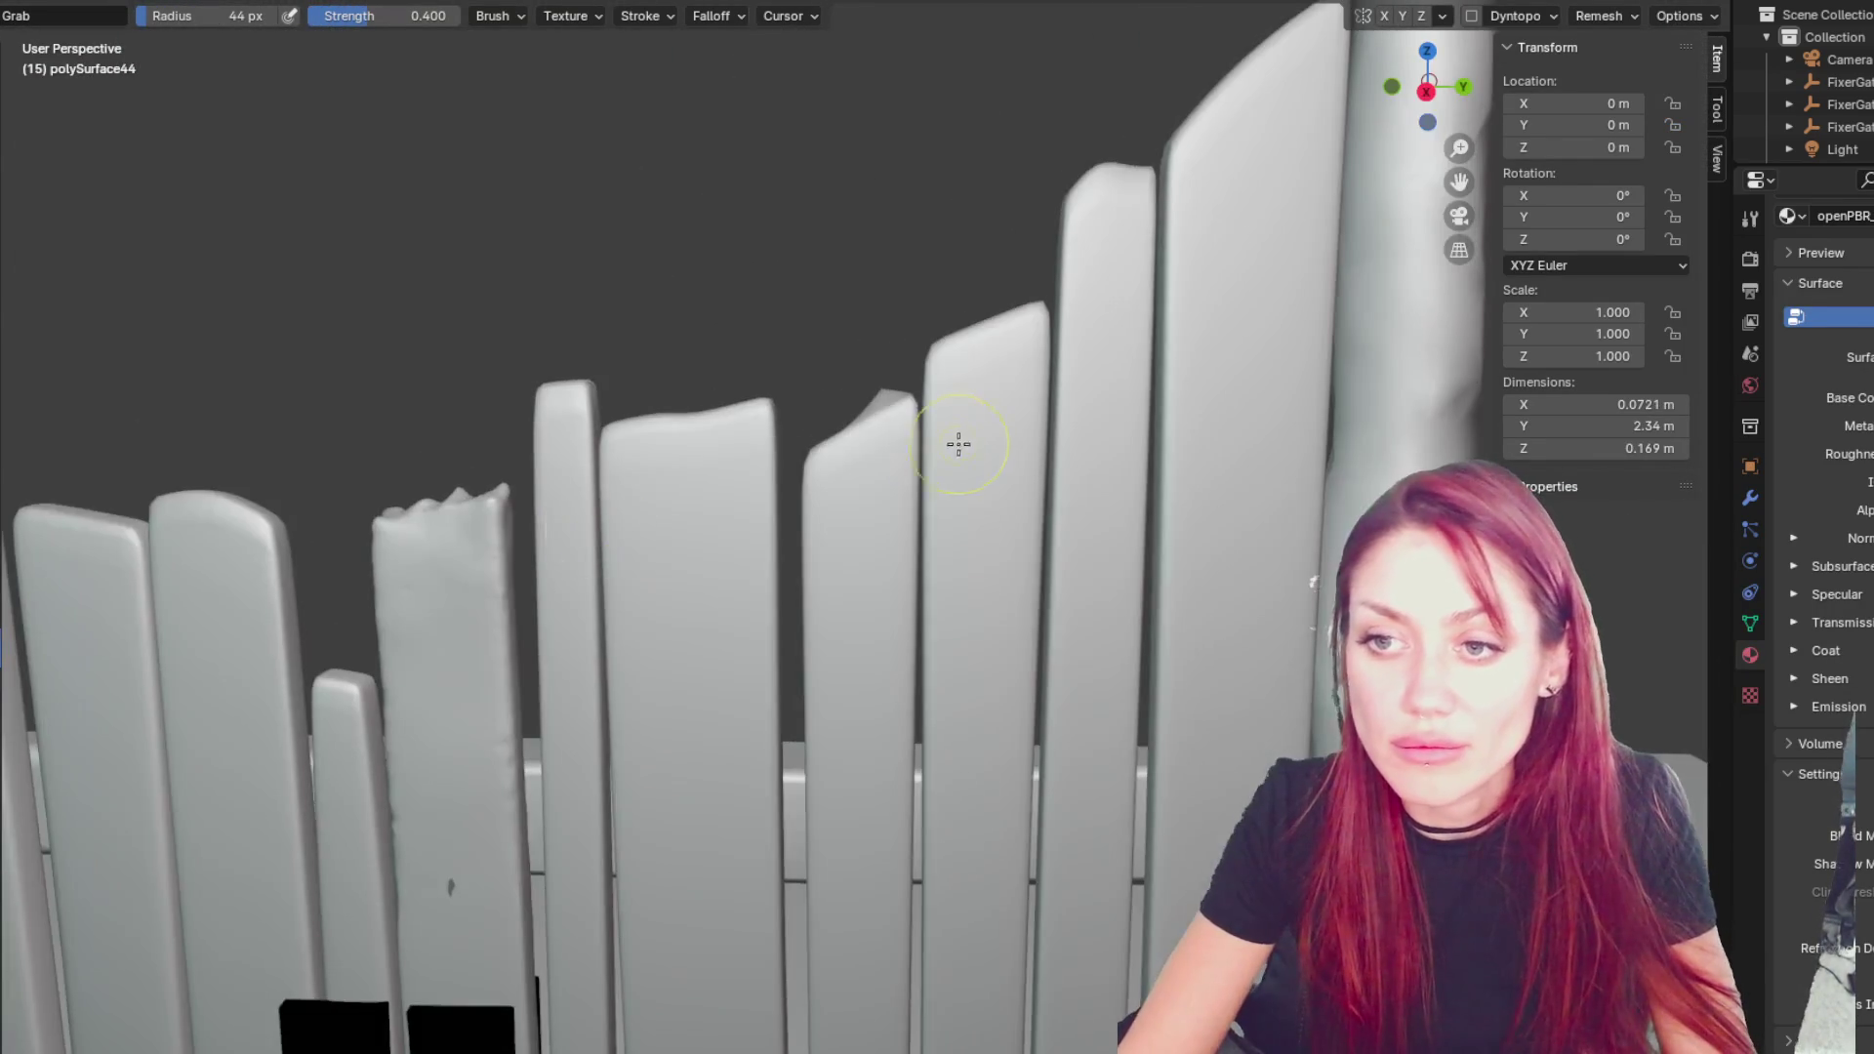
{"action": "mouse_move", "coordinate": [917, 431]}
{"action": "left_mouse_down"}
{"action": "mouse_move", "coordinate": [879, 423]}
{"action": "mouse_move", "coordinate": [888, 490]}
{"action": "mouse_move", "coordinate": [837, 473]}
{"action": "mouse_move", "coordinate": [875, 489]}
{"action": "mouse_move", "coordinate": [835, 612]}
{"action": "left_mouse_up"}
{"action": "middle_click_drag", "start_coordinate": [835, 612], "coordinate": [770, 431]}
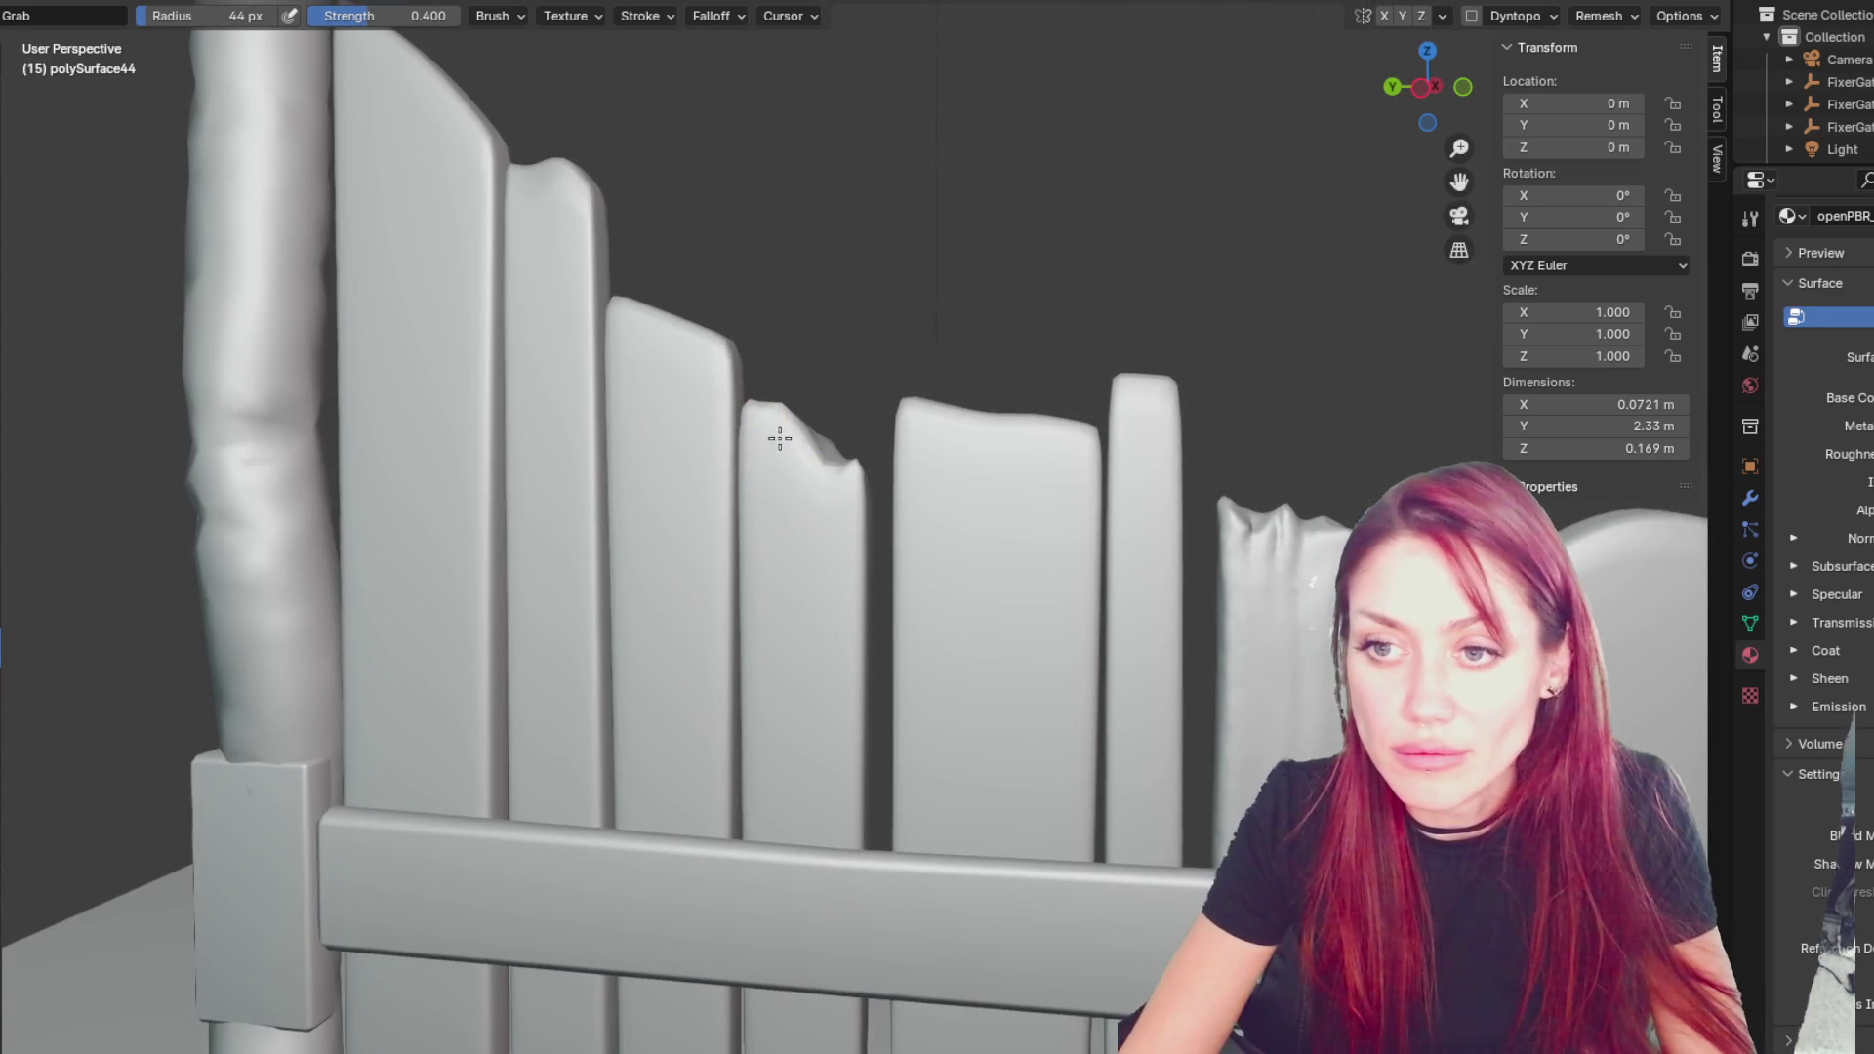
{"action": "mouse_move", "coordinate": [849, 473]}
{"action": "left_mouse_down"}
{"action": "mouse_move", "coordinate": [788, 432]}
{"action": "mouse_move", "coordinate": [934, 694]}
{"action": "mouse_move", "coordinate": [883, 557]}
{"action": "mouse_move", "coordinate": [899, 657]}
{"action": "mouse_move", "coordinate": [849, 637]}
{"action": "mouse_move", "coordinate": [900, 641]}
{"action": "mouse_move", "coordinate": [887, 615]}
{"action": "left_mouse_up"}
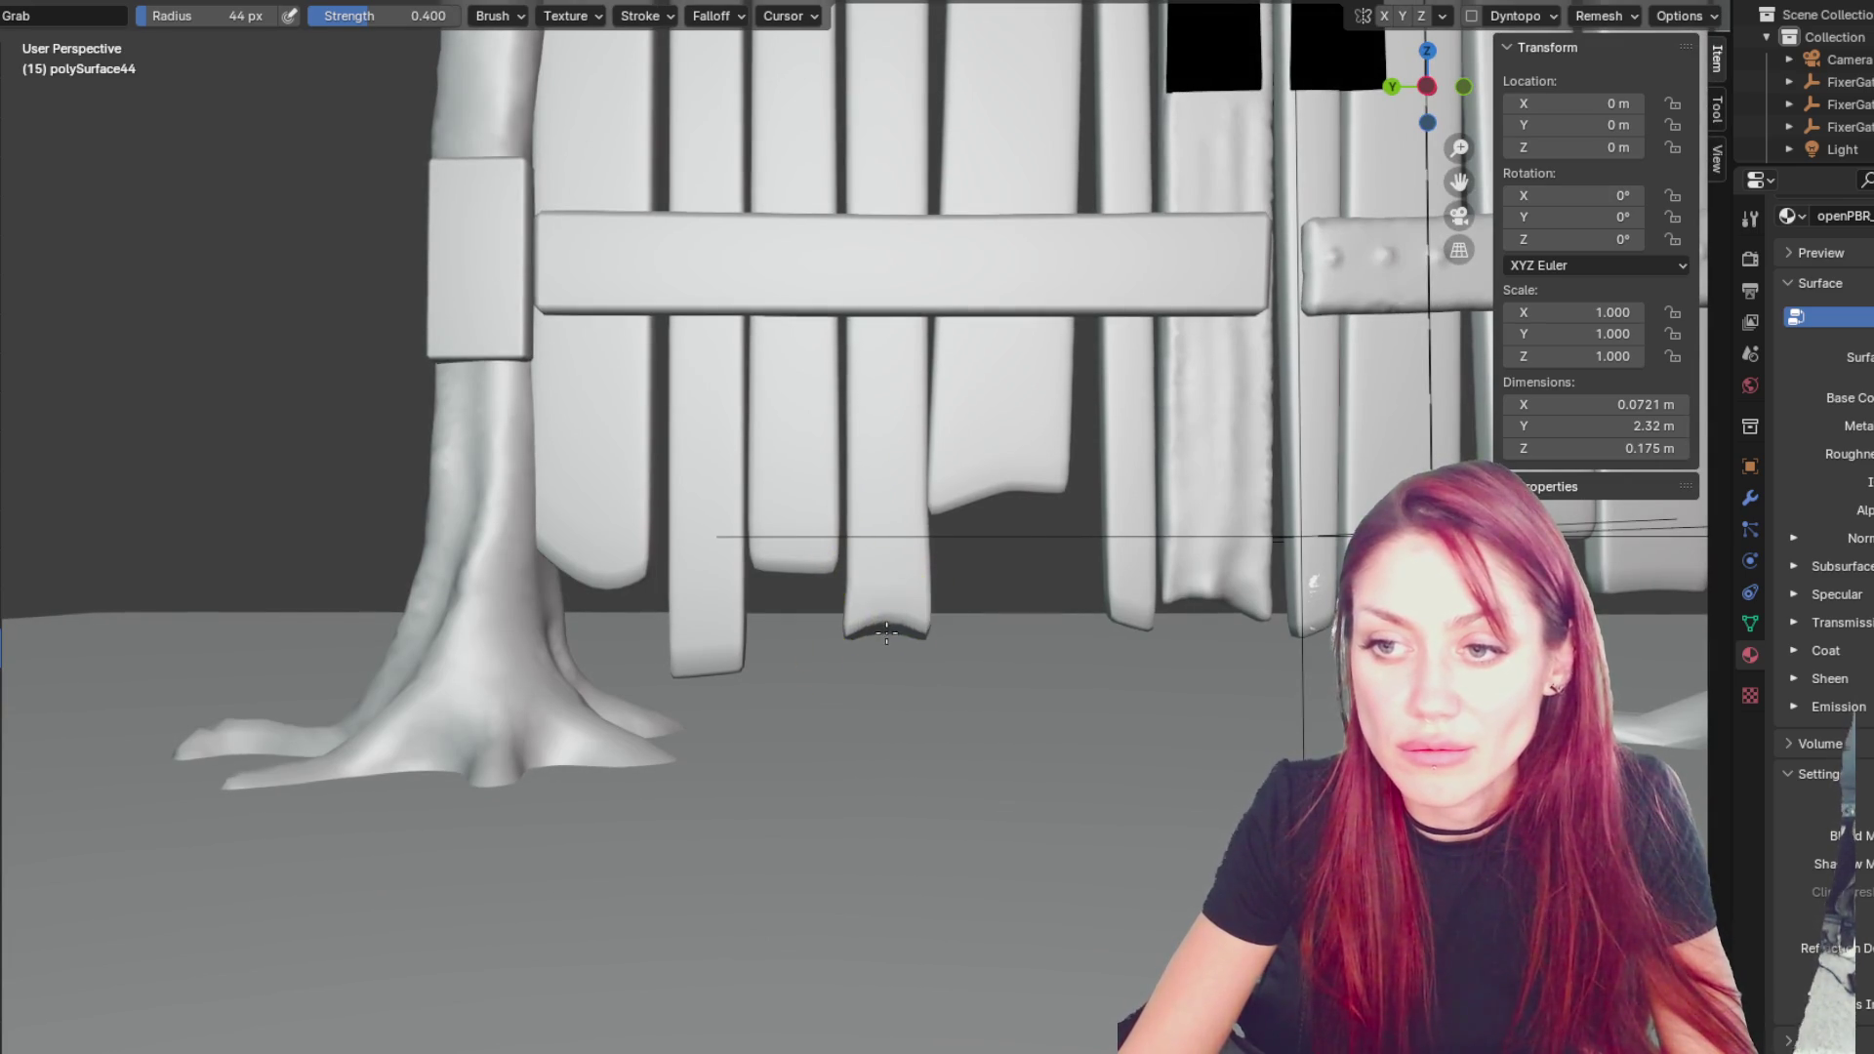
{"action": "key", "text": "f"}
{"action": "left_click", "coordinate": [892, 615]}
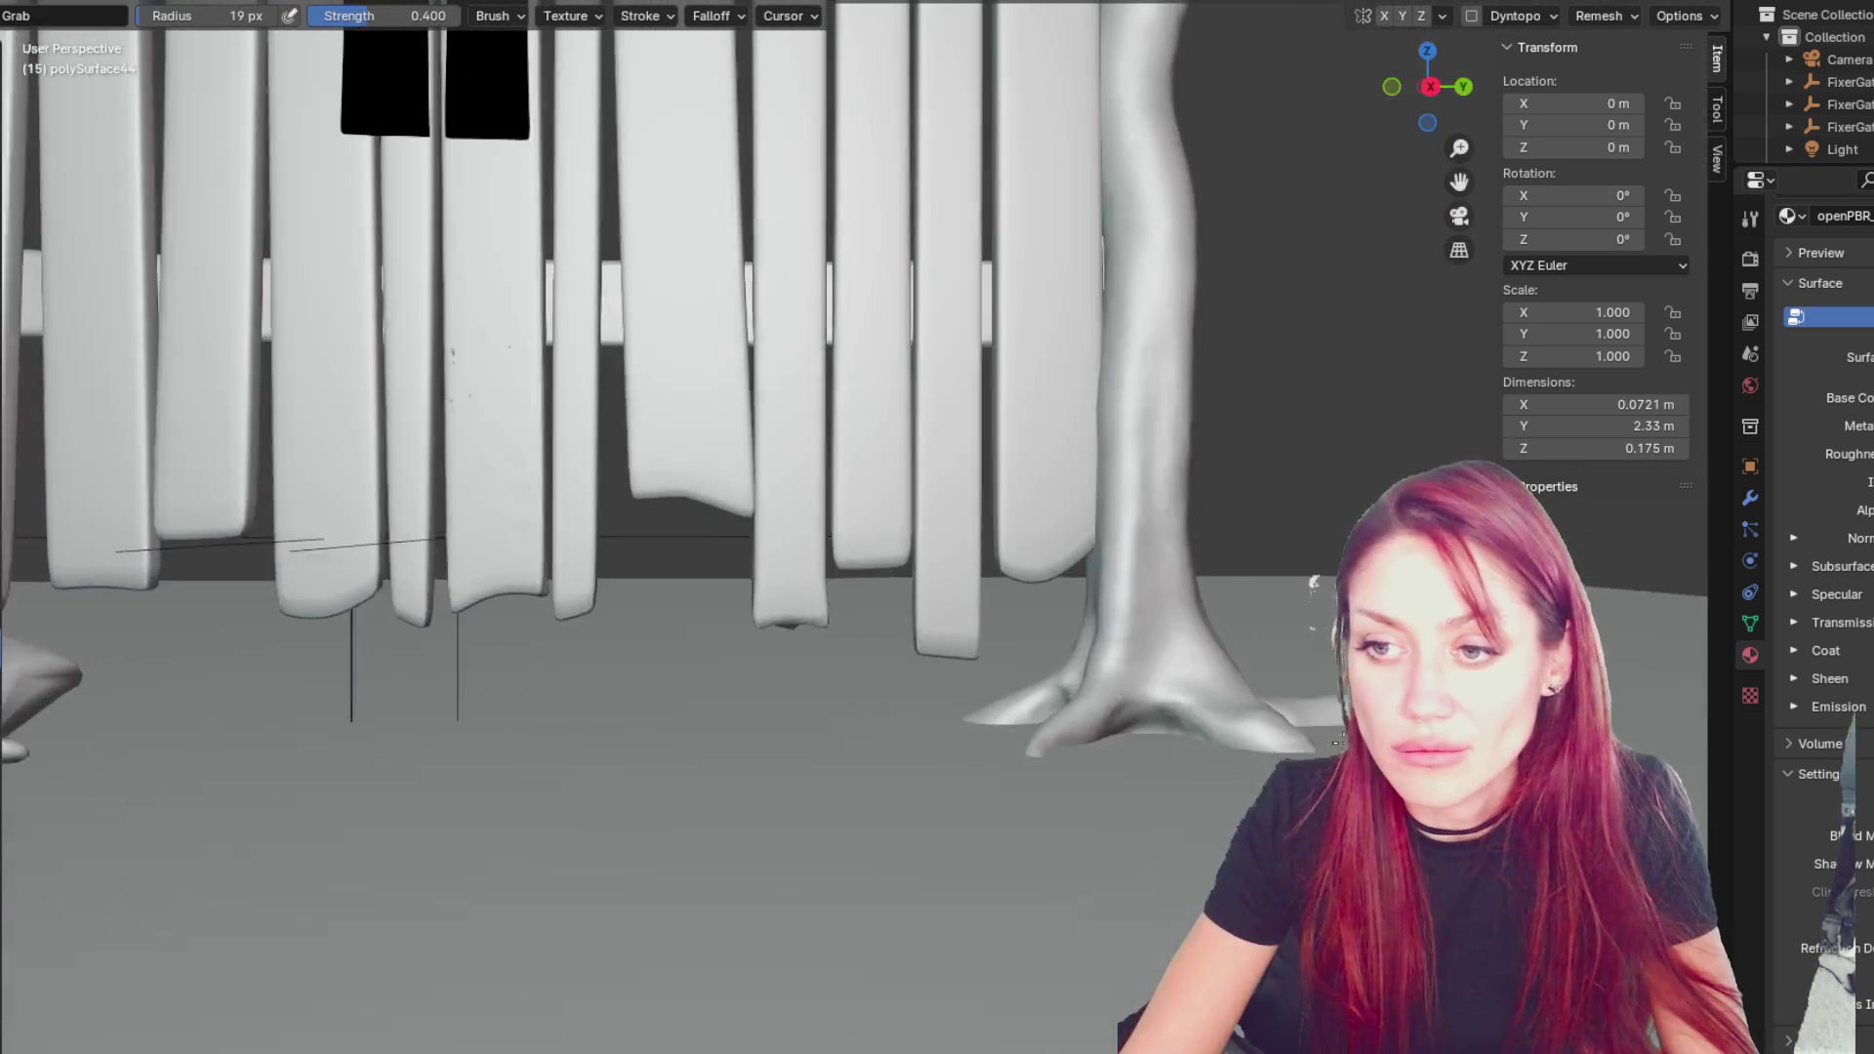
{"action": "mouse_move", "coordinate": [784, 626]}
{"action": "left_mouse_down"}
{"action": "mouse_move", "coordinate": [792, 664]}
{"action": "mouse_move", "coordinate": [778, 619]}
{"action": "left_mouse_up"}
- Turn on dynamic topology from the quick favorites for finer sculpt detail
{"action": "key", "text": "q"}
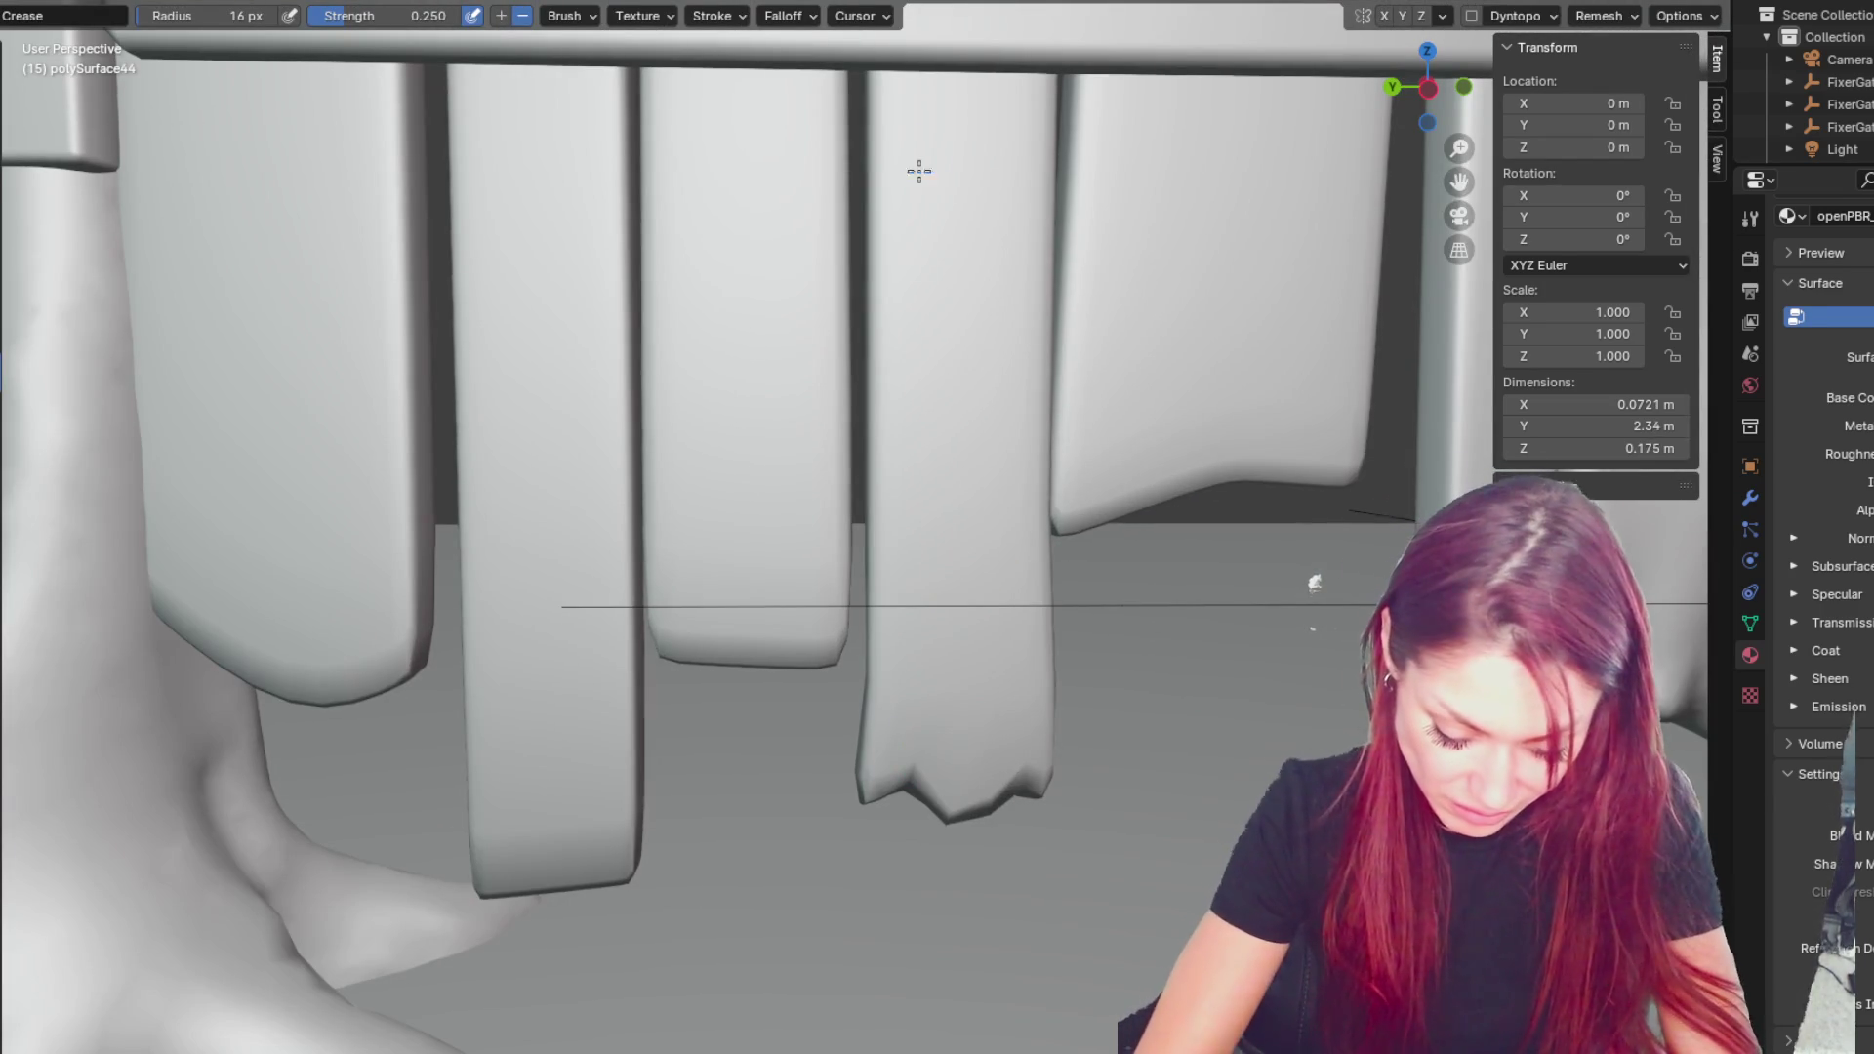
{"action": "left_click", "coordinate": [1472, 16]}
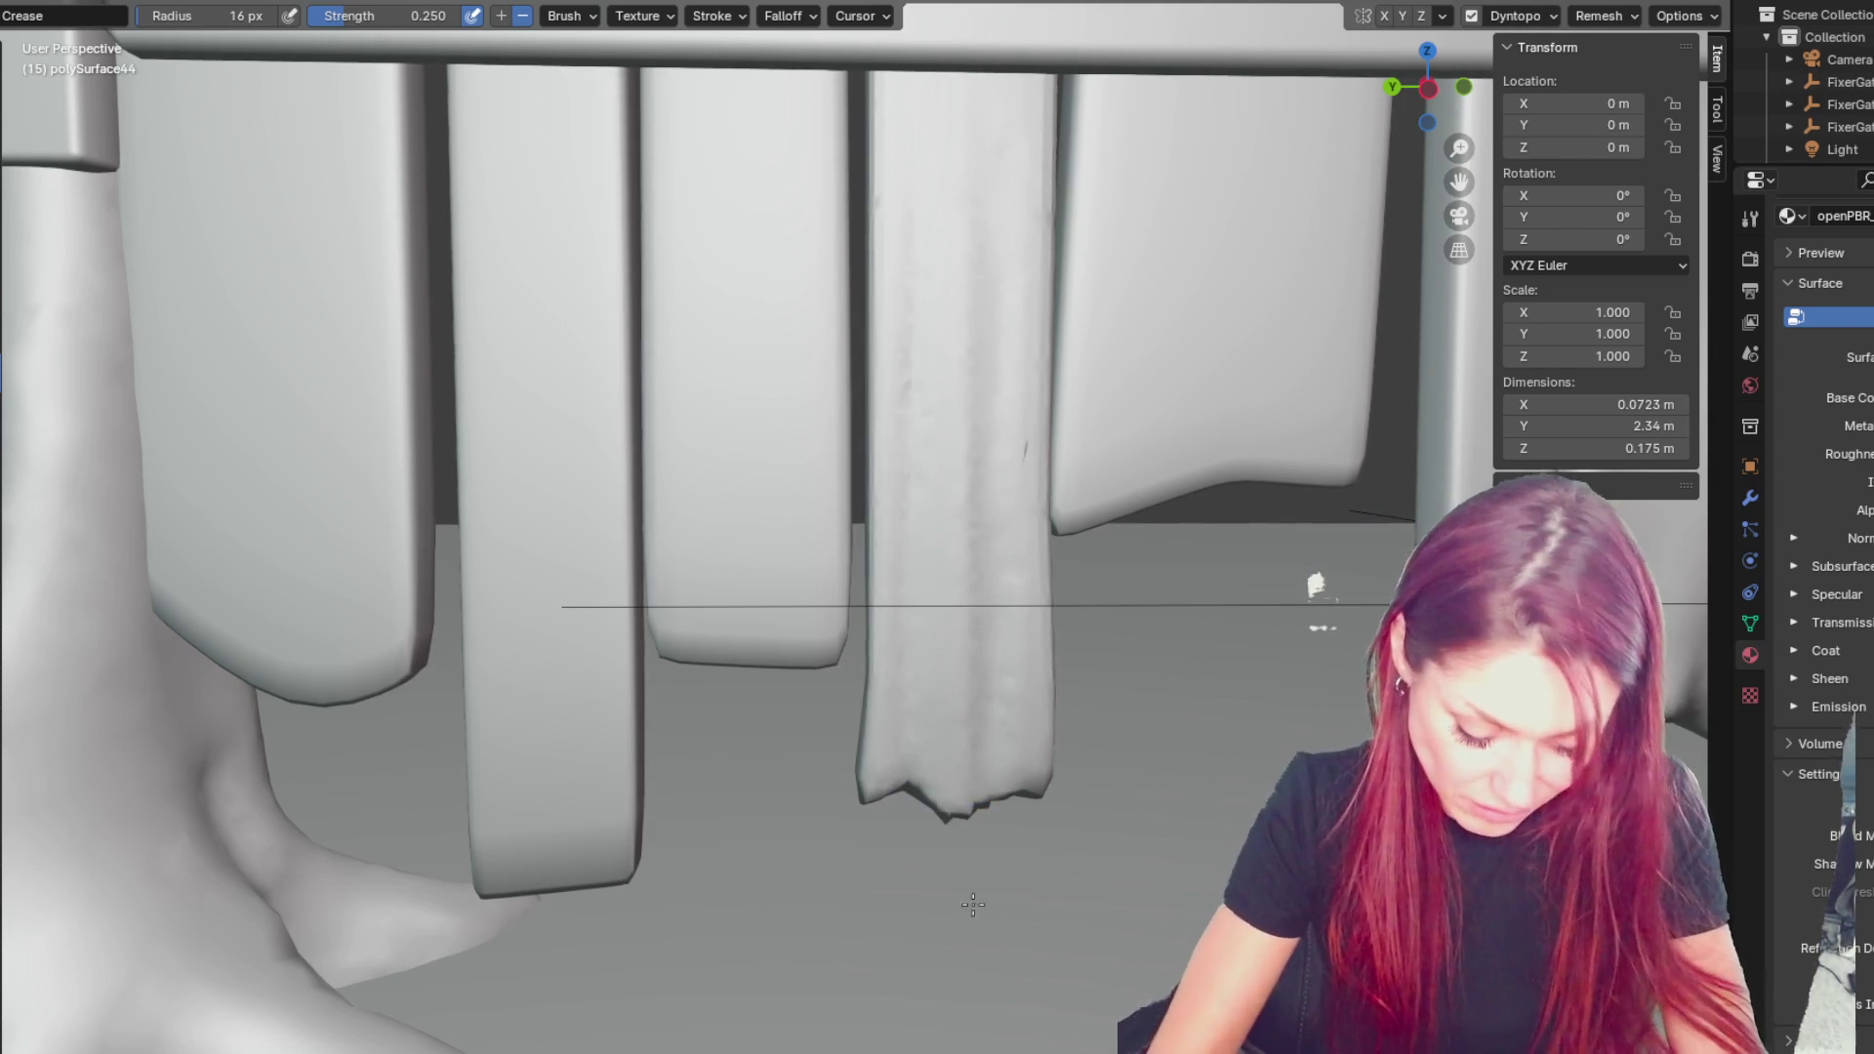
{"action": "scroll", "coordinate": [972, 994], "scroll_direction": "down", "scroll_amount": 5}
{"action": "scroll", "coordinate": [852, 505], "scroll_direction": "up", "scroll_amount": 6}
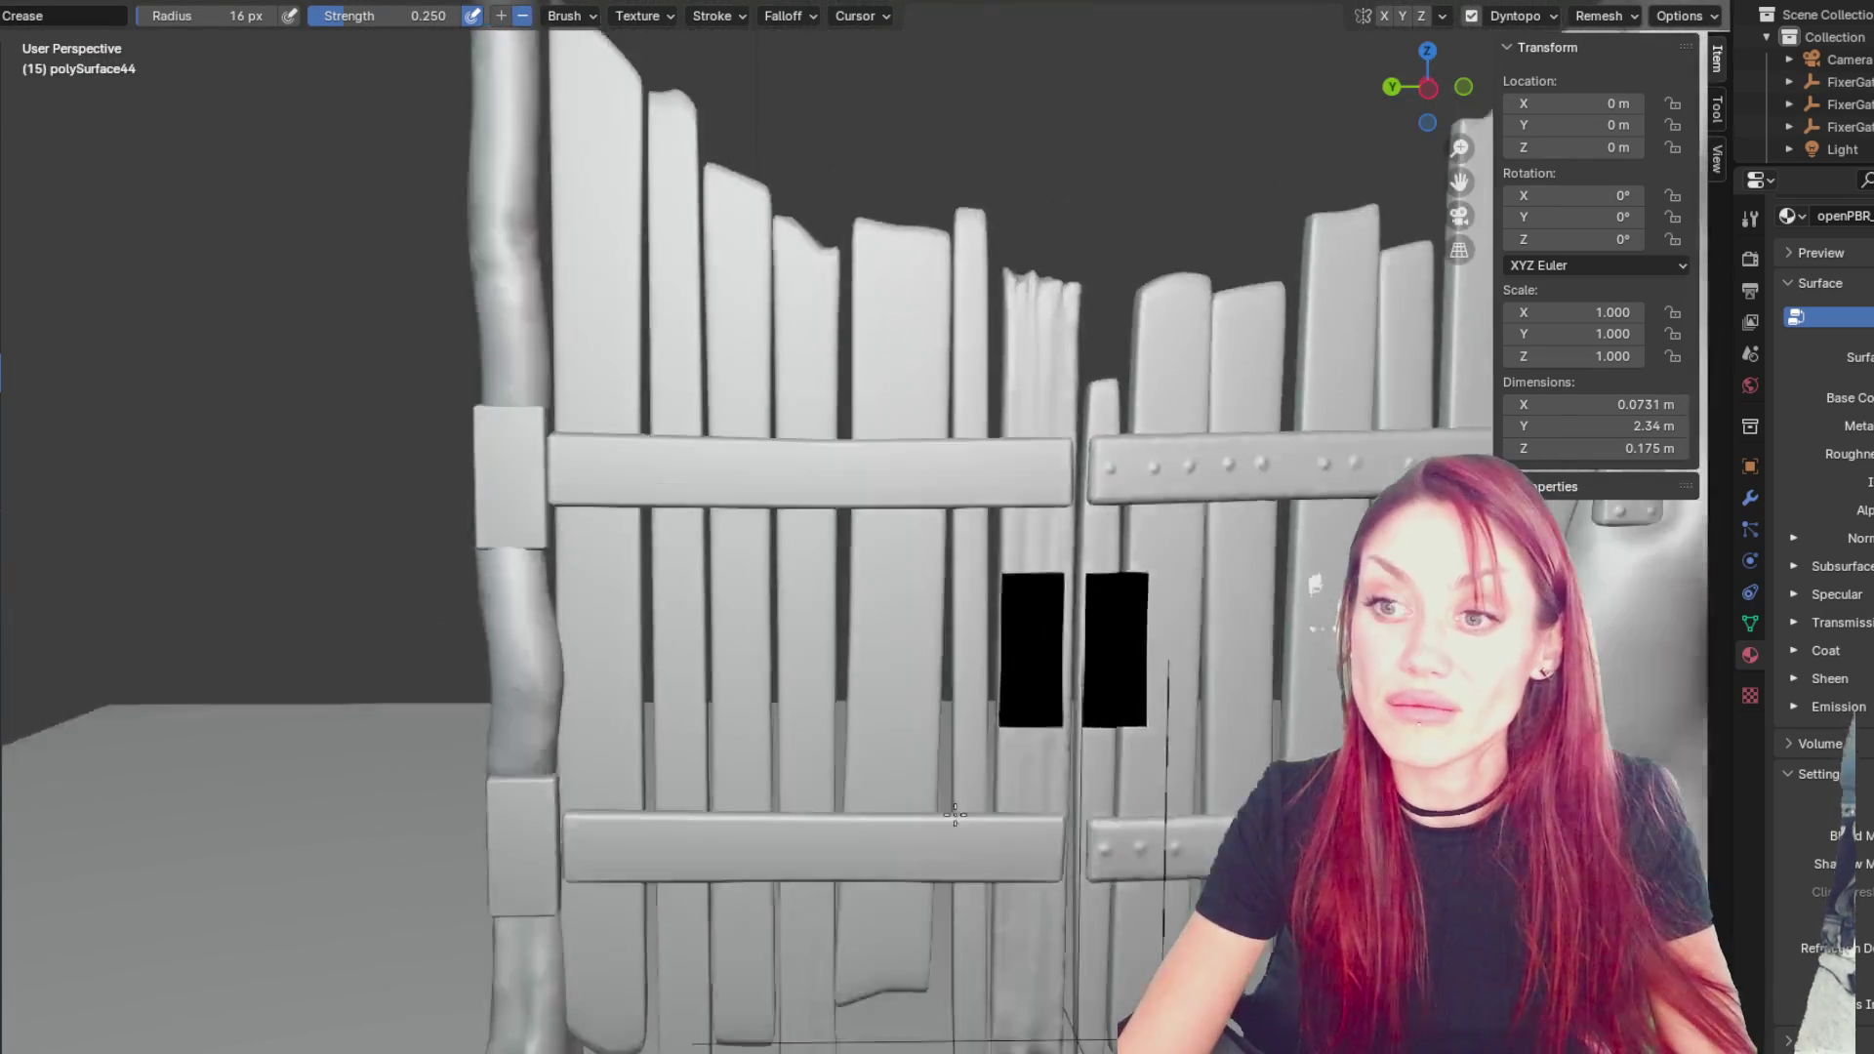
{"action": "scroll", "coordinate": [851, 505], "scroll_direction": "up", "scroll_amount": 1}
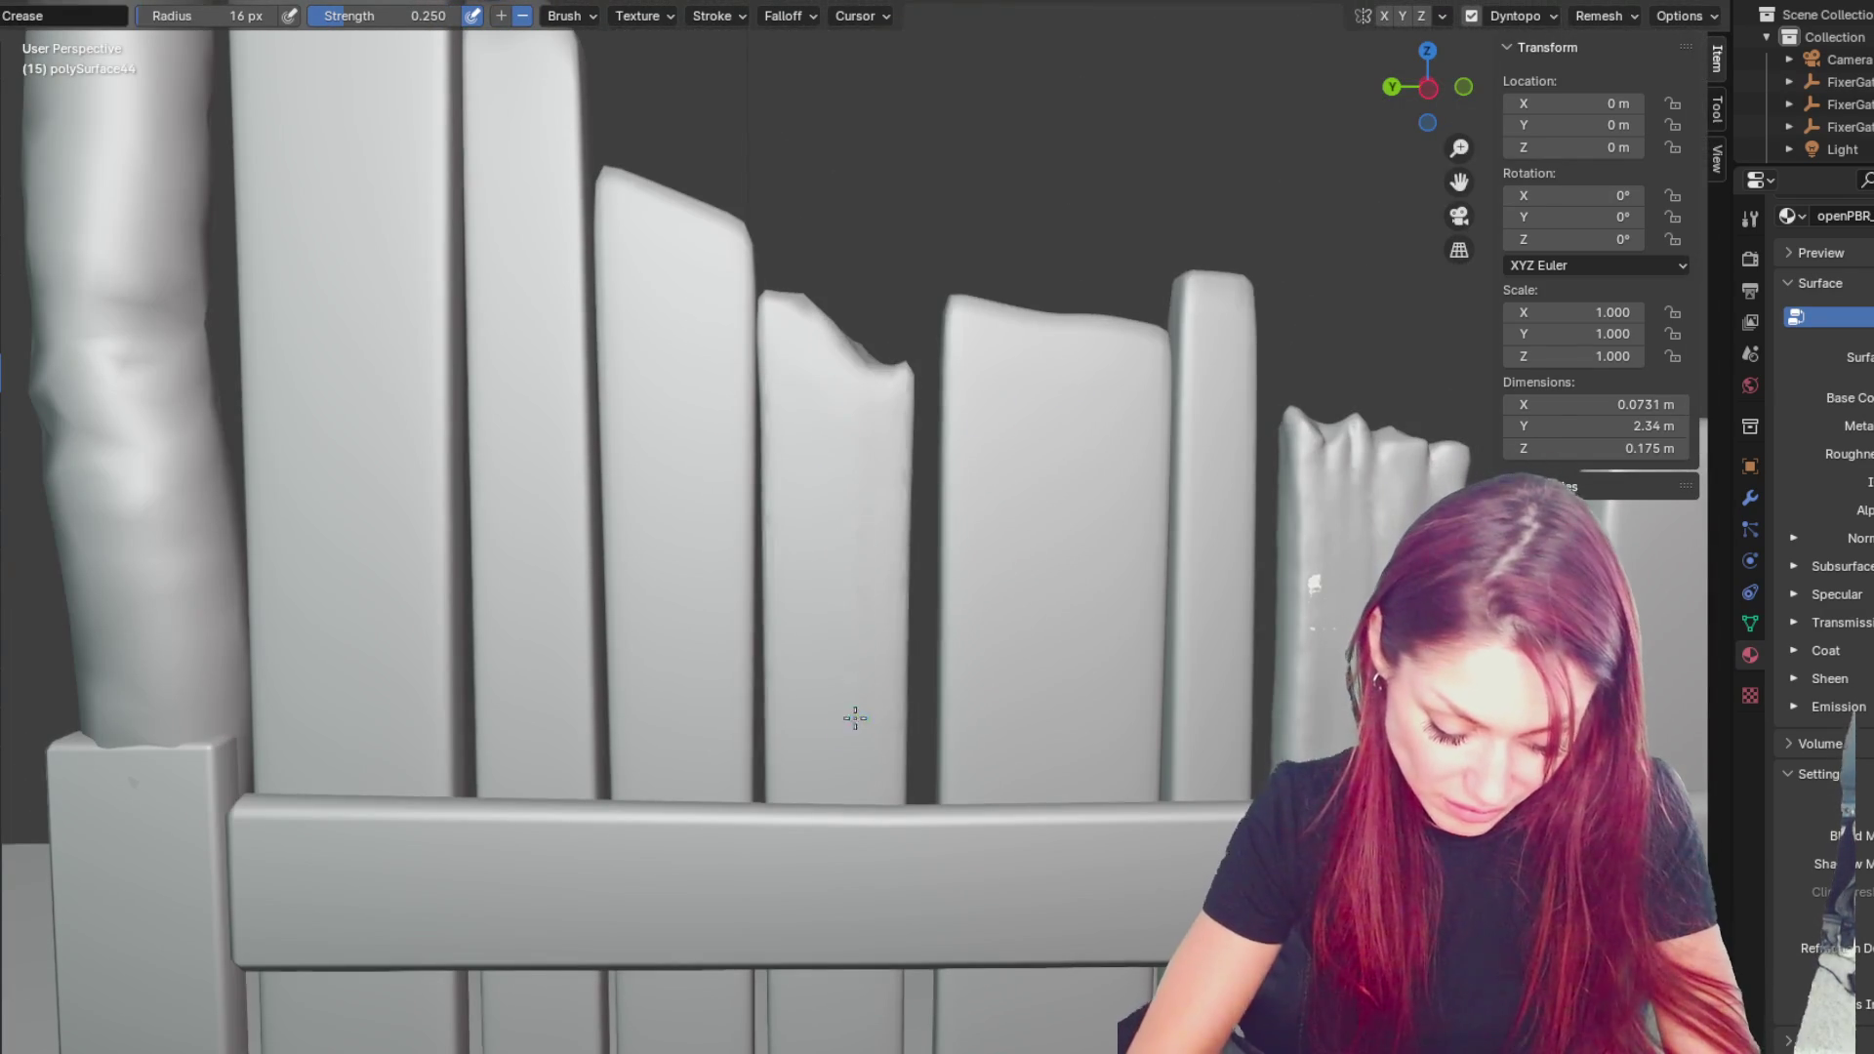
- Crease grooves down the left and right plank edges, setting the brush to 23 px
{"action": "mouse_move", "coordinate": [856, 512]}
{"action": "left_mouse_down"}
{"action": "mouse_move", "coordinate": [807, 707]}
{"action": "mouse_move", "coordinate": [795, 288]}
{"action": "left_mouse_up"}
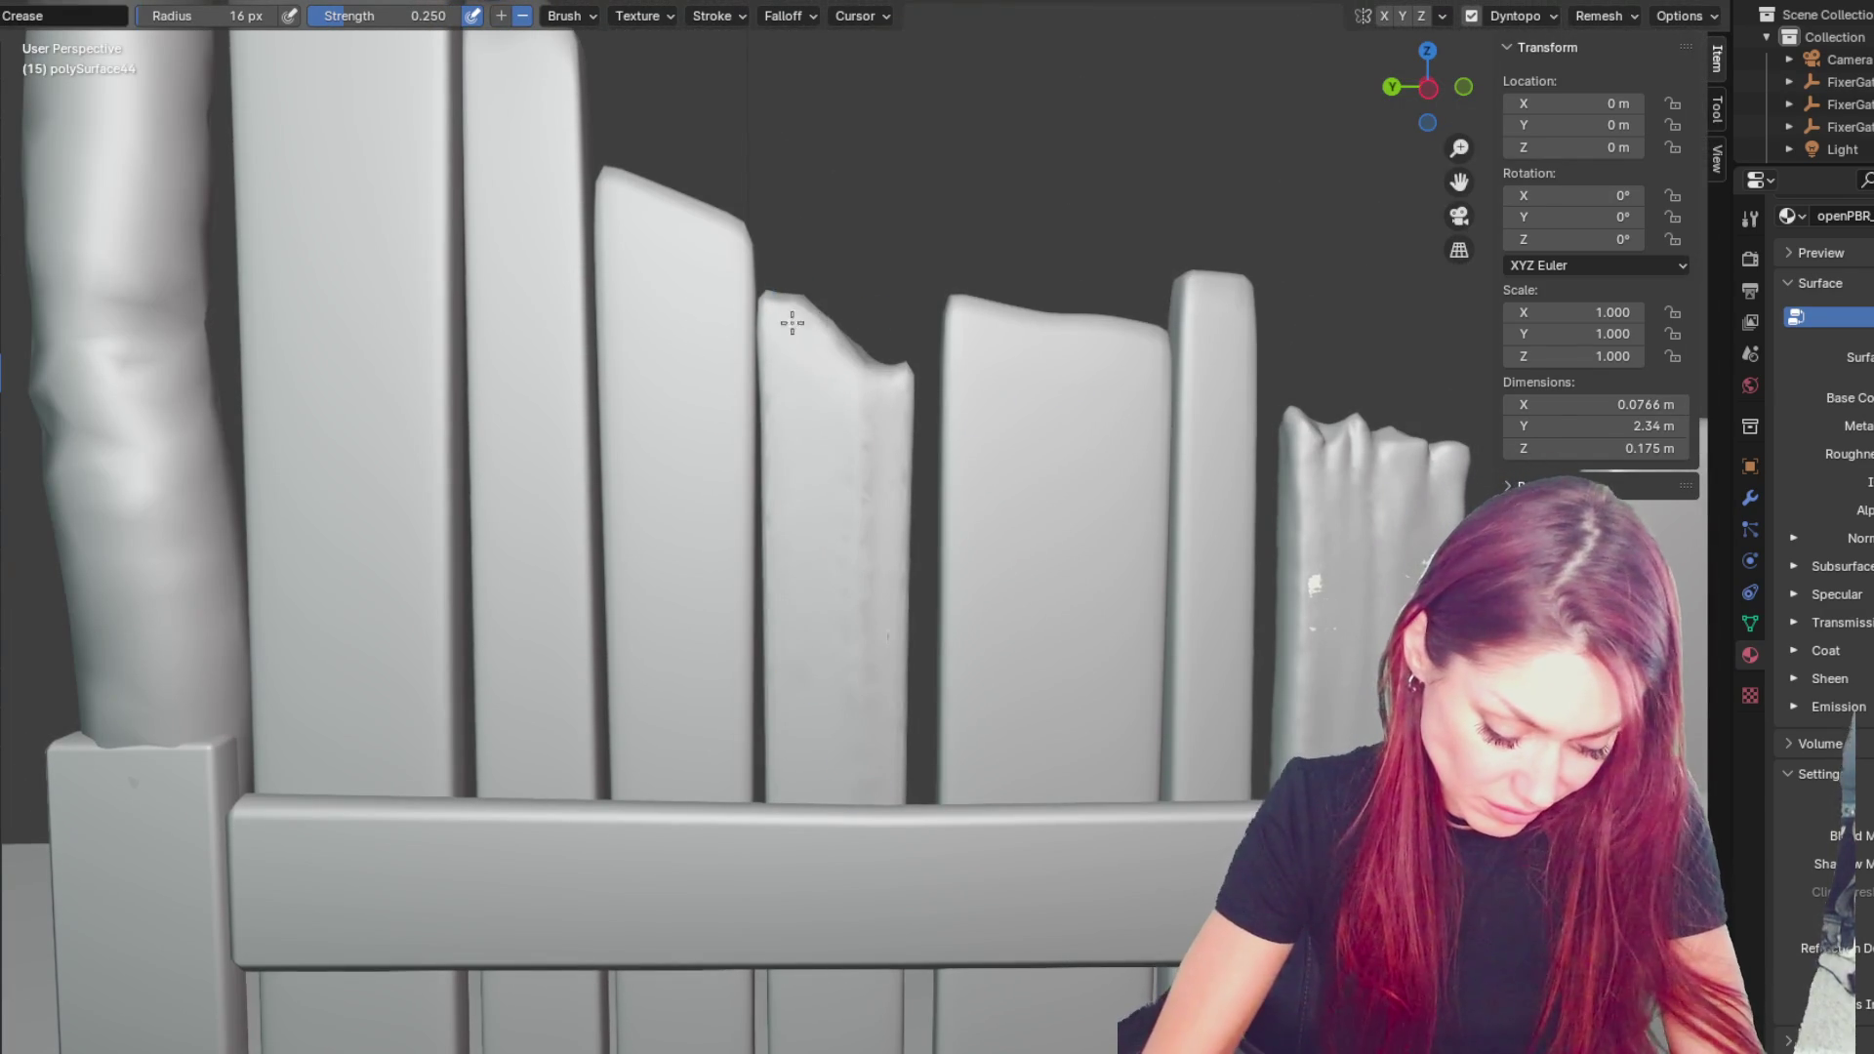
{"action": "left_click_drag", "start_coordinate": [787, 388], "coordinate": [813, 641]}
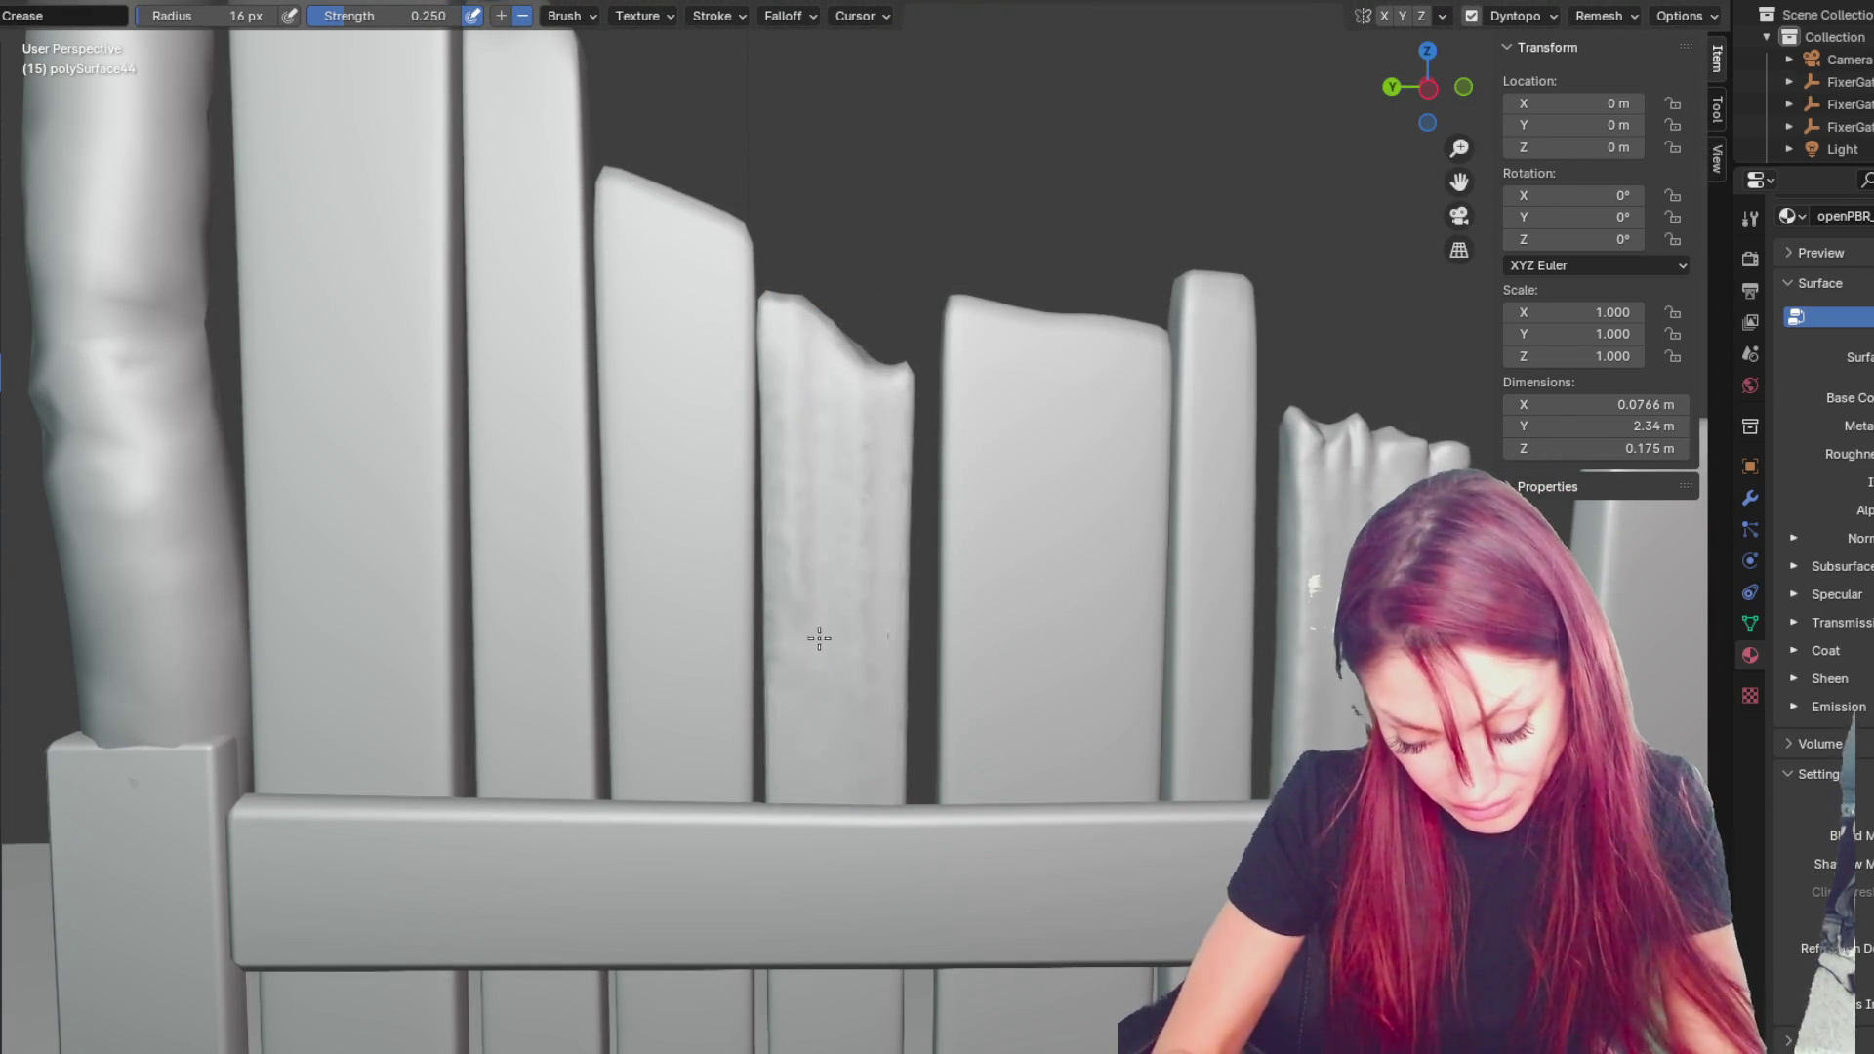
{"action": "left_click_drag", "start_coordinate": [895, 377], "coordinate": [881, 728]}
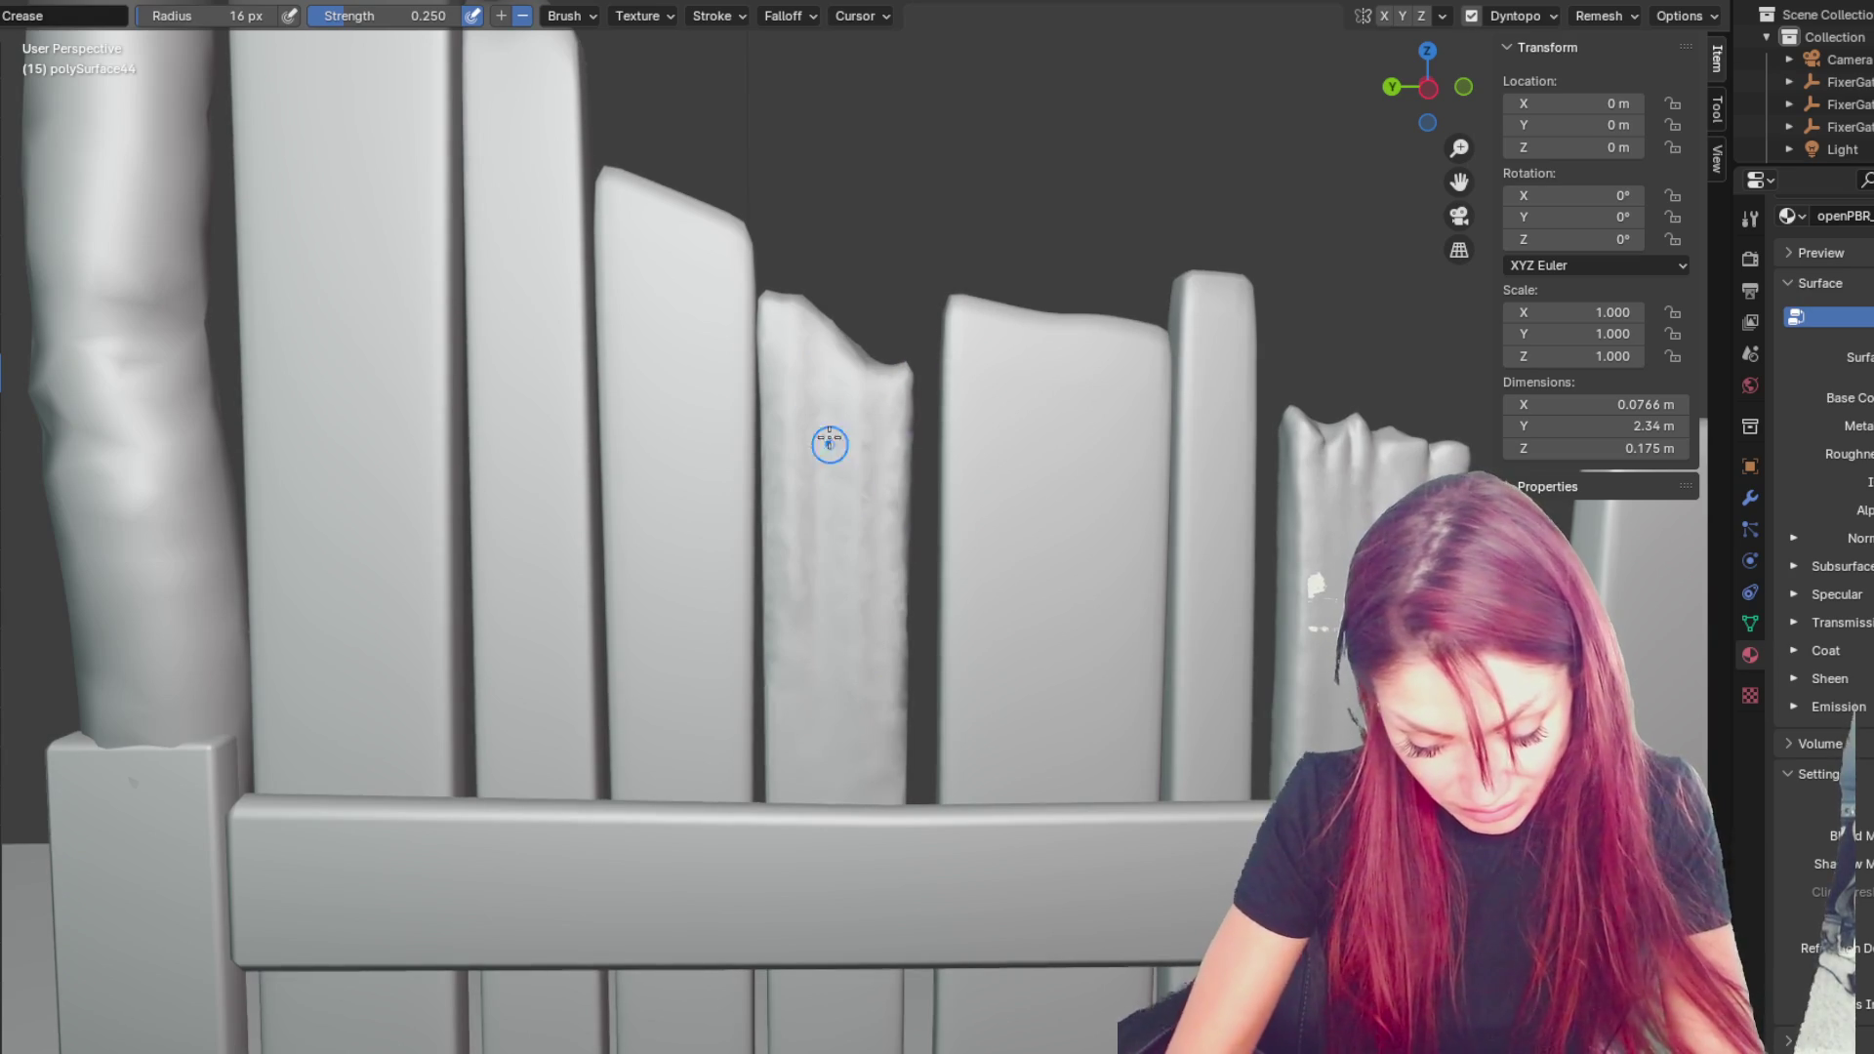
{"action": "left_click_drag", "start_coordinate": [762, 297], "coordinate": [766, 530]}
{"action": "mouse_move", "coordinate": [766, 531]}
{"action": "middle_mouse_down"}
{"action": "mouse_move", "coordinate": [879, 443]}
{"action": "mouse_move", "coordinate": [872, 375]}
{"action": "middle_mouse_up"}
{"action": "key", "text": "f"}
{"action": "left_click", "coordinate": [862, 314]}
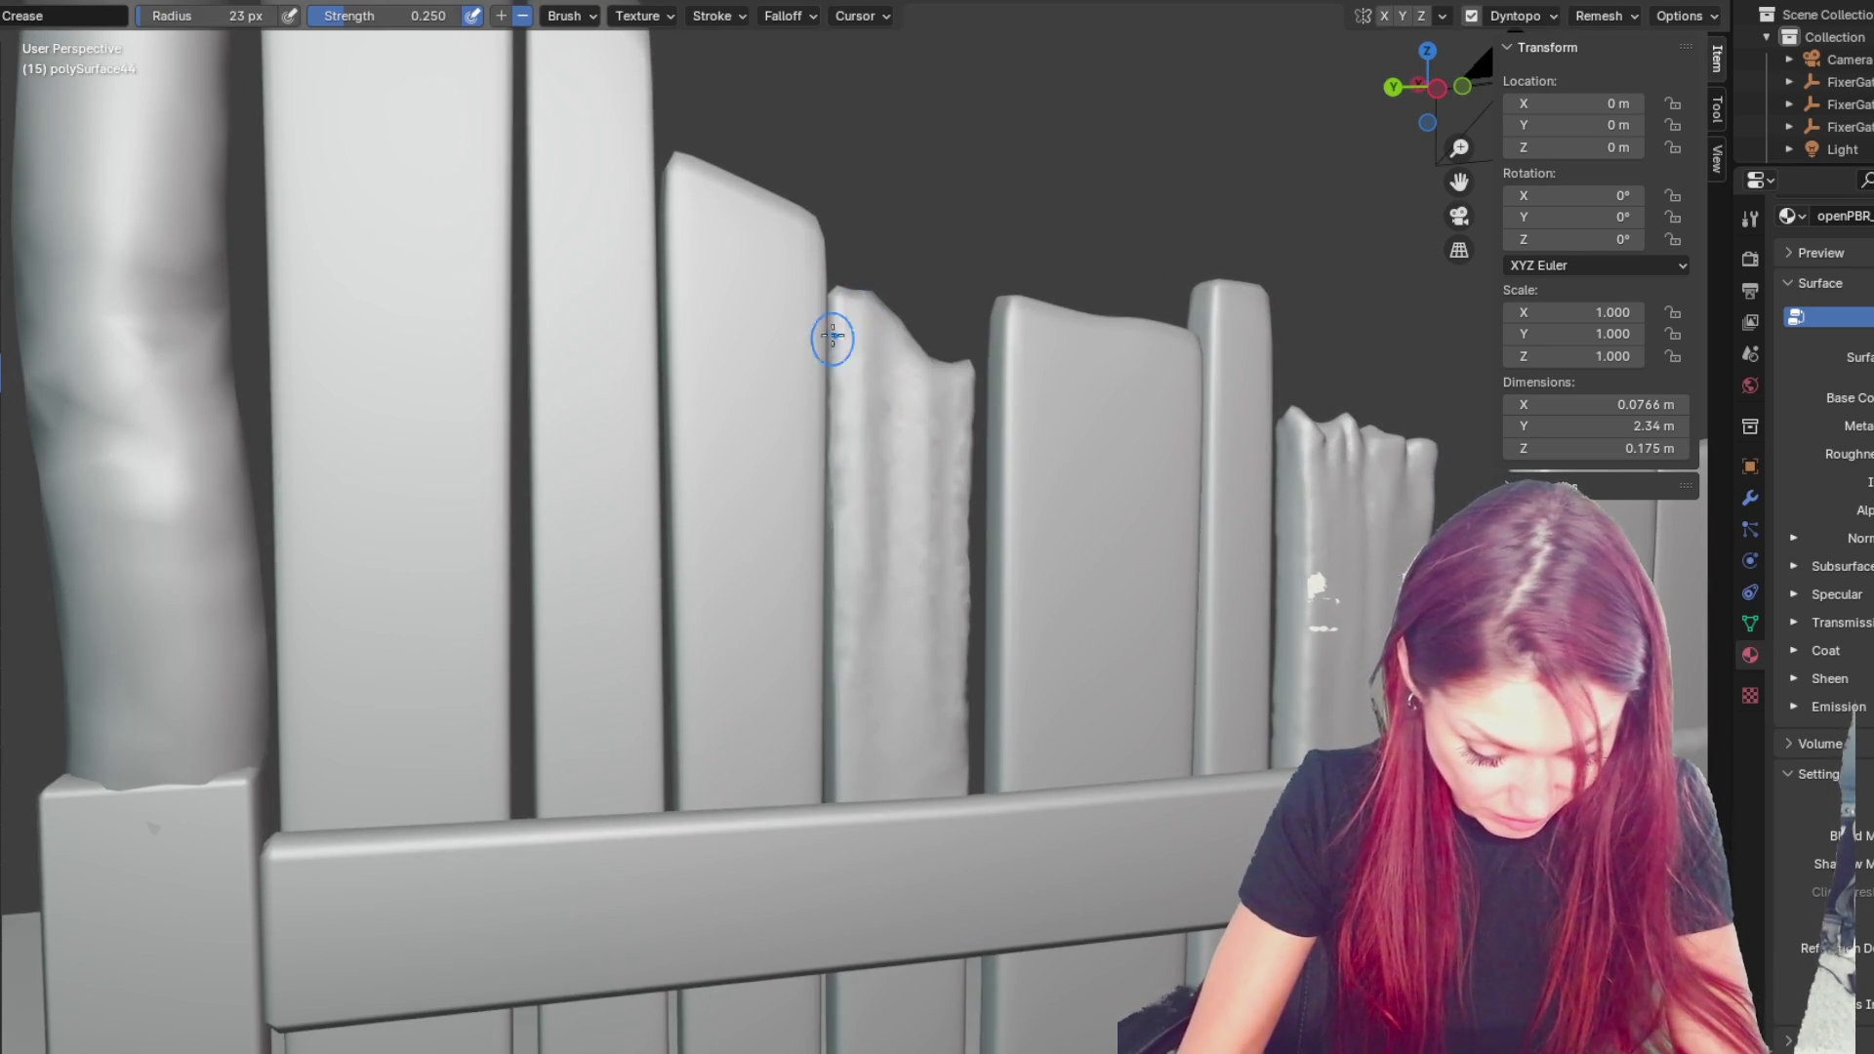
{"action": "left_click_drag", "start_coordinate": [830, 369], "coordinate": [837, 514]}
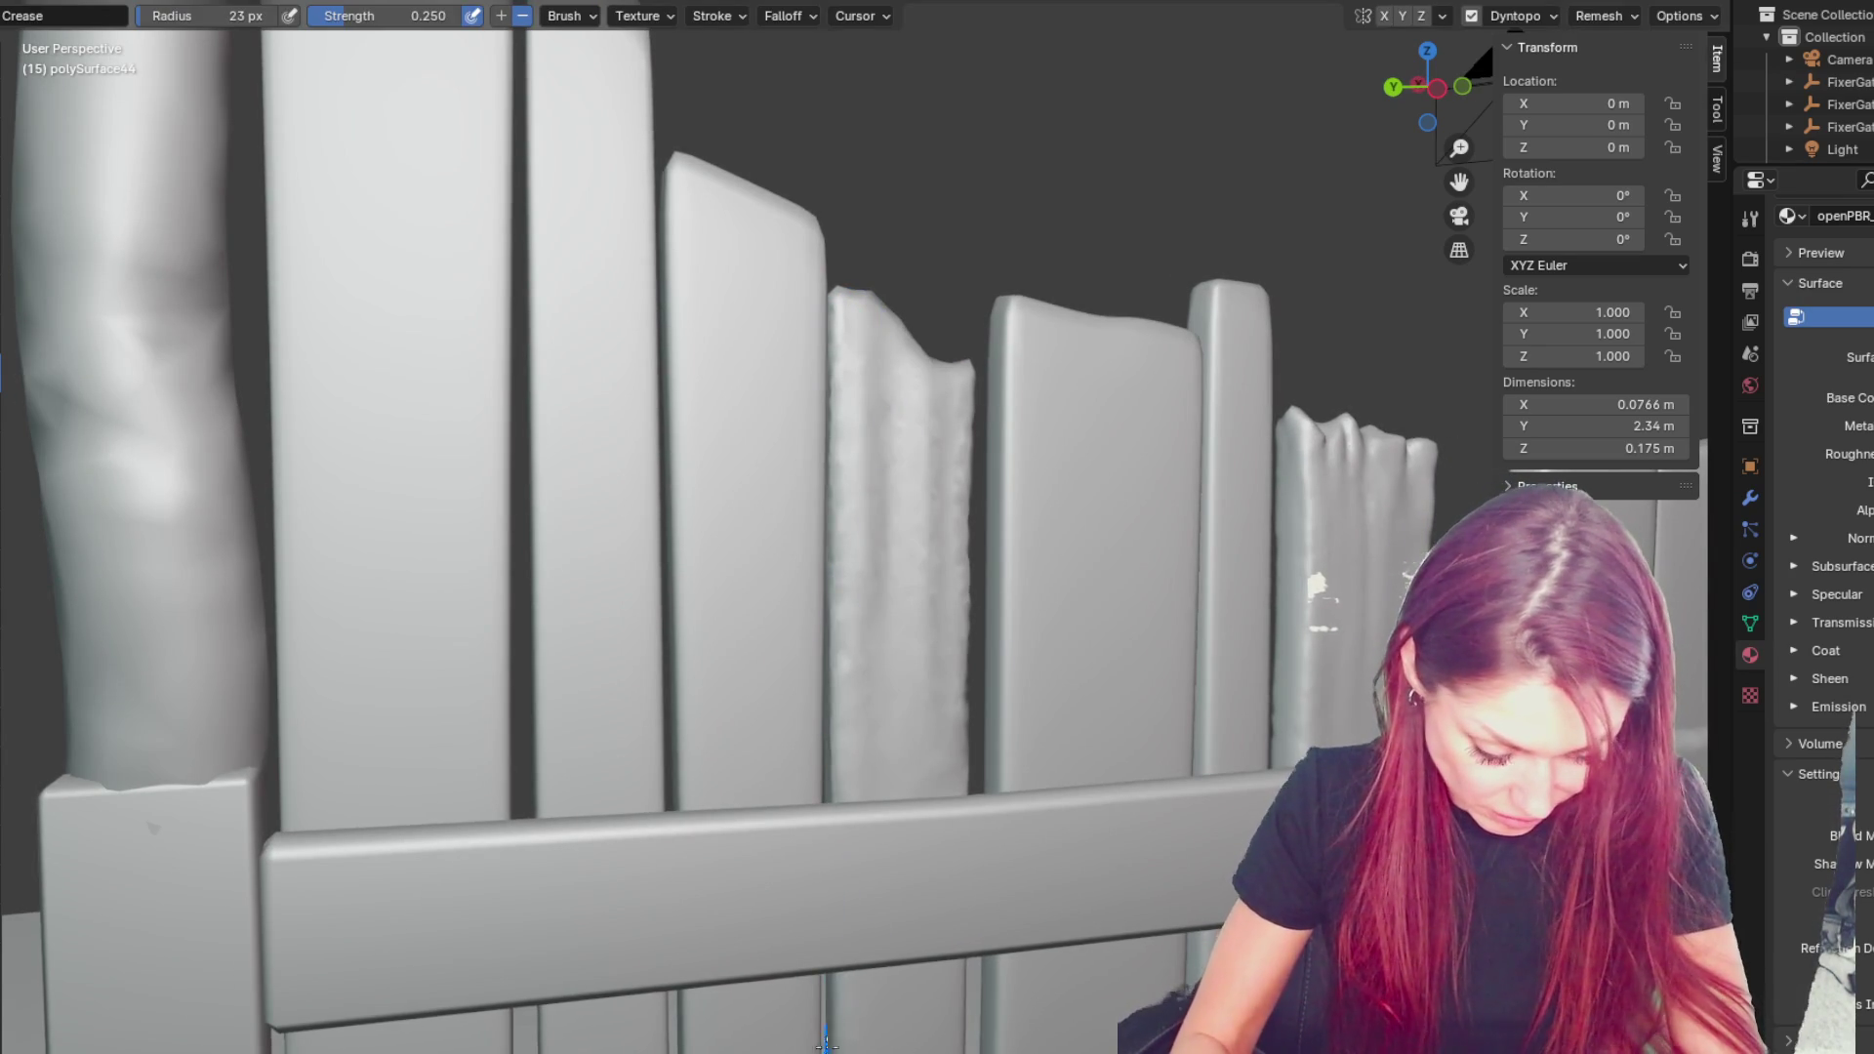
{"action": "middle_click_drag", "start_coordinate": [761, 742], "coordinate": [811, 859]}
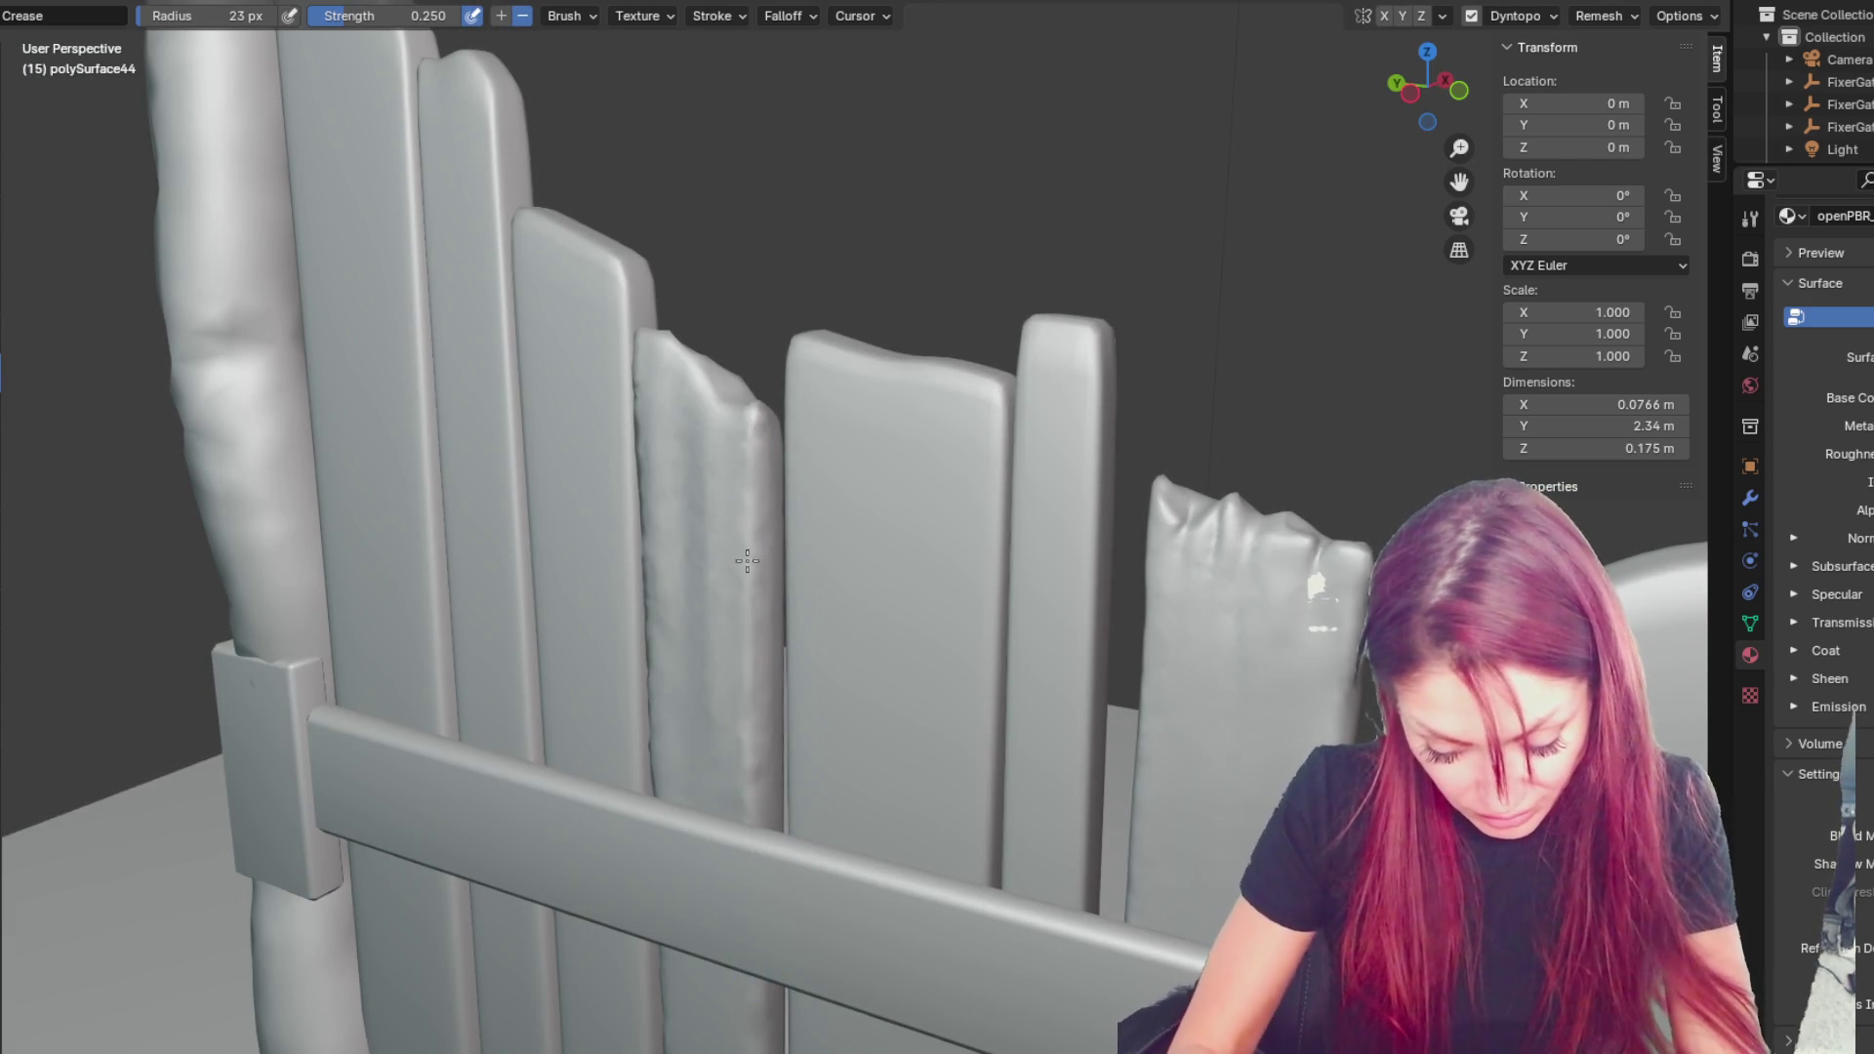
{"action": "left_click_drag", "start_coordinate": [740, 602], "coordinate": [742, 800]}
{"action": "mouse_move", "coordinate": [742, 801]}
{"action": "middle_mouse_down"}
{"action": "mouse_move", "coordinate": [782, 720]}
{"action": "mouse_move", "coordinate": [606, 673]}
{"action": "mouse_move", "coordinate": [499, 581]}
{"action": "middle_mouse_up"}
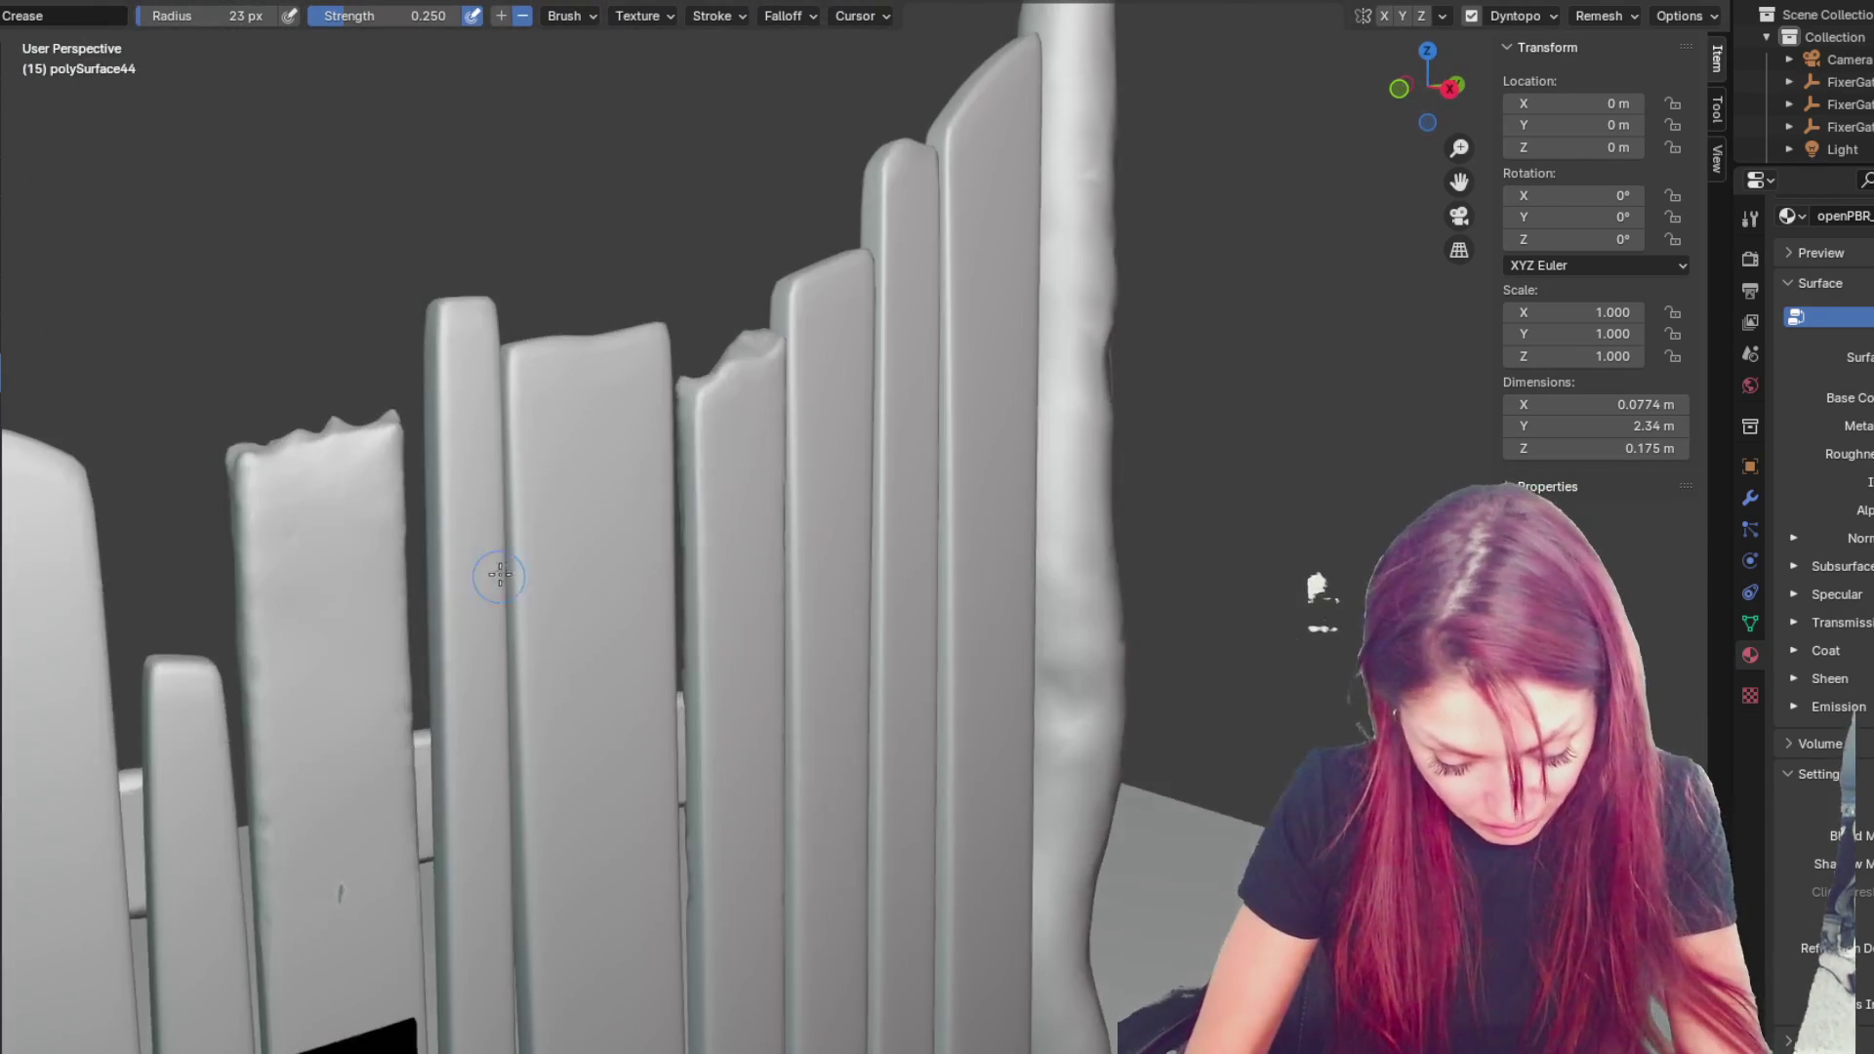
{"action": "left_click_drag", "start_coordinate": [702, 528], "coordinate": [701, 684]}
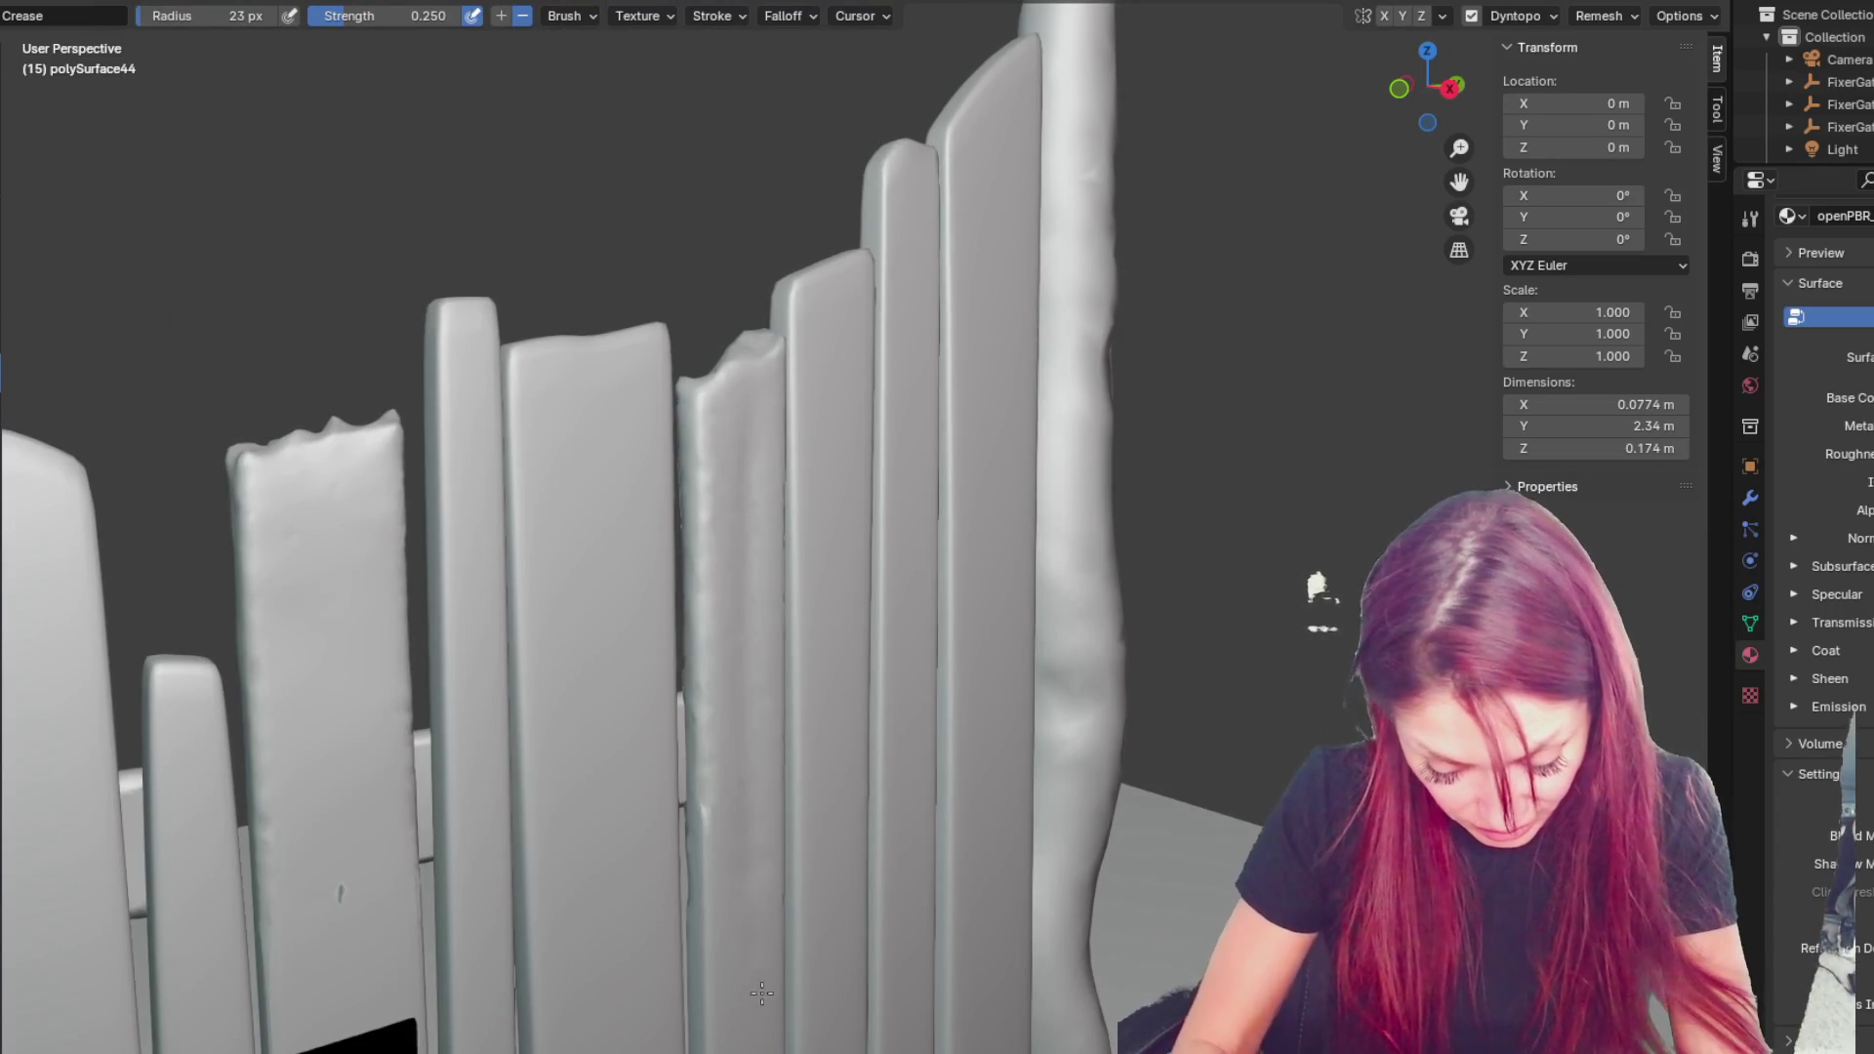
- From the gate's opposite side, crease grooves down two more planks
{"action": "middle_click_drag", "start_coordinate": [805, 861], "coordinate": [802, 740]}
{"action": "mouse_move", "coordinate": [782, 1047]}
{"action": "middle_mouse_down"}
{"action": "mouse_move", "coordinate": [1244, 757]}
{"action": "mouse_move", "coordinate": [1204, 726]}
{"action": "middle_mouse_up"}
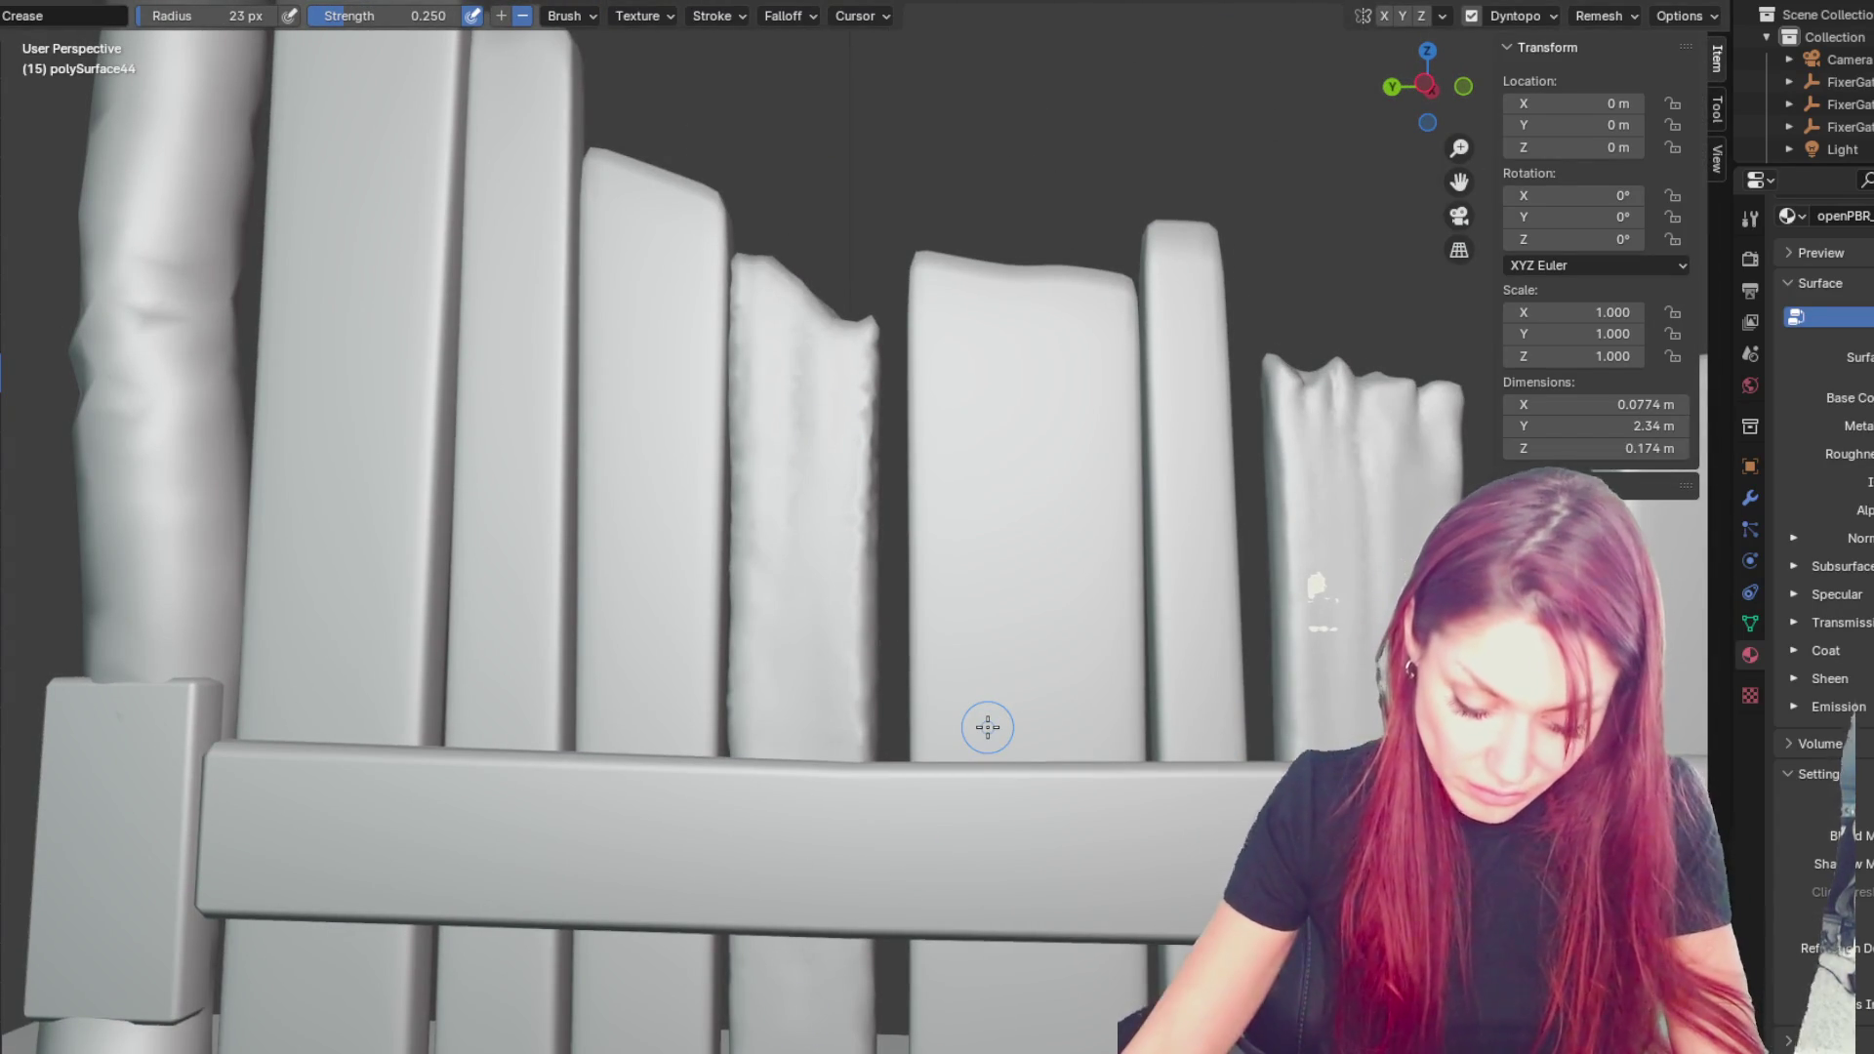
{"action": "scroll", "coordinate": [988, 727], "scroll_direction": "down", "scroll_amount": 6}
{"action": "scroll", "coordinate": [962, 772], "scroll_direction": "up", "scroll_amount": 4}
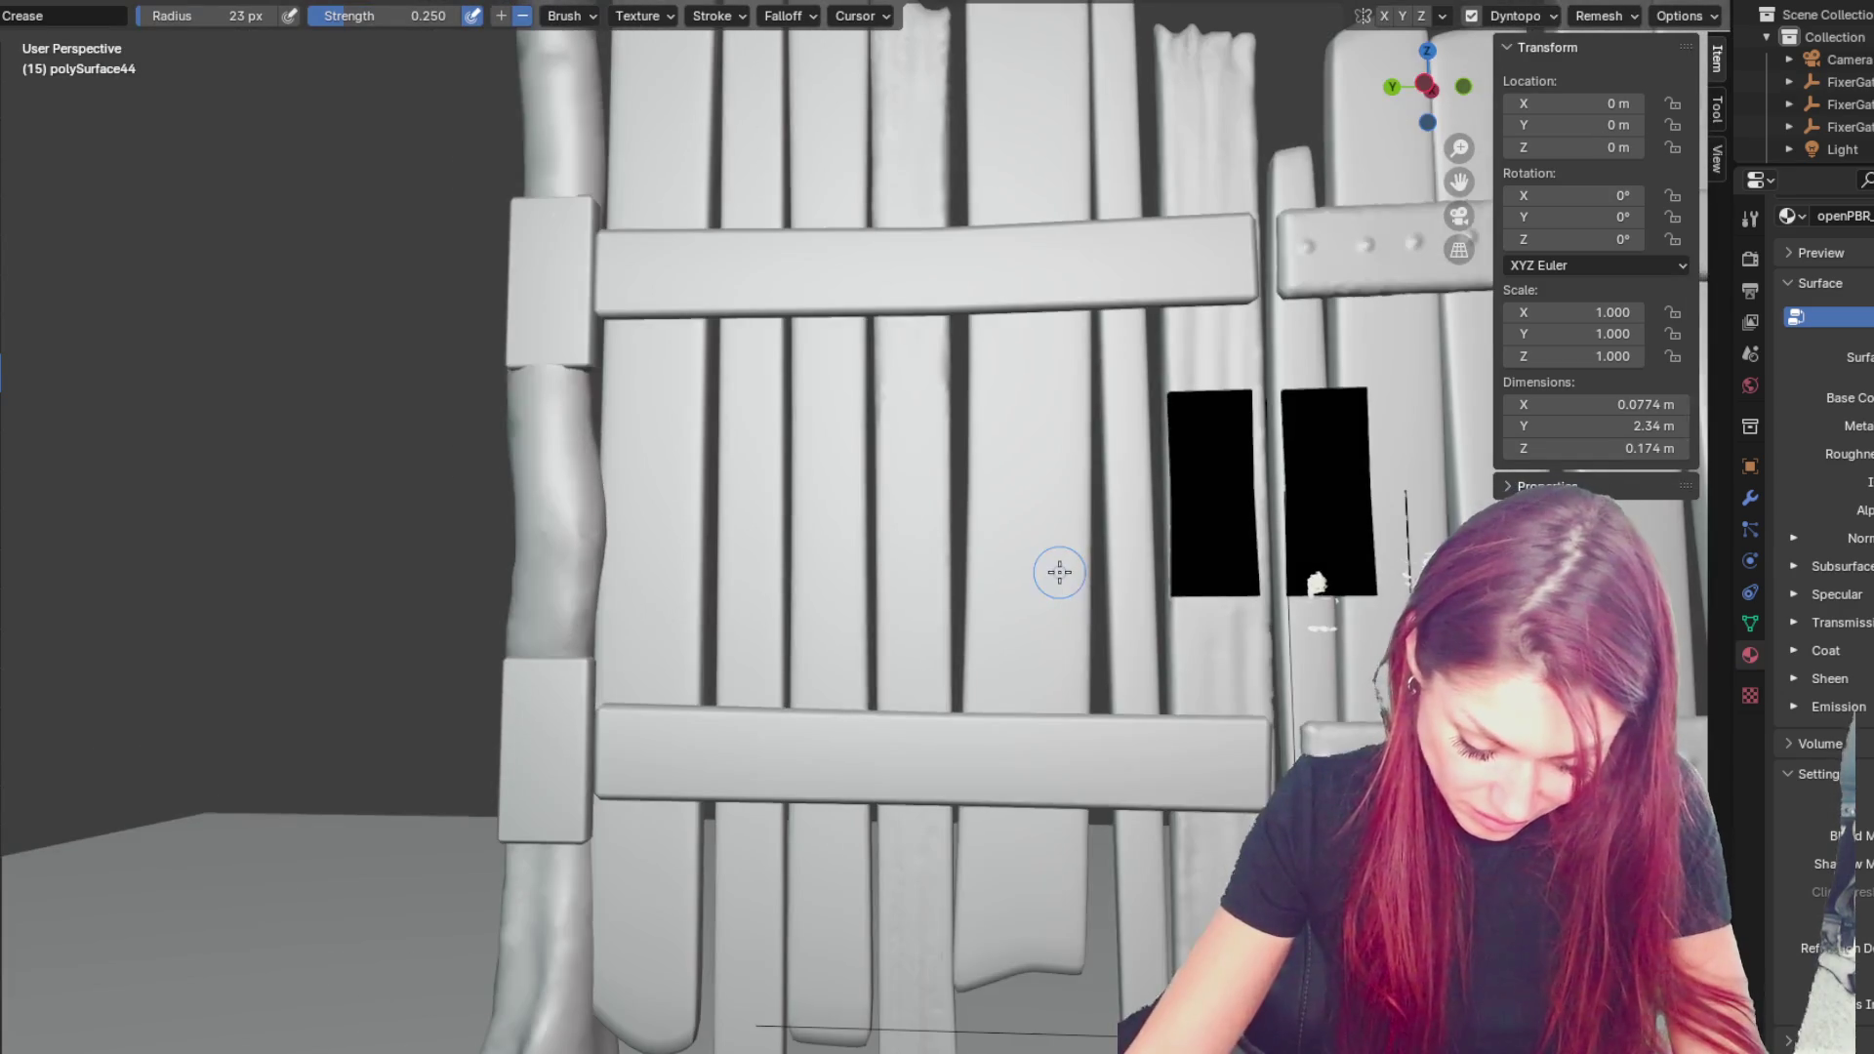
{"action": "middle_click_drag", "start_coordinate": [895, 427], "coordinate": [896, 448]}
{"action": "left_click_drag", "start_coordinate": [896, 415], "coordinate": [902, 701]}
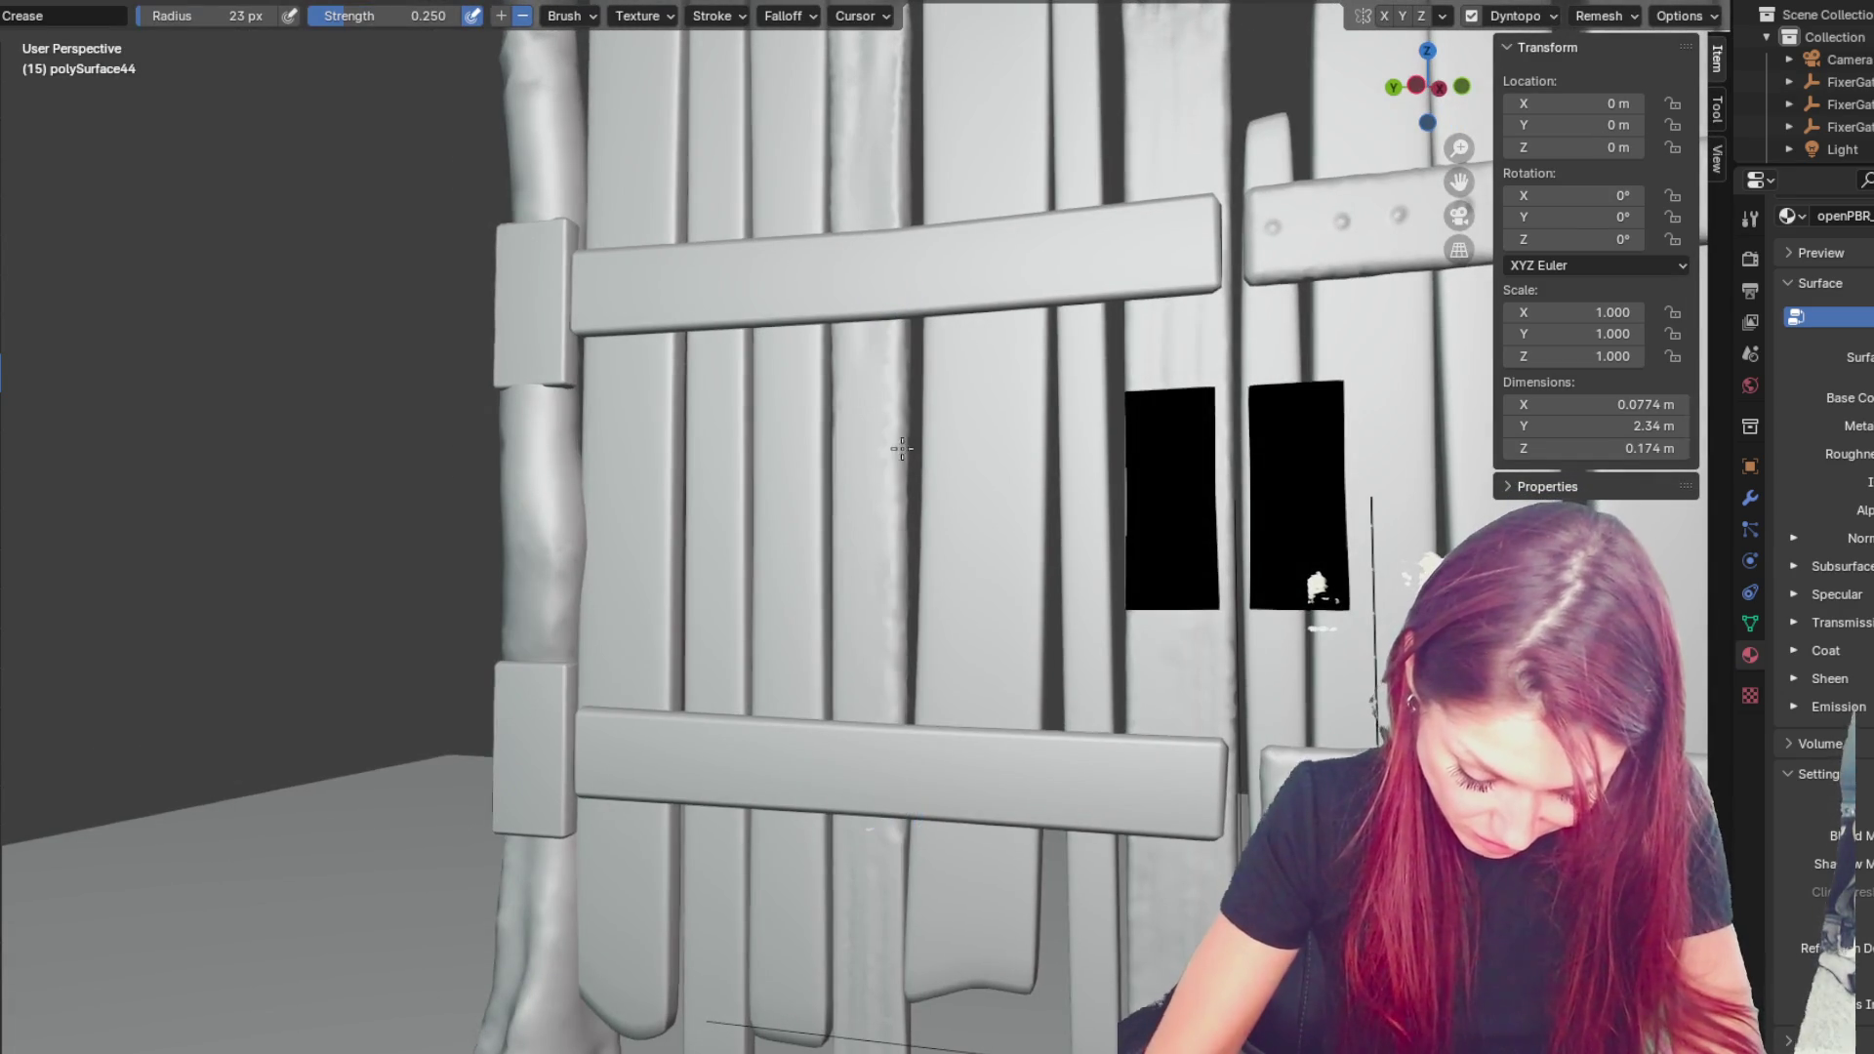
{"action": "middle_click_drag", "start_coordinate": [896, 526], "coordinate": [976, 262]}
{"action": "left_click_drag", "start_coordinate": [976, 261], "coordinate": [976, 723]}
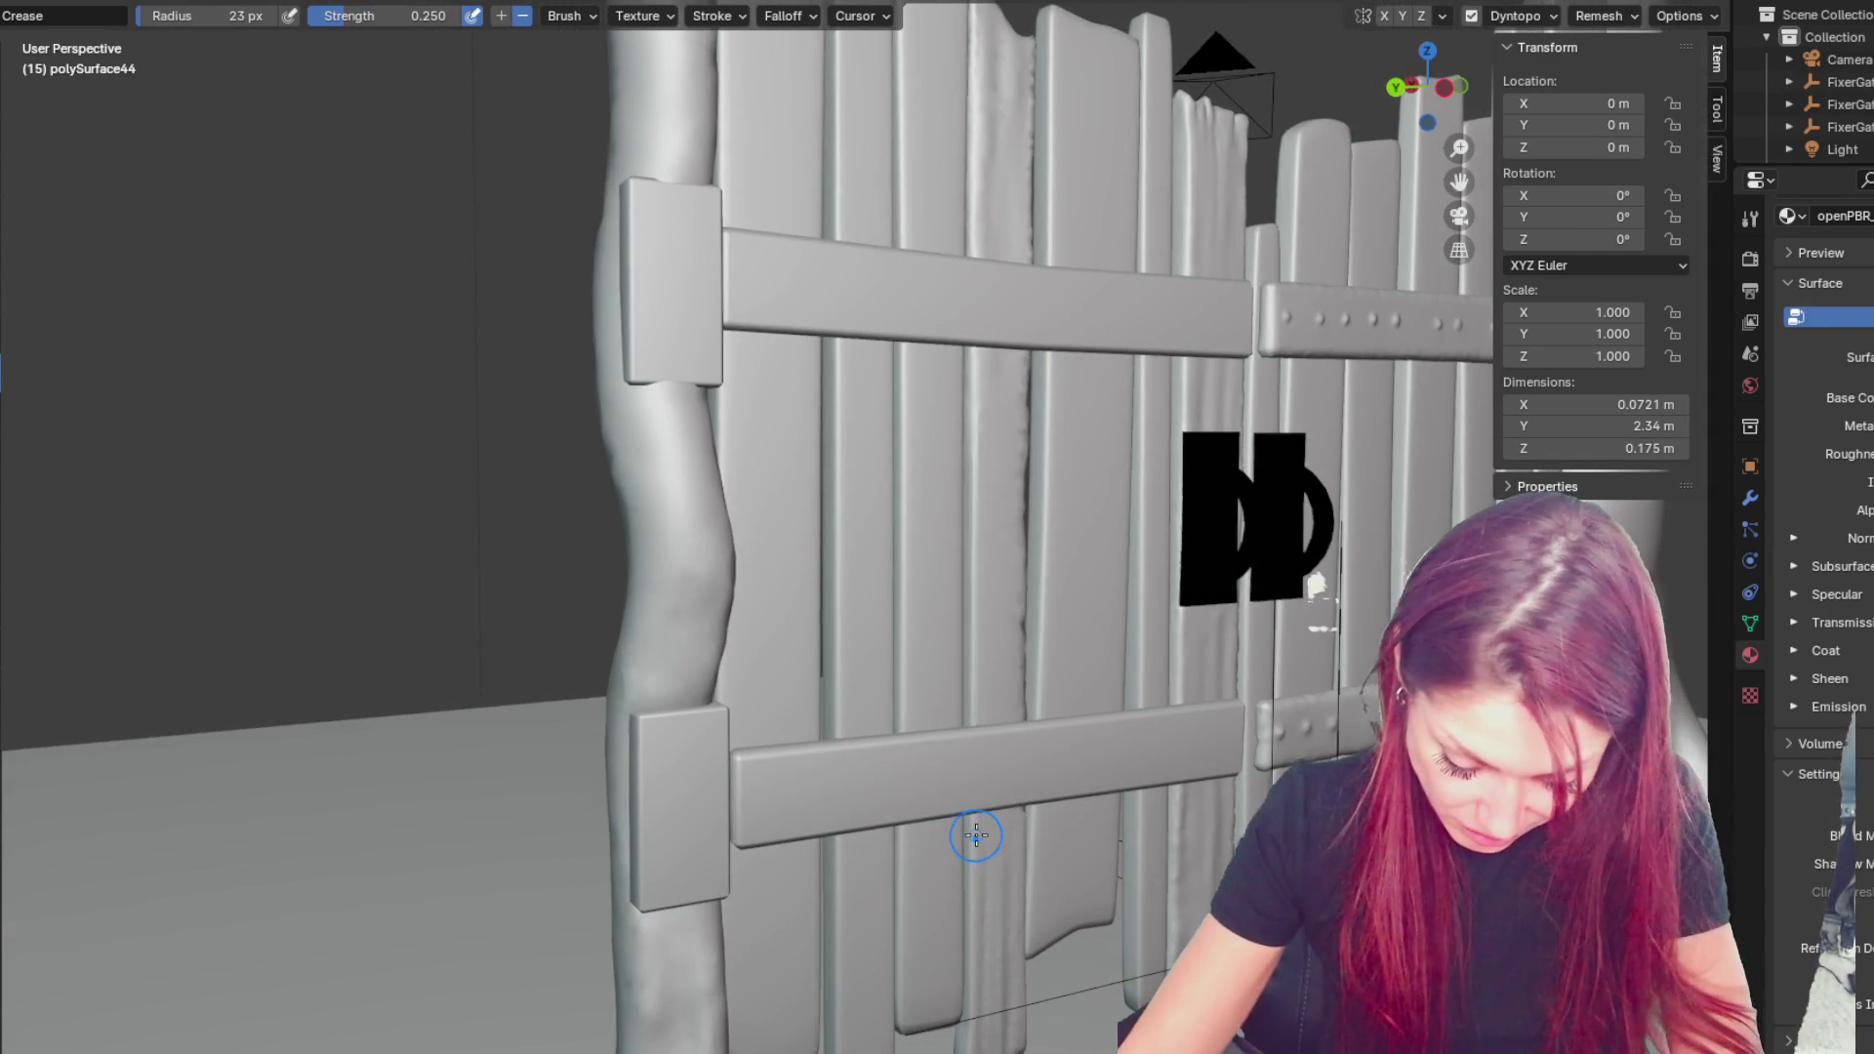
{"action": "scroll", "coordinate": [976, 835], "scroll_direction": "up", "scroll_amount": 3}
- Run a long groove down a plank, then shrink the brush and crease the middle plank
{"action": "left_click_drag", "start_coordinate": [1042, 371], "coordinate": [1046, 891]}
{"action": "middle_click_drag", "start_coordinate": [1046, 891], "coordinate": [929, 536]}
{"action": "key", "text": "f"}
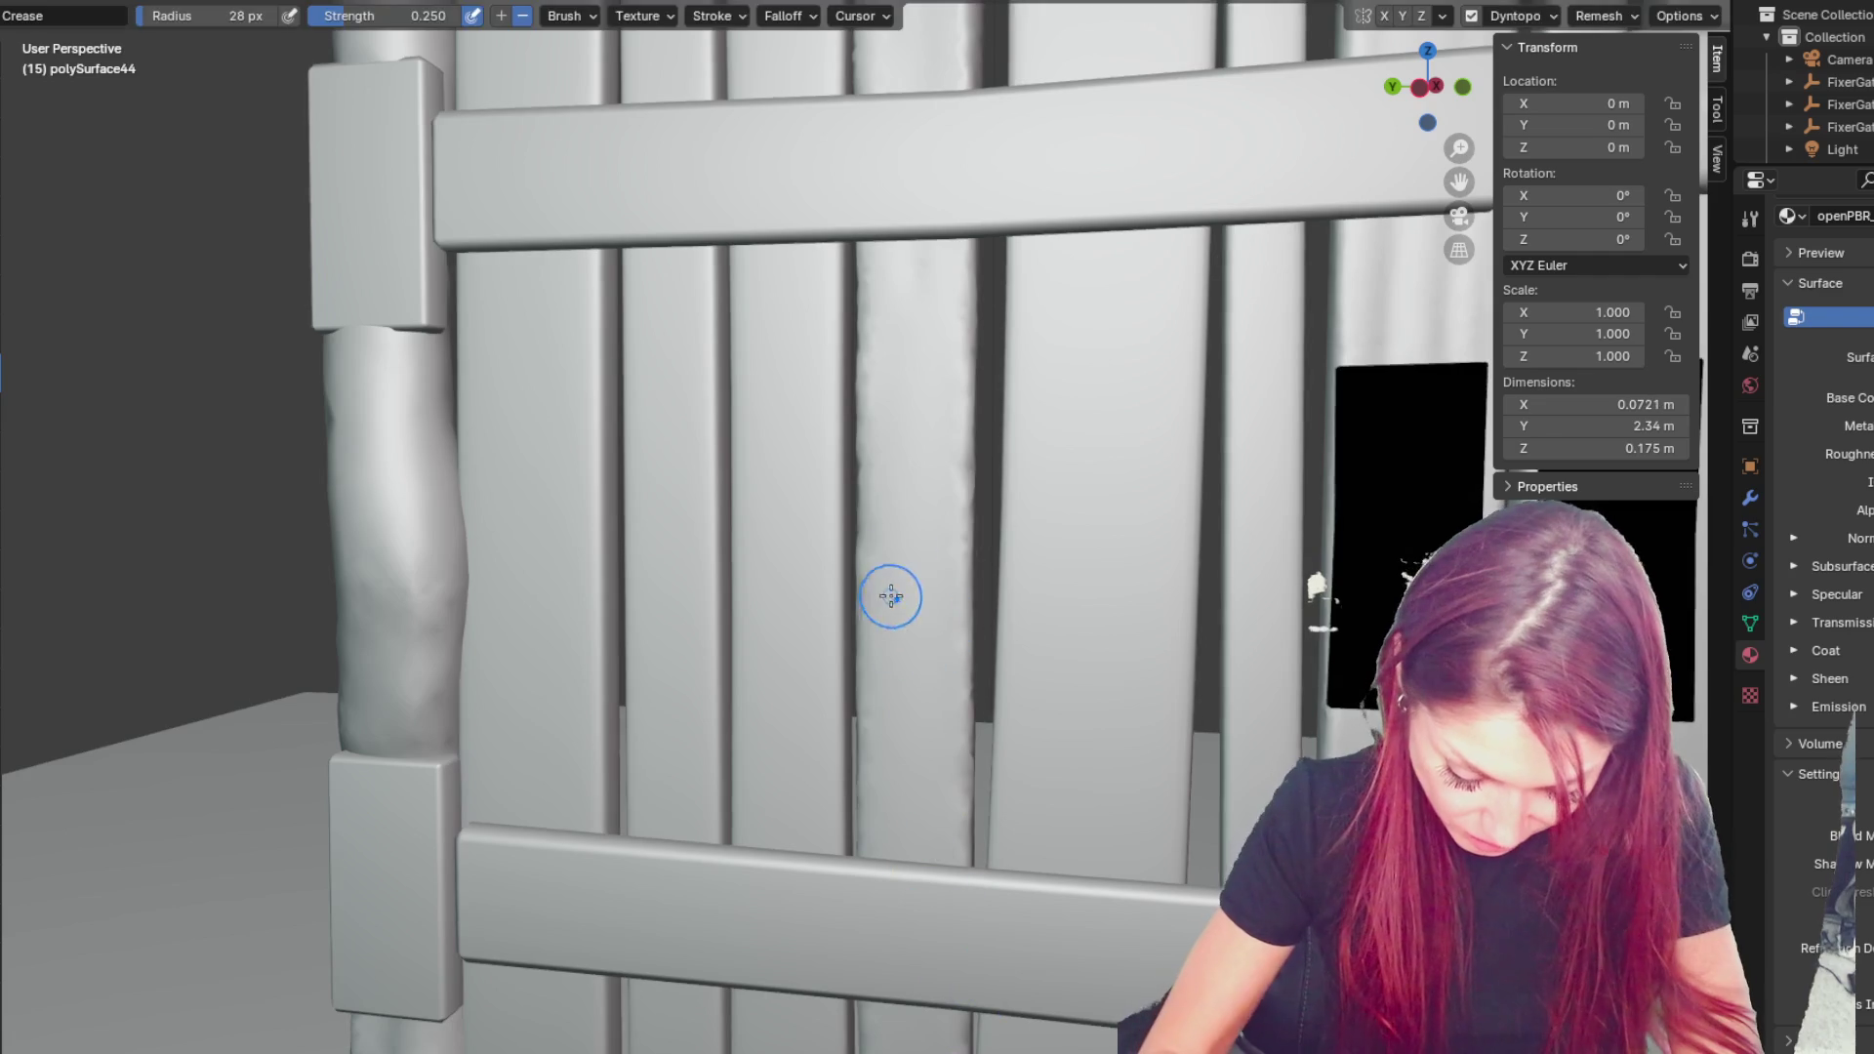
{"action": "left_click_drag", "start_coordinate": [891, 430], "coordinate": [904, 878]}
{"action": "scroll", "coordinate": [905, 900], "scroll_direction": "down", "scroll_amount": 2}
{"action": "scroll", "coordinate": [882, 975], "scroll_direction": "down", "scroll_amount": 3}
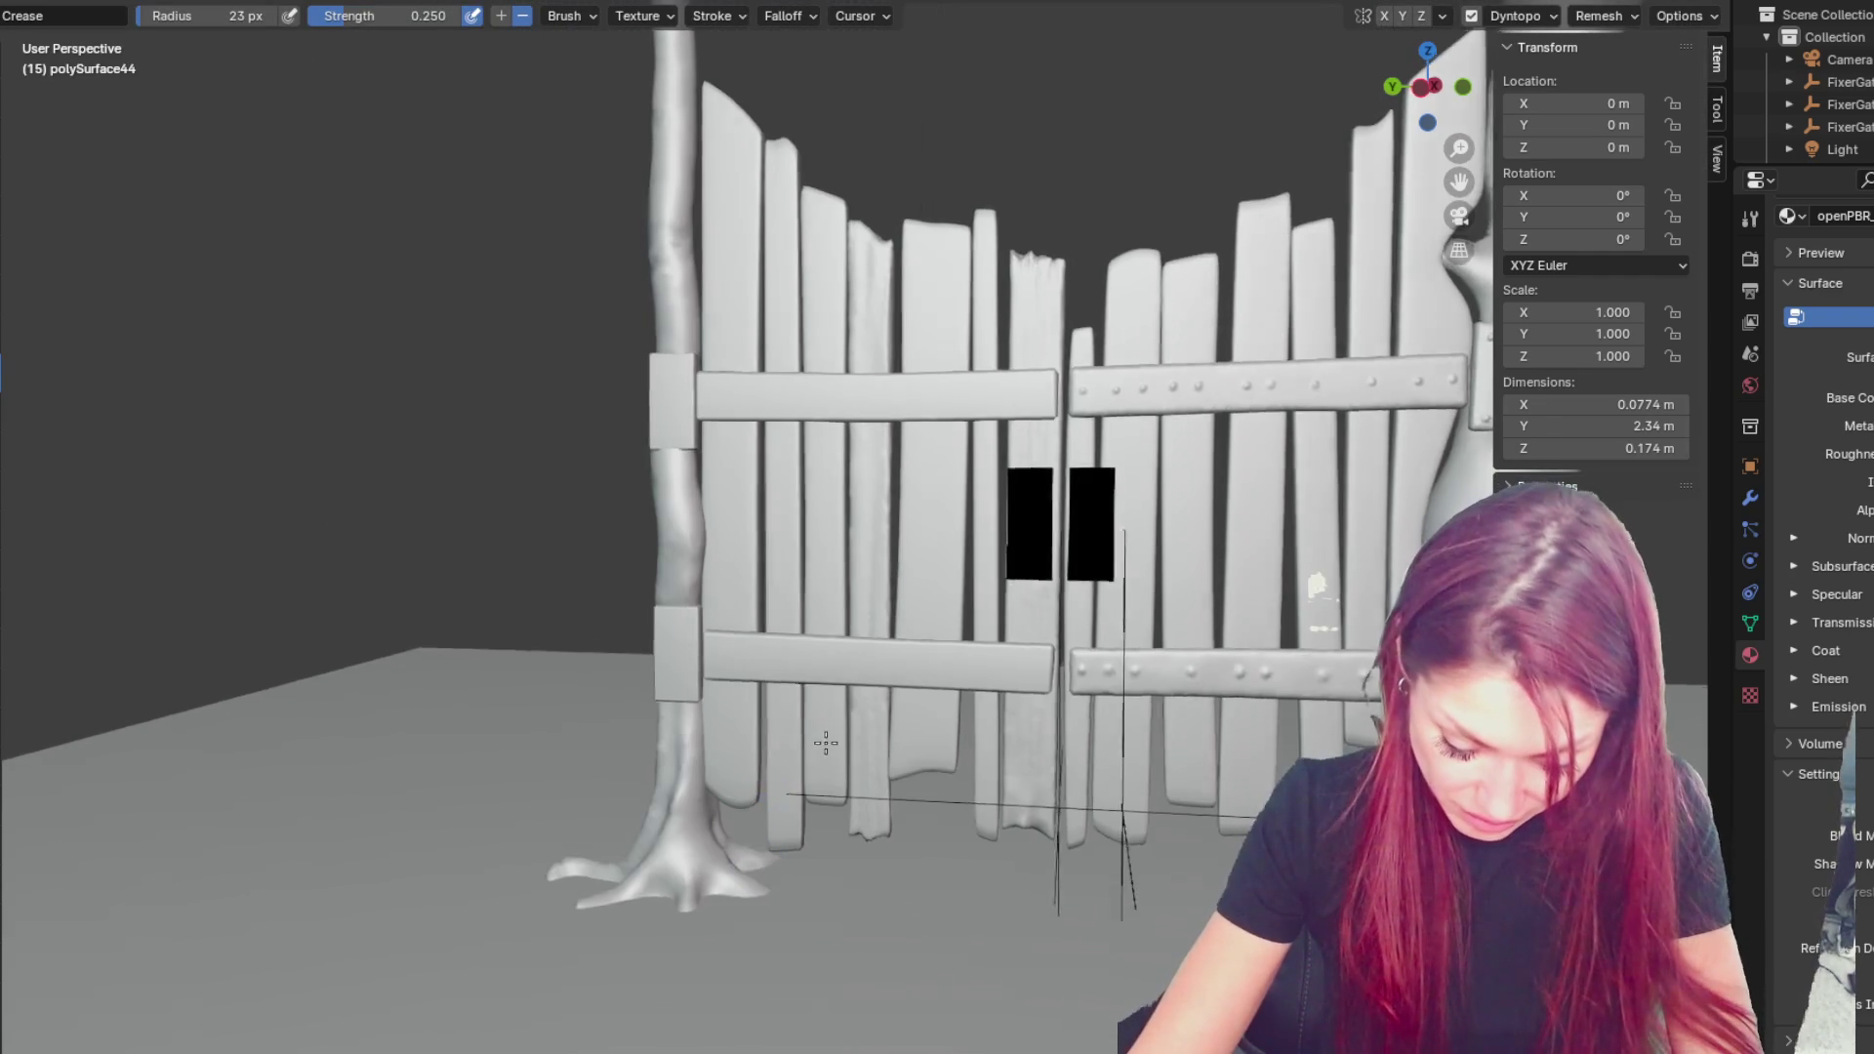
{"action": "scroll", "coordinate": [824, 744], "scroll_direction": "up", "scroll_amount": 5}
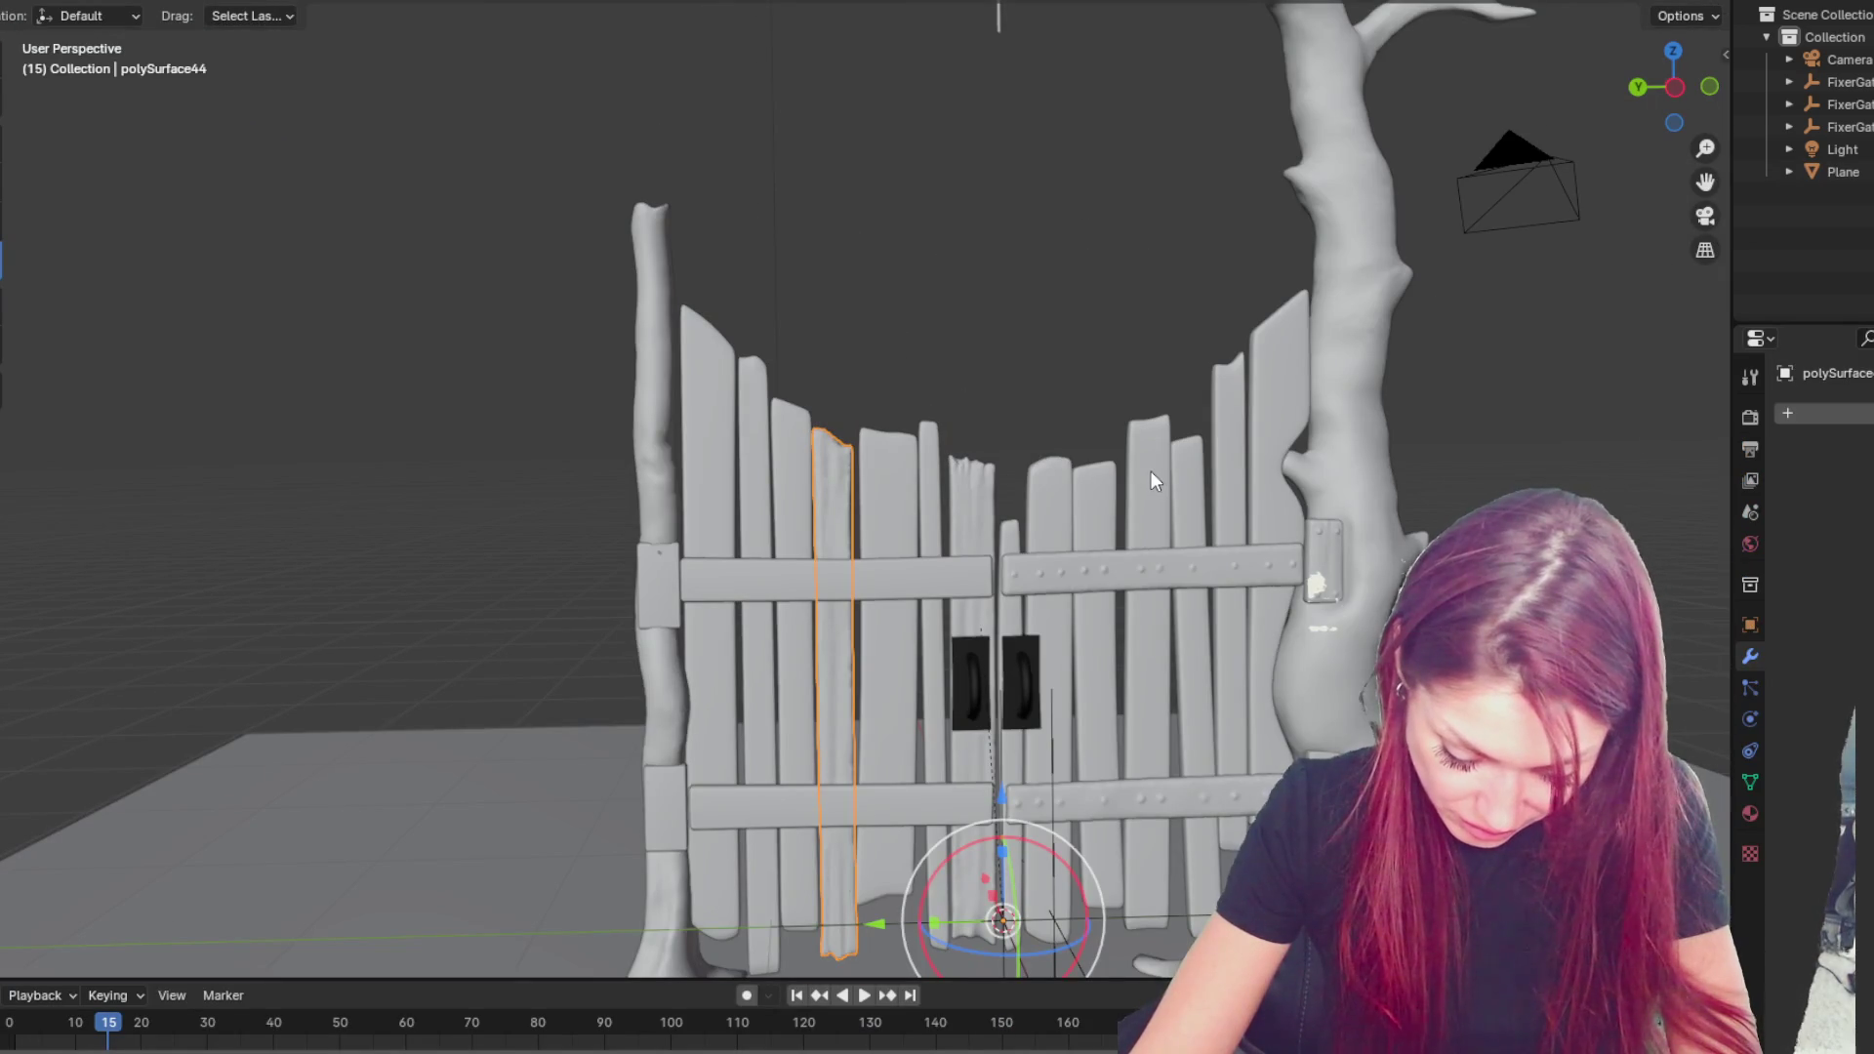
- Select the middle plank polySurface44, passing over the right-hand plank polySurface29
{"action": "left_click", "coordinate": [1231, 454]}
{"action": "mouse_move", "coordinate": [1234, 453]}
{"action": "middle_mouse_down"}
{"action": "mouse_move", "coordinate": [849, 530]}
{"action": "mouse_move", "coordinate": [1347, 524]}
{"action": "mouse_move", "coordinate": [1315, 529]}
{"action": "middle_mouse_up"}
{"action": "scroll", "coordinate": [777, 490], "scroll_direction": "up", "scroll_amount": 2}
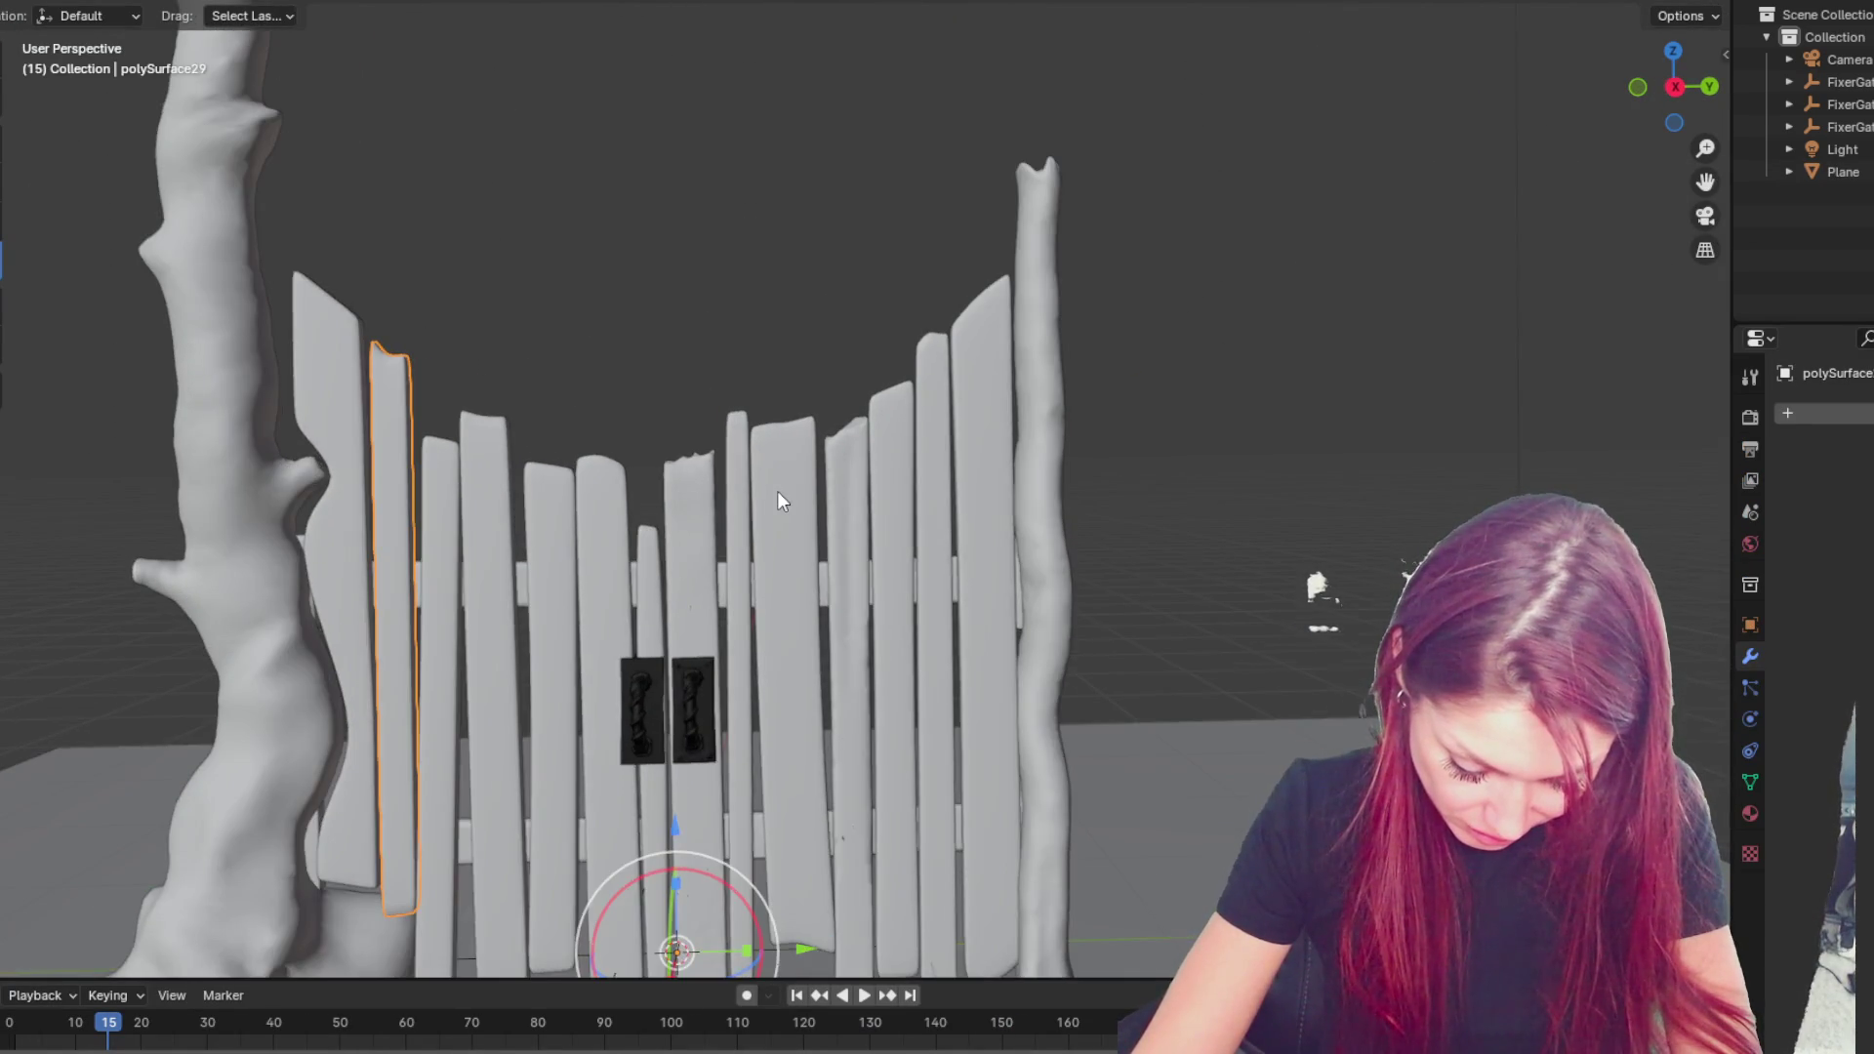
{"action": "scroll", "coordinate": [873, 429], "scroll_direction": "up", "scroll_amount": 2}
{"action": "left_click", "coordinate": [873, 430]}
{"action": "scroll", "coordinate": [876, 421], "scroll_direction": "up", "scroll_amount": 2}
{"action": "scroll", "coordinate": [876, 422], "scroll_direction": "down", "scroll_amount": 3}
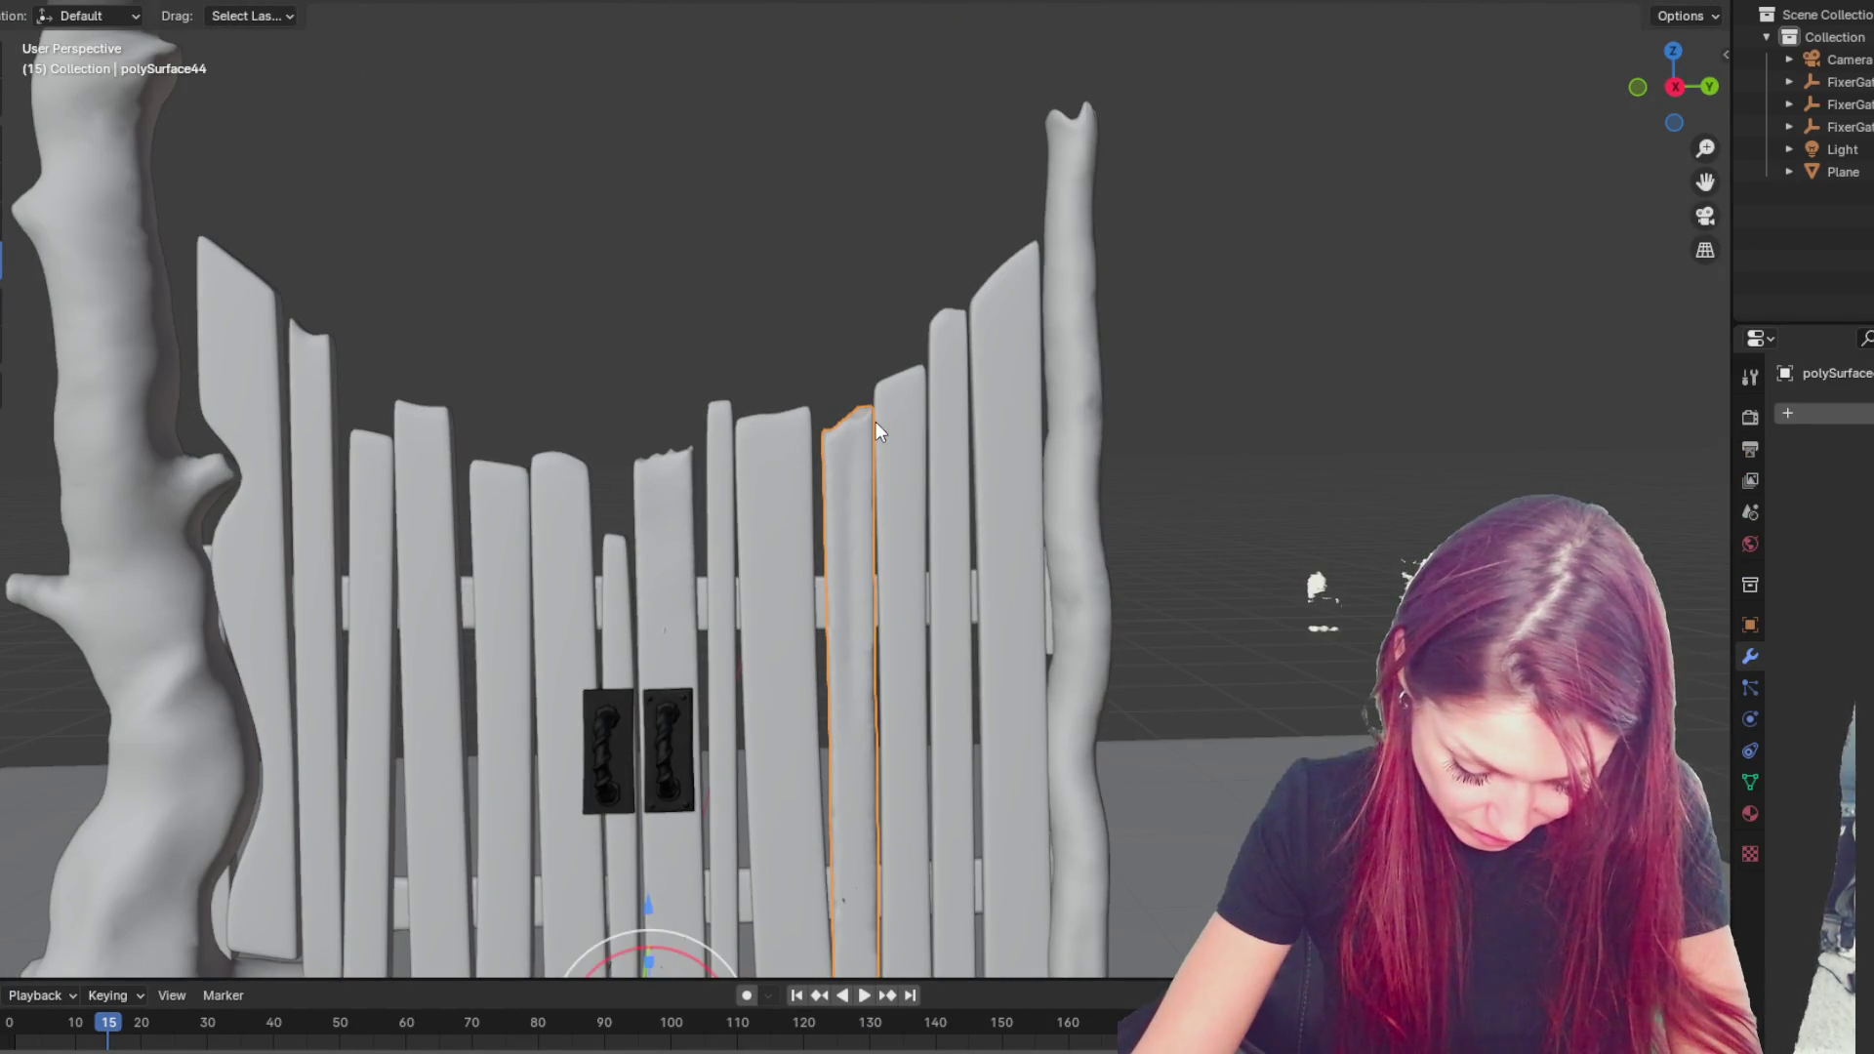
{"action": "mouse_move", "coordinate": [1131, 424]}
{"action": "middle_mouse_down"}
{"action": "mouse_move", "coordinate": [680, 432]}
{"action": "mouse_move", "coordinate": [1263, 470]}
{"action": "mouse_move", "coordinate": [834, 359]}
{"action": "mouse_move", "coordinate": [900, 349]}
{"action": "mouse_move", "coordinate": [912, 483]}
{"action": "mouse_move", "coordinate": [938, 513]}
{"action": "middle_mouse_up"}
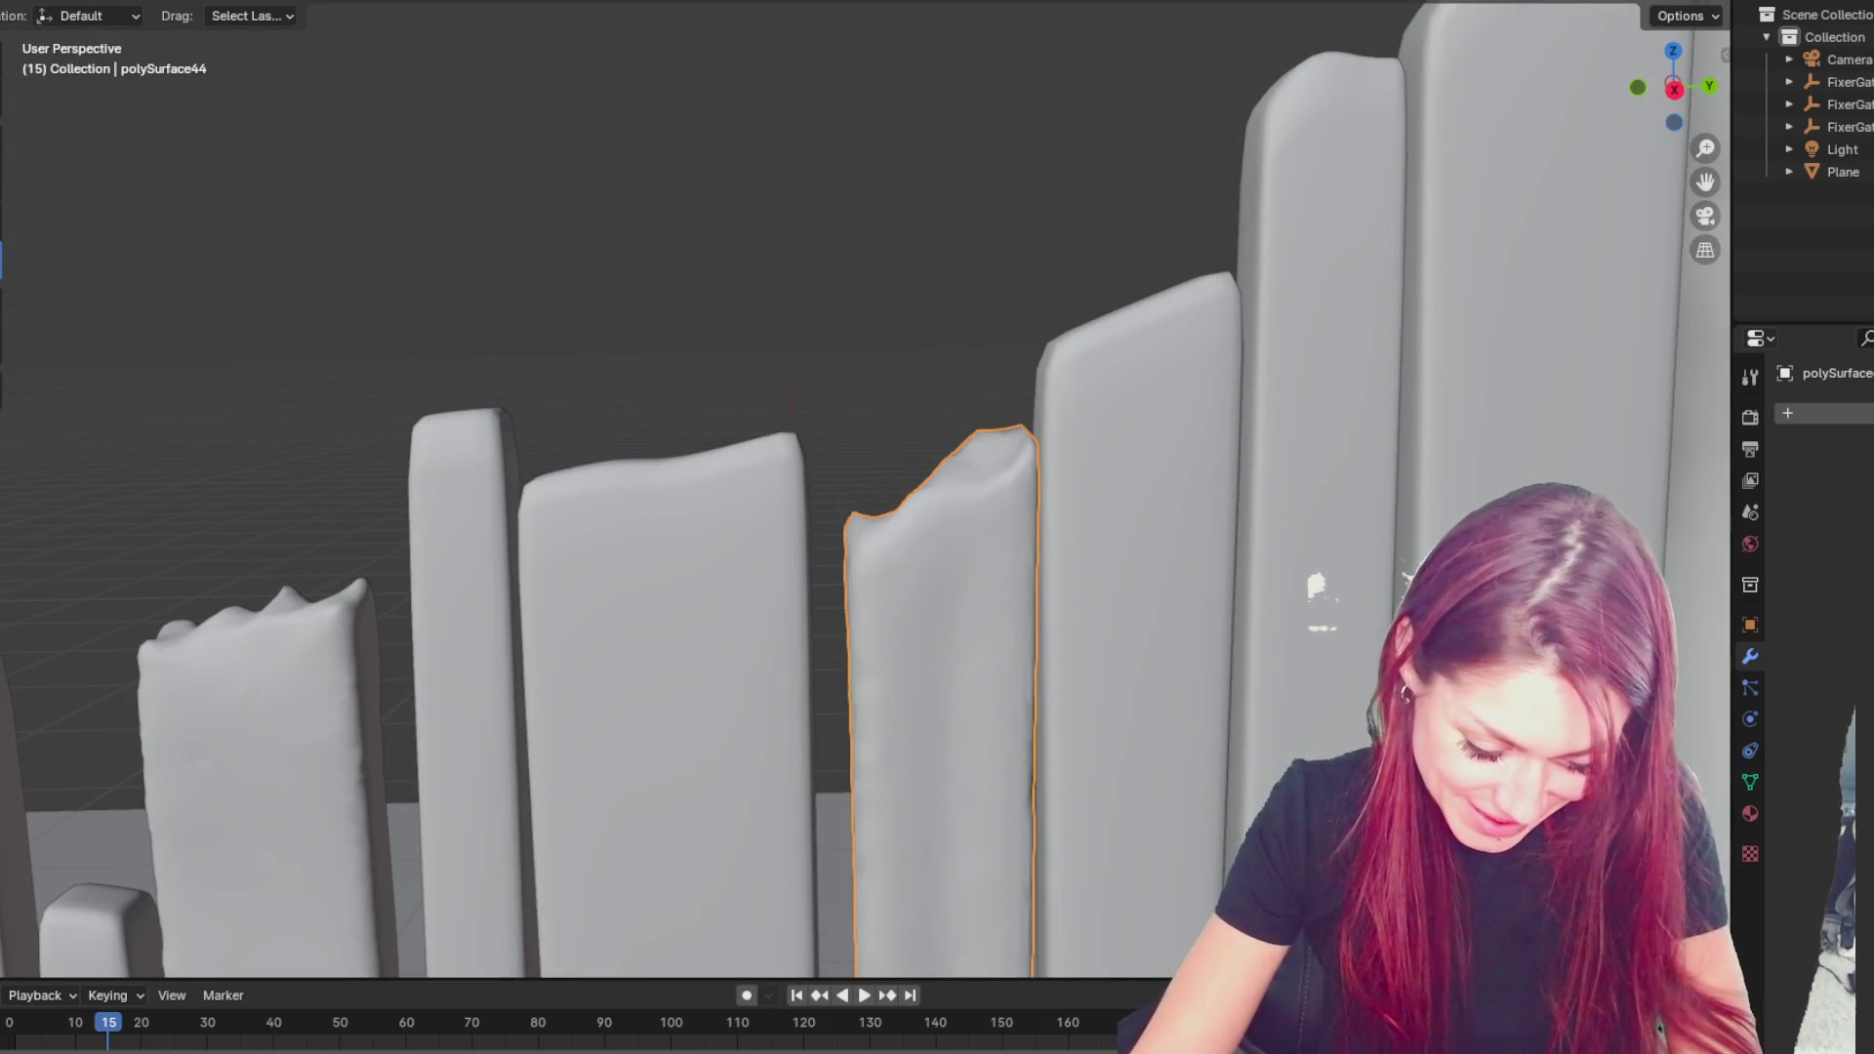
- Deselect, reselect the chipped-top plank and nudge it slightly out of place
{"action": "key", "text": "alt+a"}
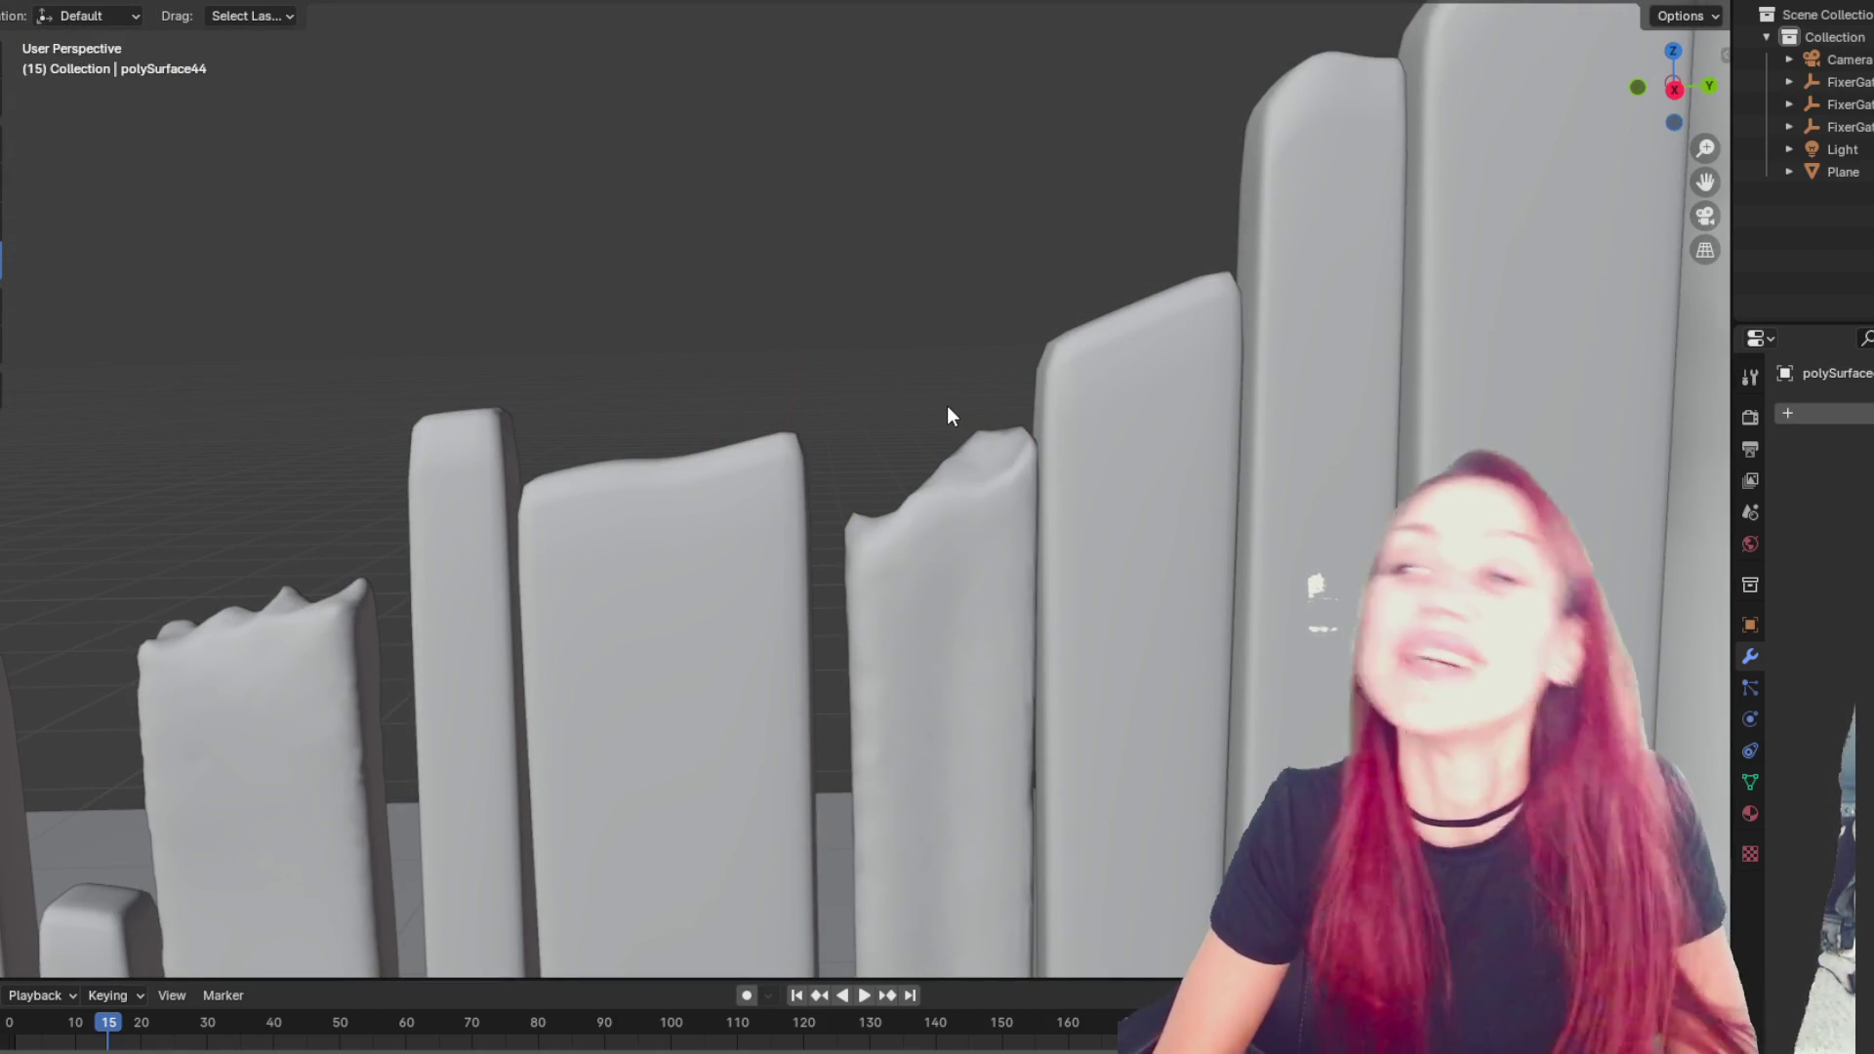
{"action": "mouse_move", "coordinate": [1000, 438]}
{"action": "middle_mouse_down"}
{"action": "mouse_move", "coordinate": [994, 496]}
{"action": "mouse_move", "coordinate": [998, 479]}
{"action": "middle_mouse_up"}
{"action": "left_click", "coordinate": [1000, 509]}
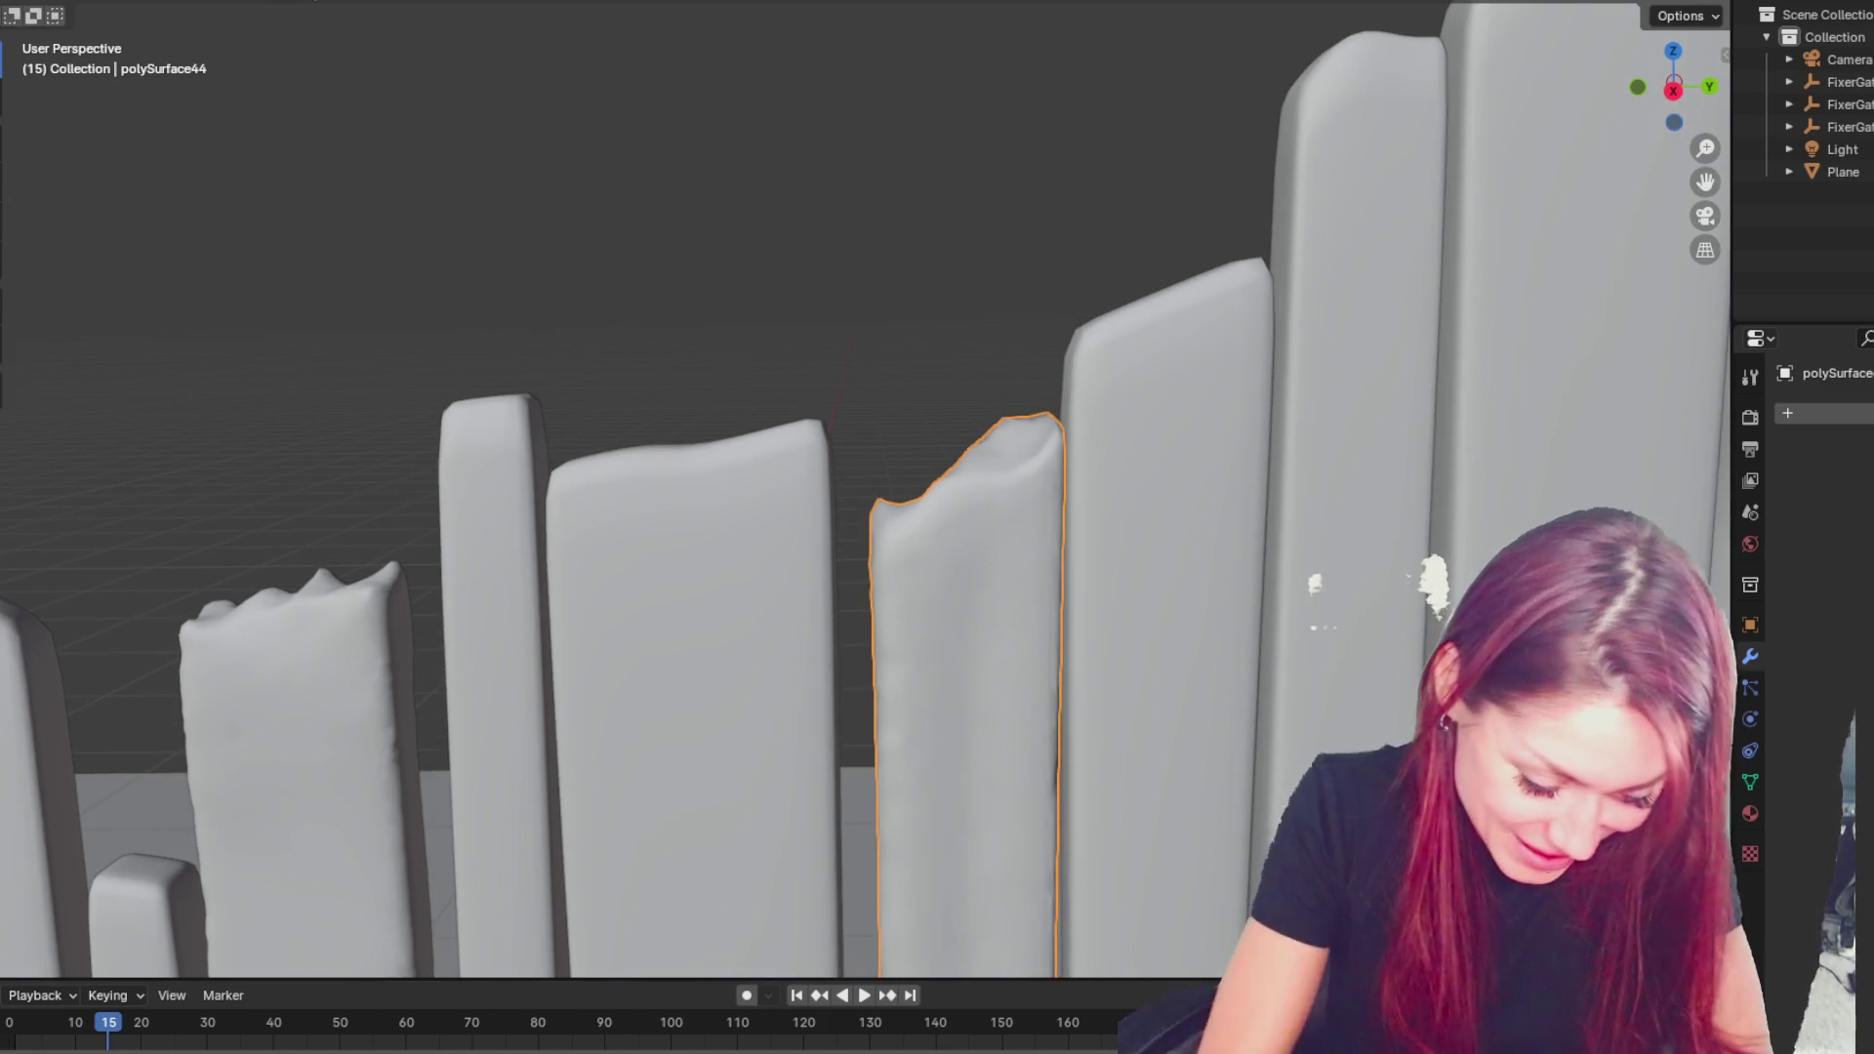
{"action": "left_click", "coordinate": [1017, 458]}
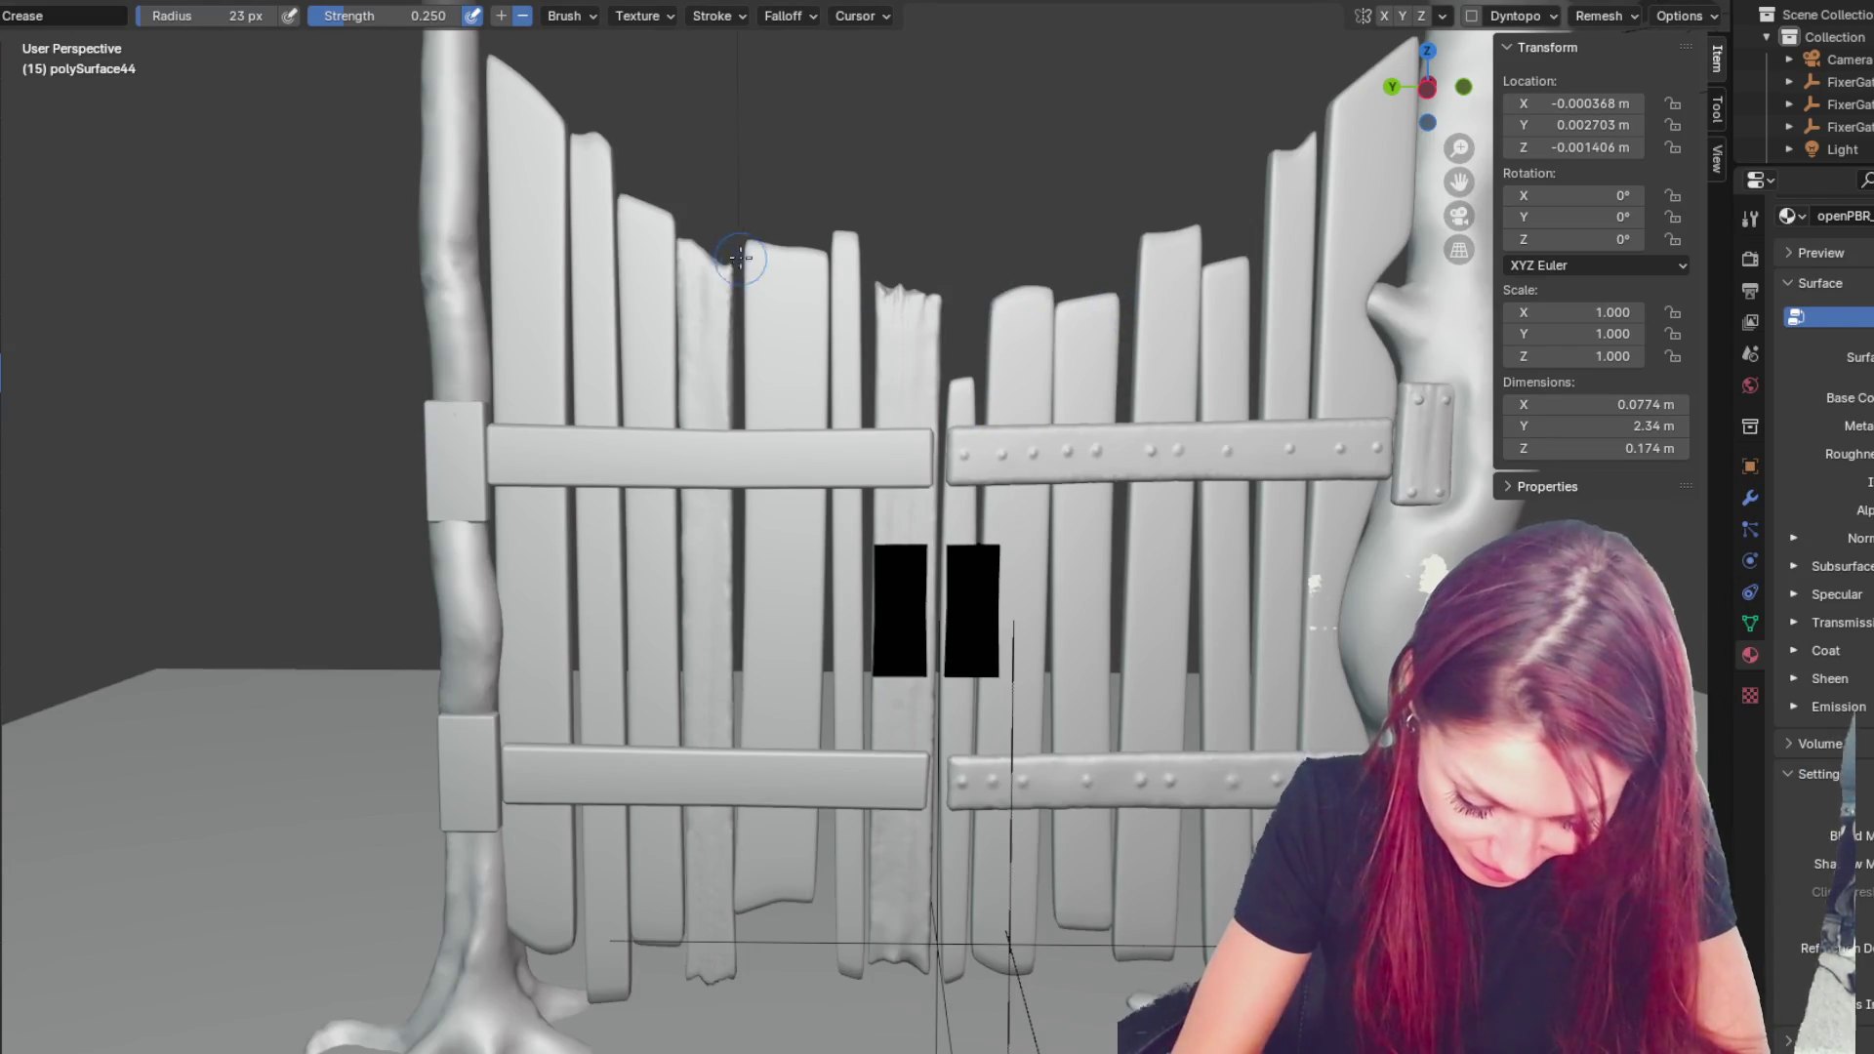
- Enable dynamic topology and crease a groove down polySurface44's right edge
{"action": "middle_click_drag", "start_coordinate": [730, 590], "coordinate": [937, 471]}
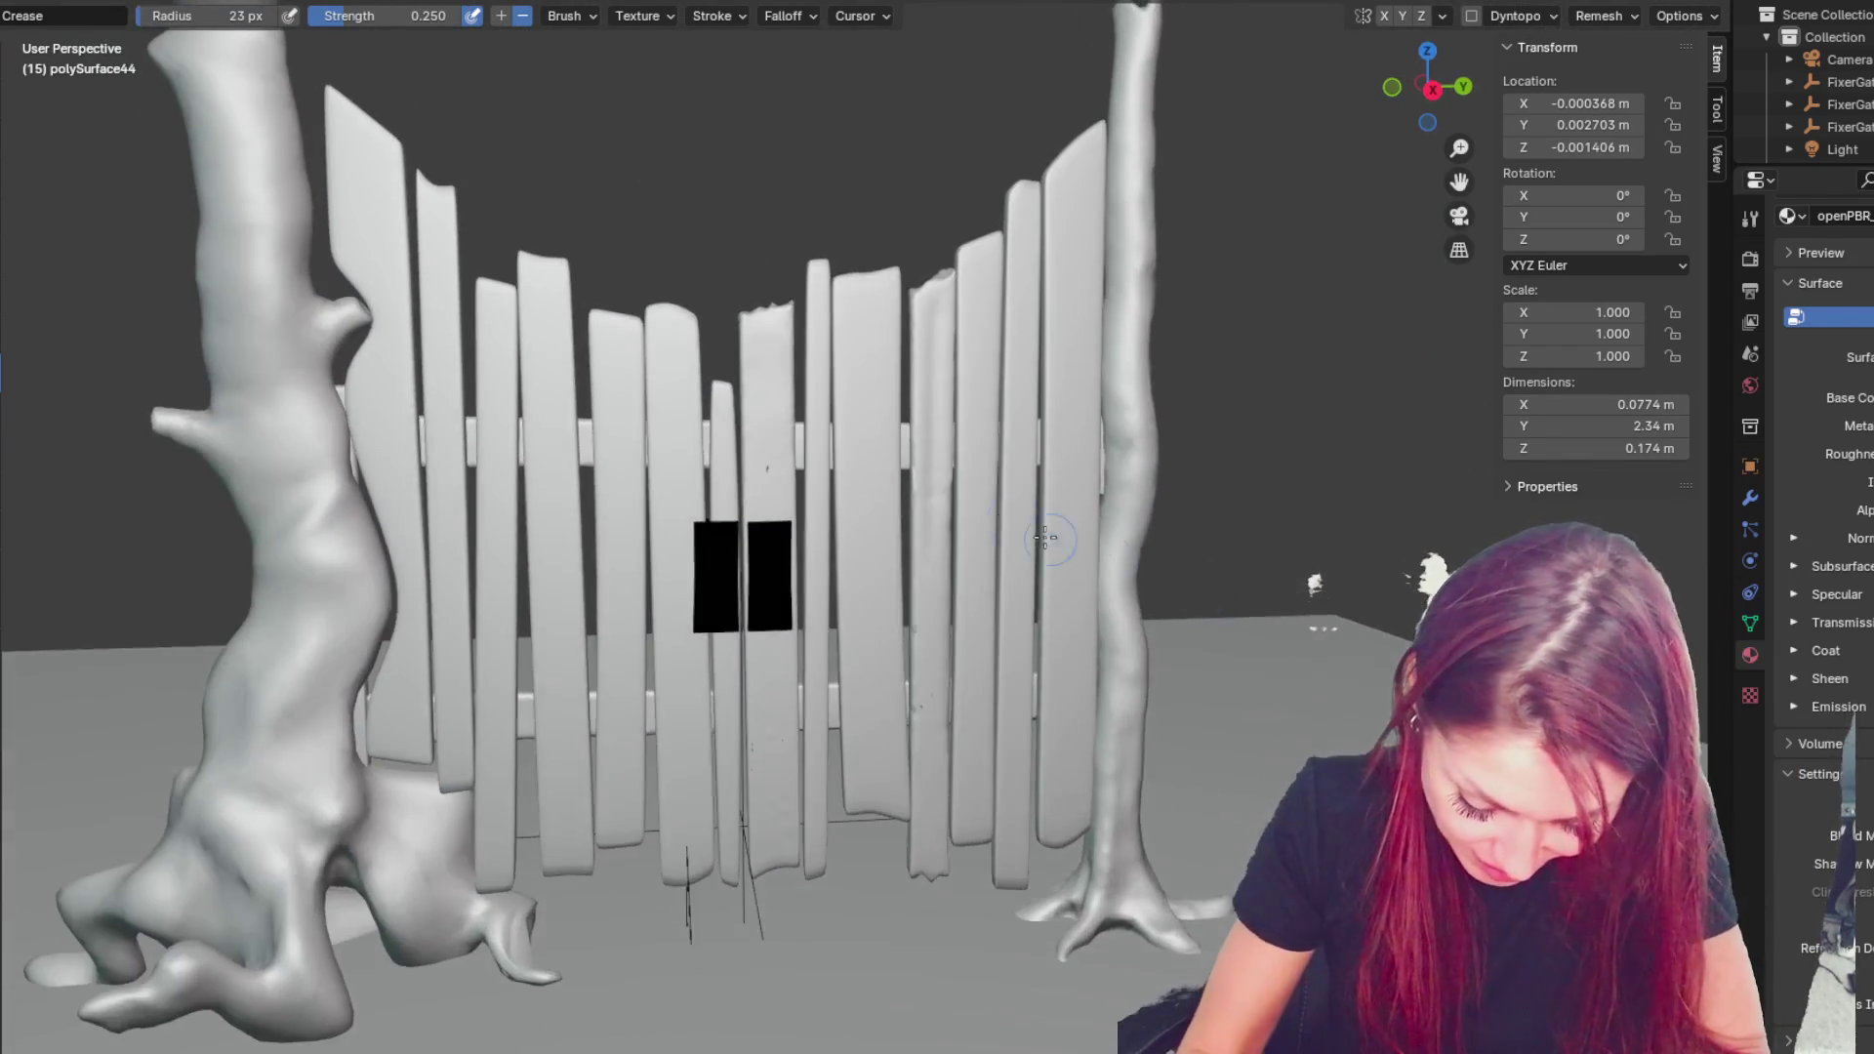
{"action": "scroll", "coordinate": [938, 471], "scroll_direction": "up", "scroll_amount": 6}
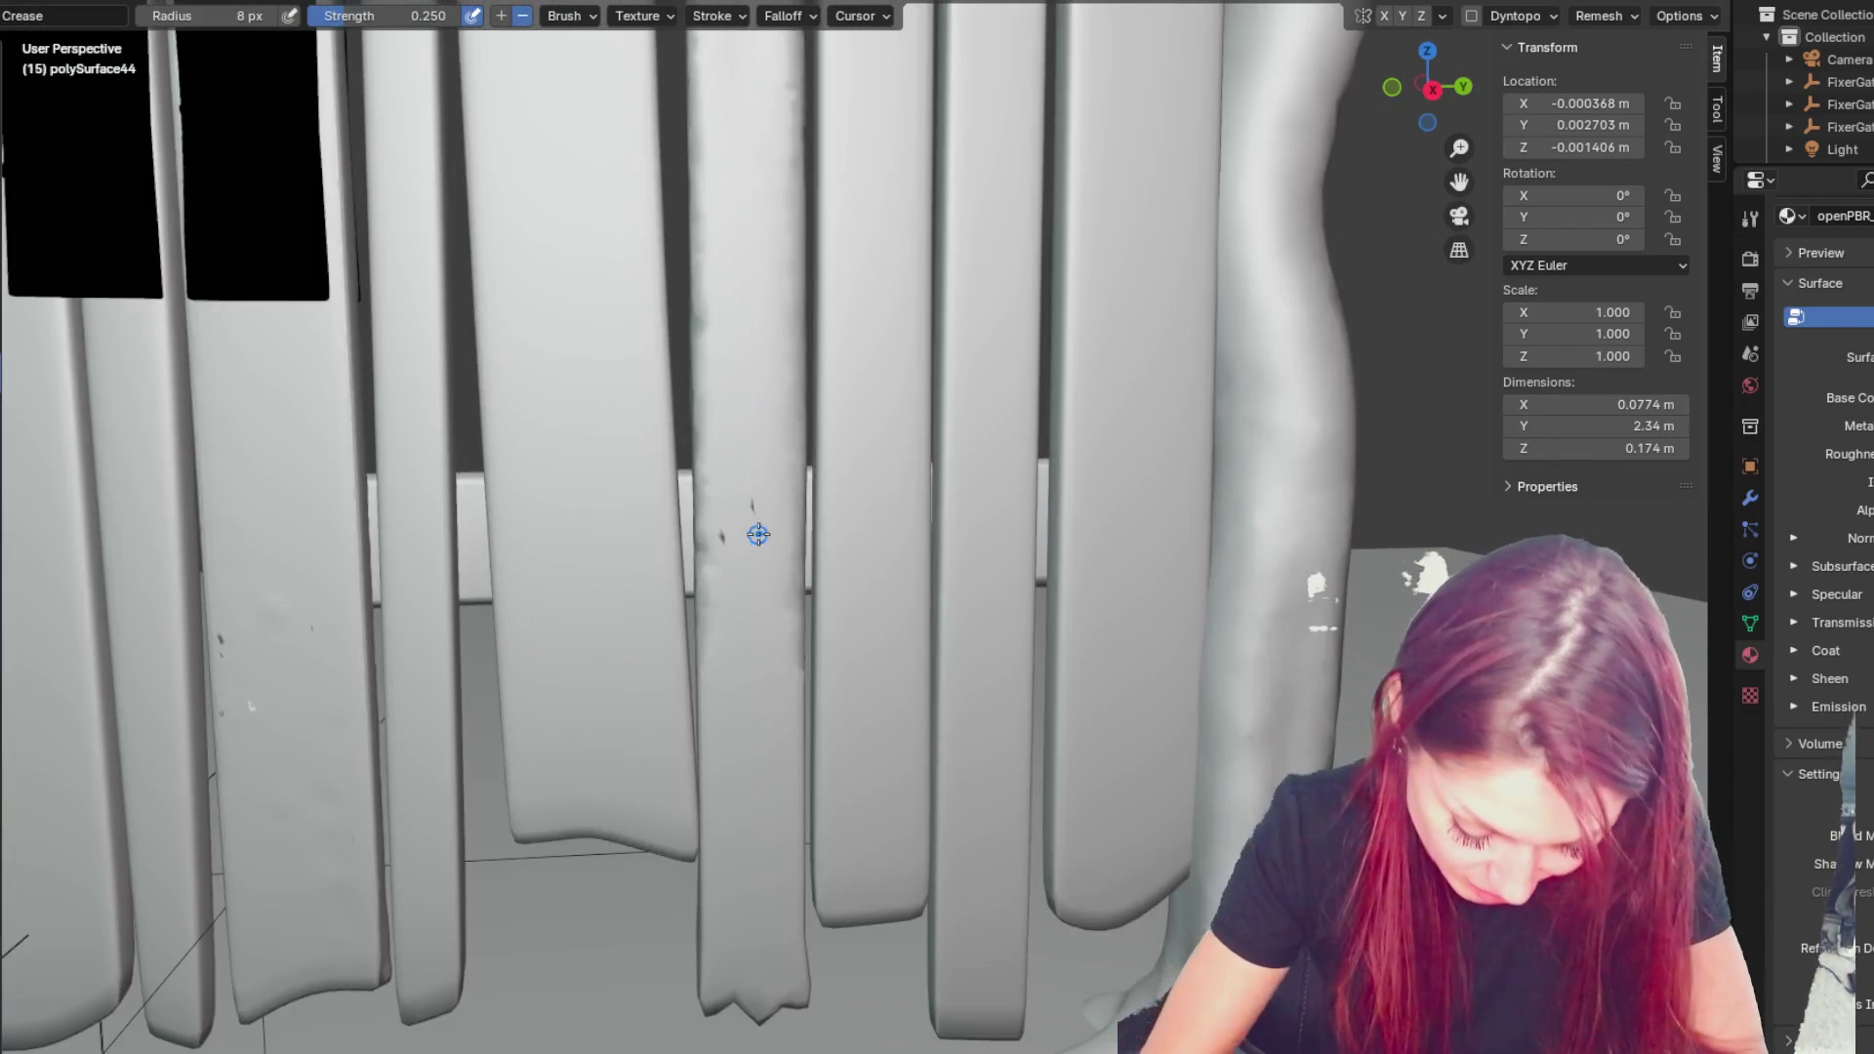
{"action": "middle_click_drag", "start_coordinate": [759, 534], "coordinate": [879, 439]}
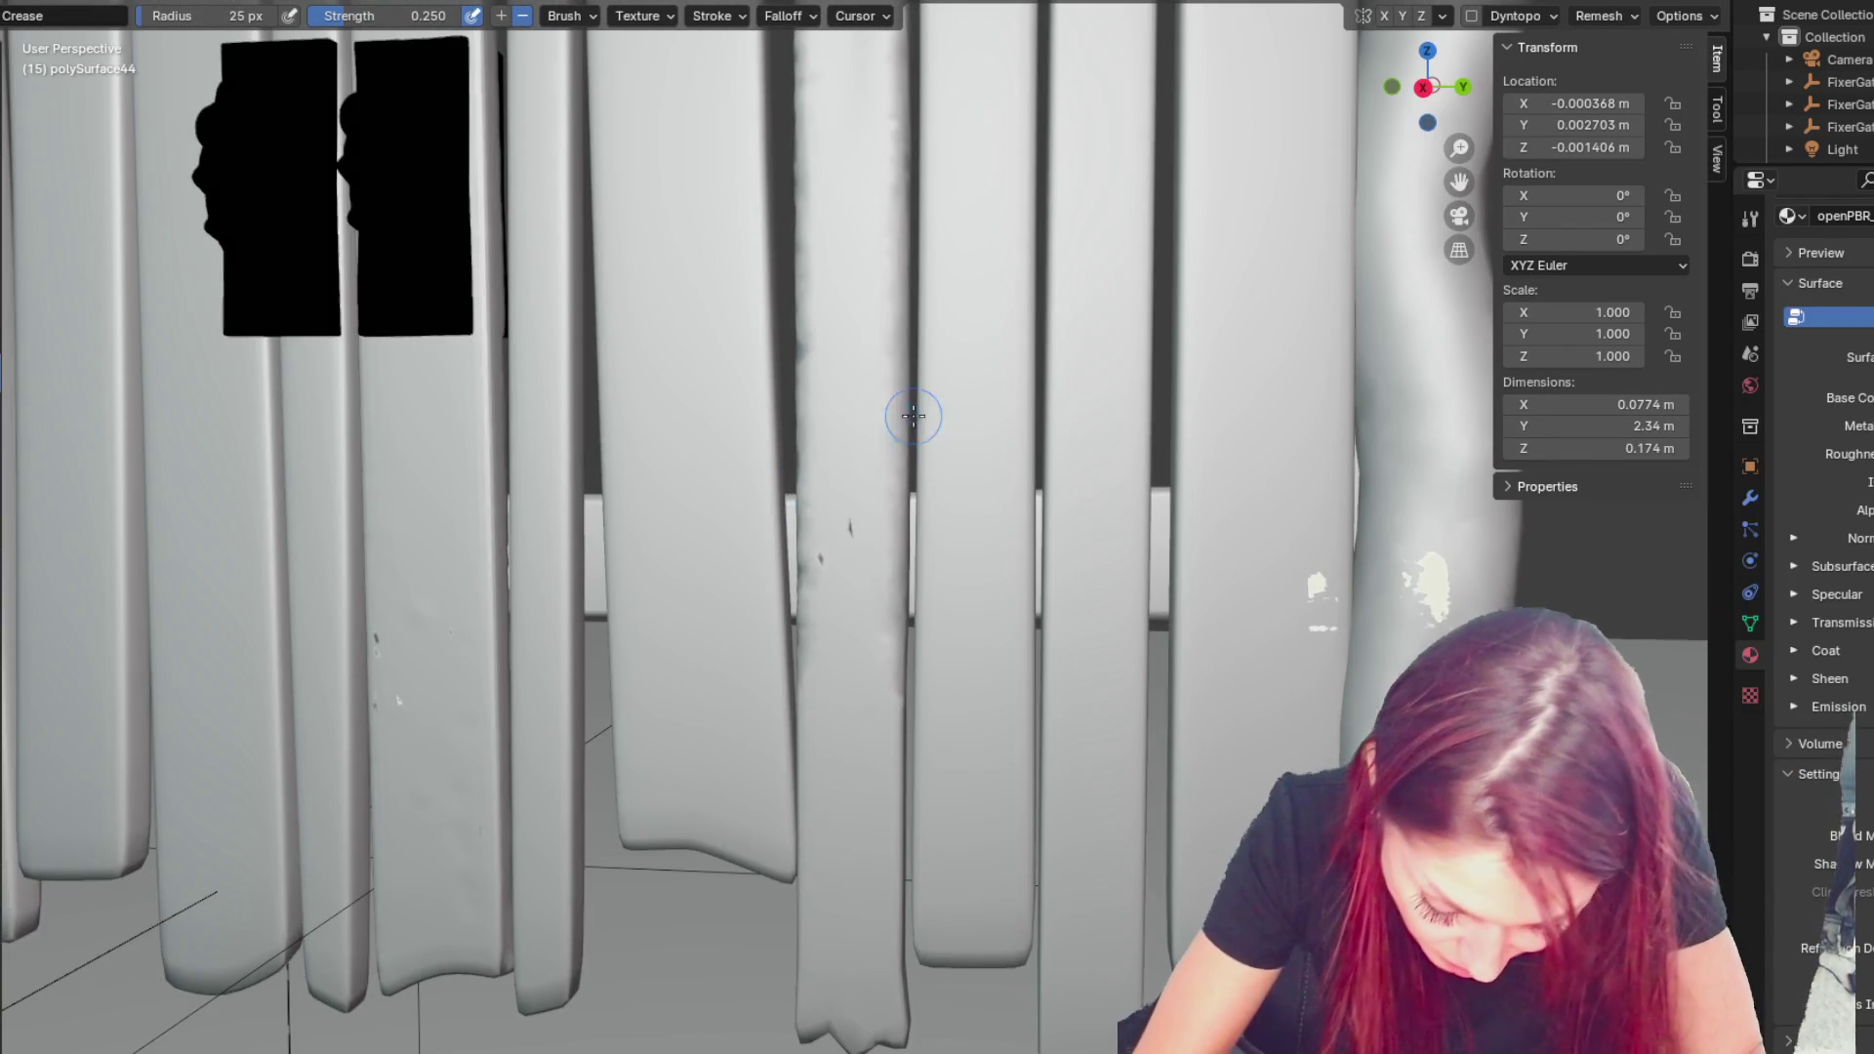
{"action": "mouse_move", "coordinate": [895, 703]}
{"action": "left_mouse_down"}
{"action": "mouse_move", "coordinate": [888, 826]}
{"action": "mouse_move", "coordinate": [891, 624]}
{"action": "left_mouse_up"}
{"action": "left_click", "coordinate": [1471, 16]}
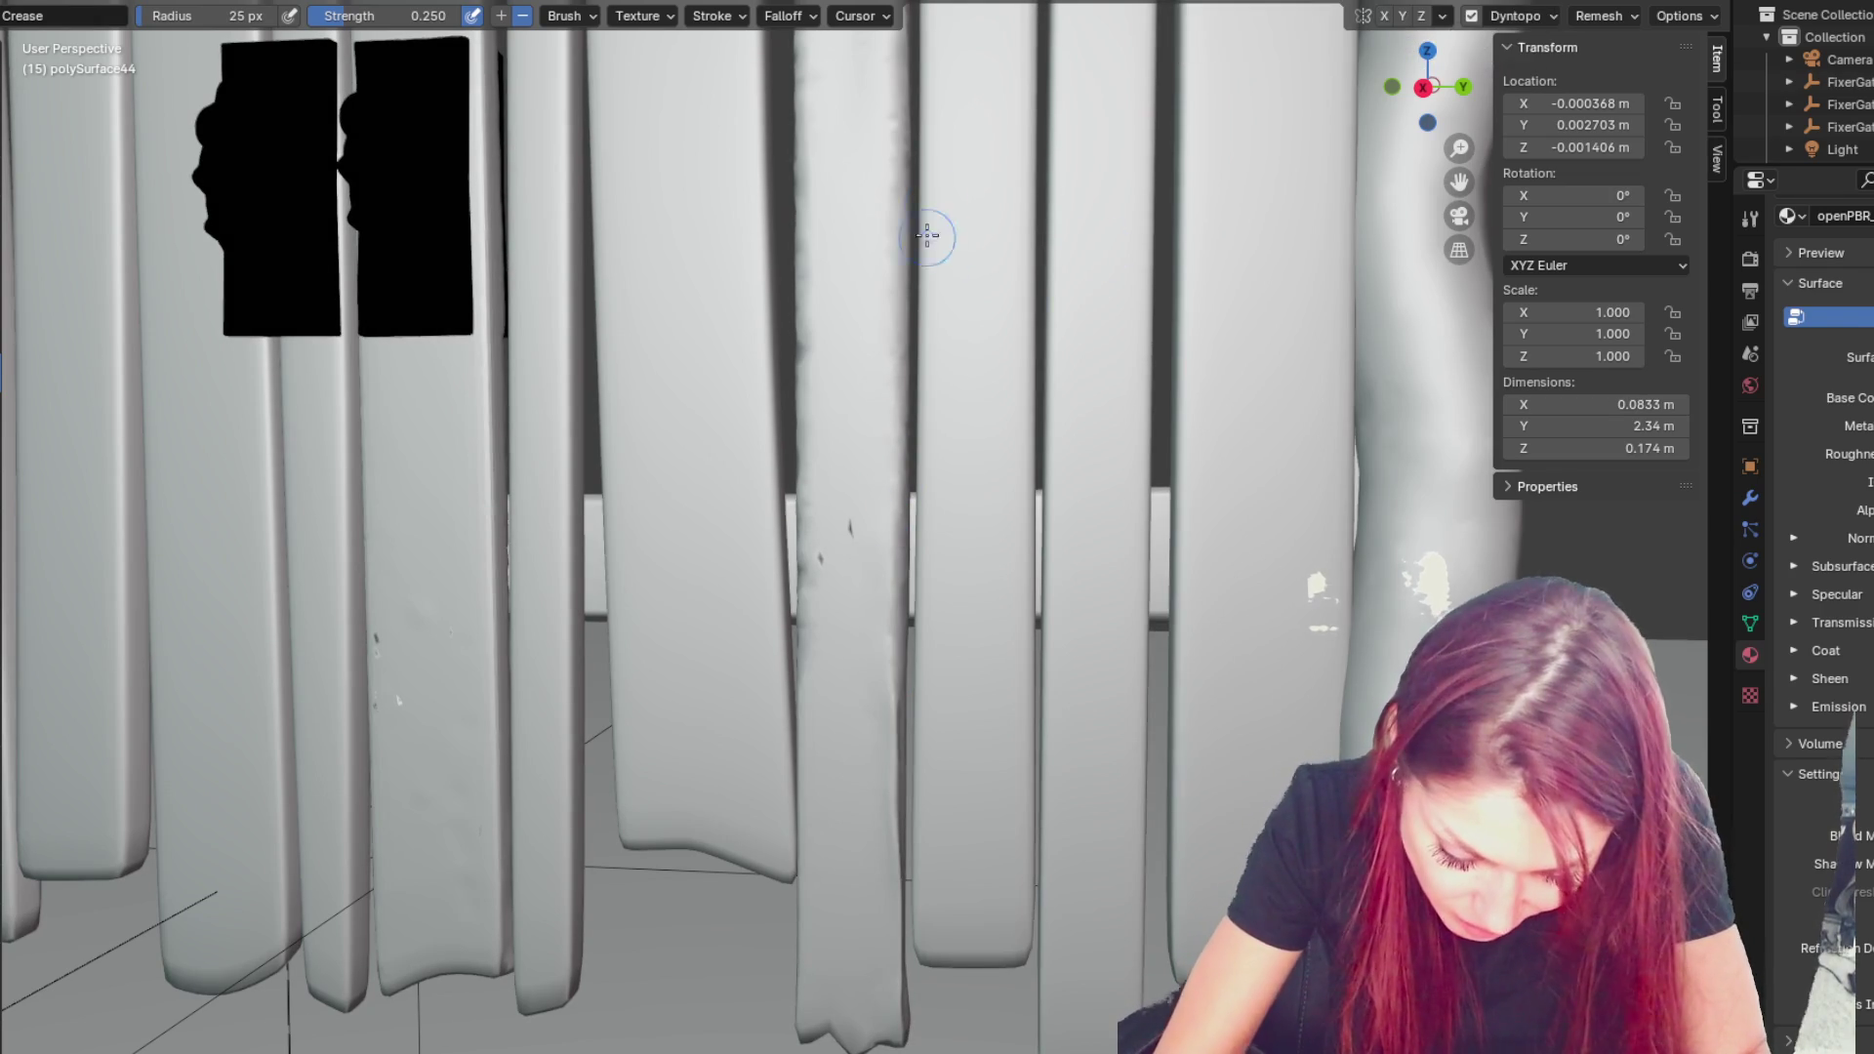
{"action": "left_click_drag", "start_coordinate": [898, 177], "coordinate": [892, 879]}
{"action": "middle_click_drag", "start_coordinate": [892, 879], "coordinate": [920, 515]}
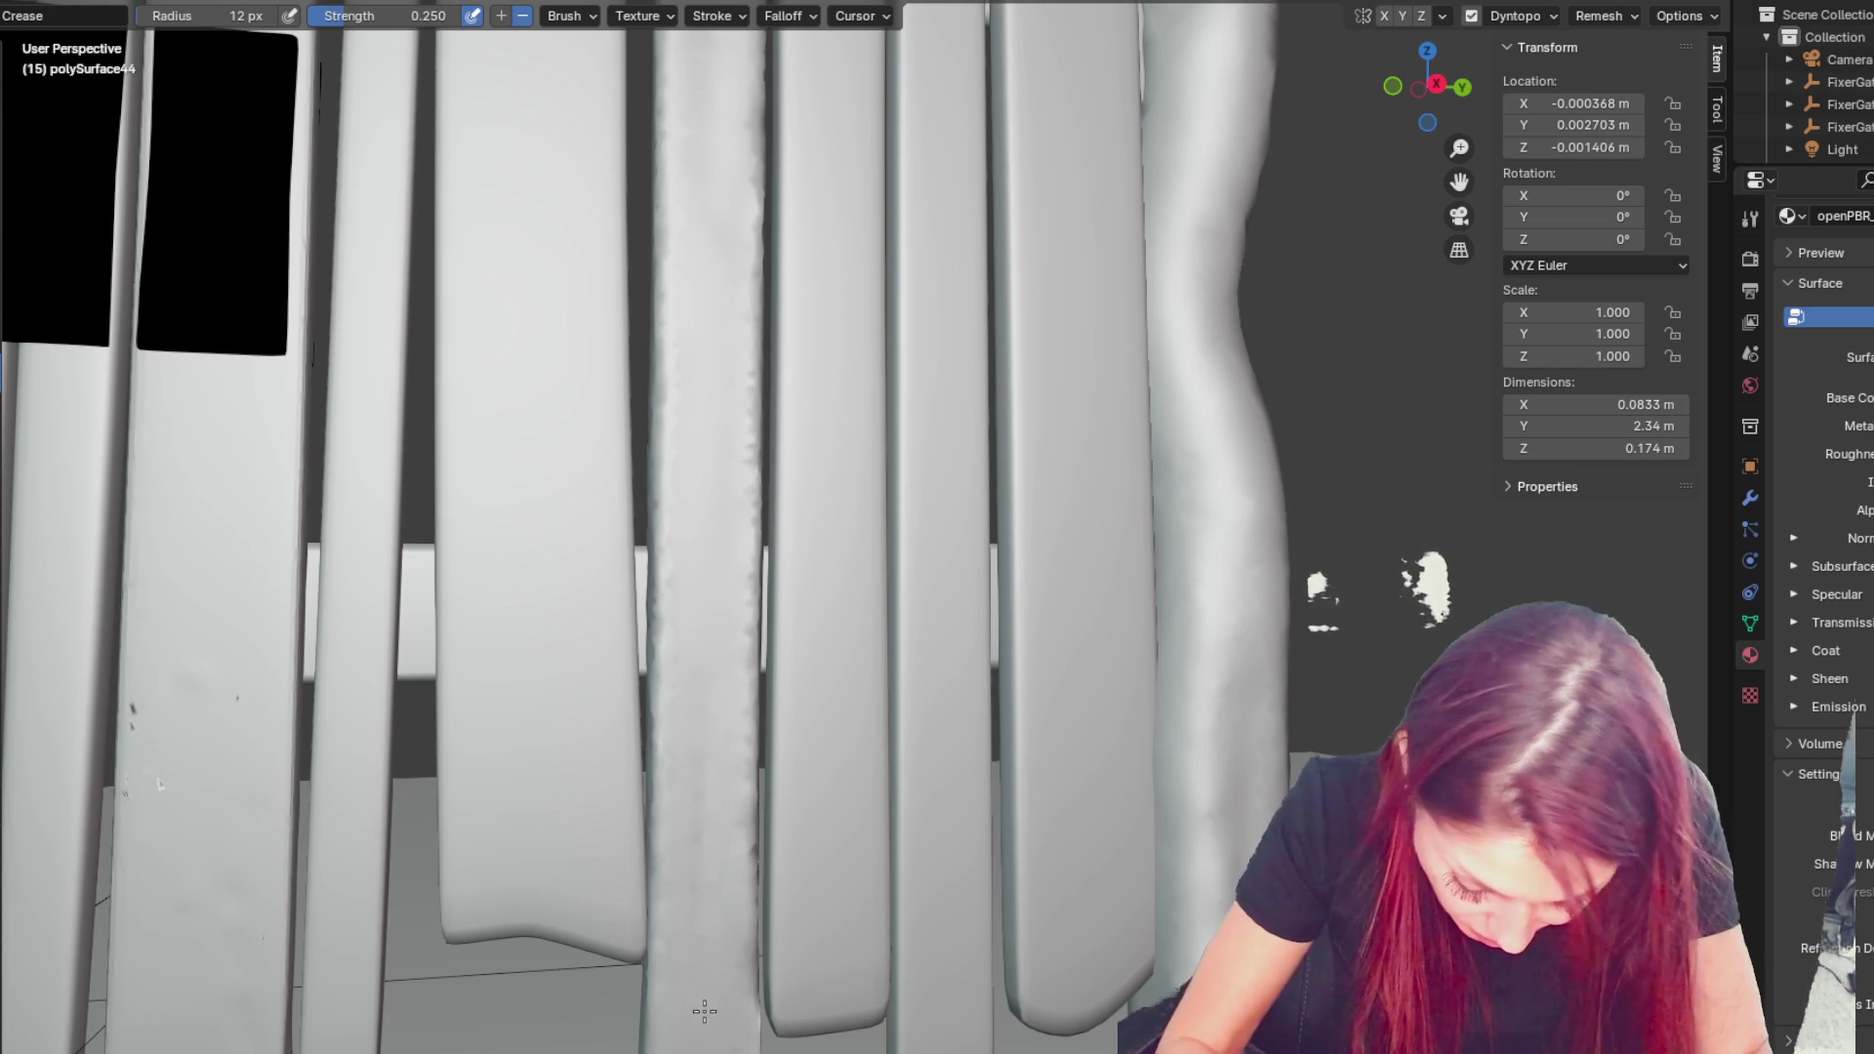
- Resize the brush to 38 px then 19 px and deepen the right-edge groove
{"action": "mouse_move", "coordinate": [709, 860]}
{"action": "middle_mouse_down", "text": "shift"}
{"action": "mouse_move", "coordinate": [795, 669]}
{"action": "mouse_move", "coordinate": [781, 652]}
{"action": "middle_mouse_up", "text": "shift"}
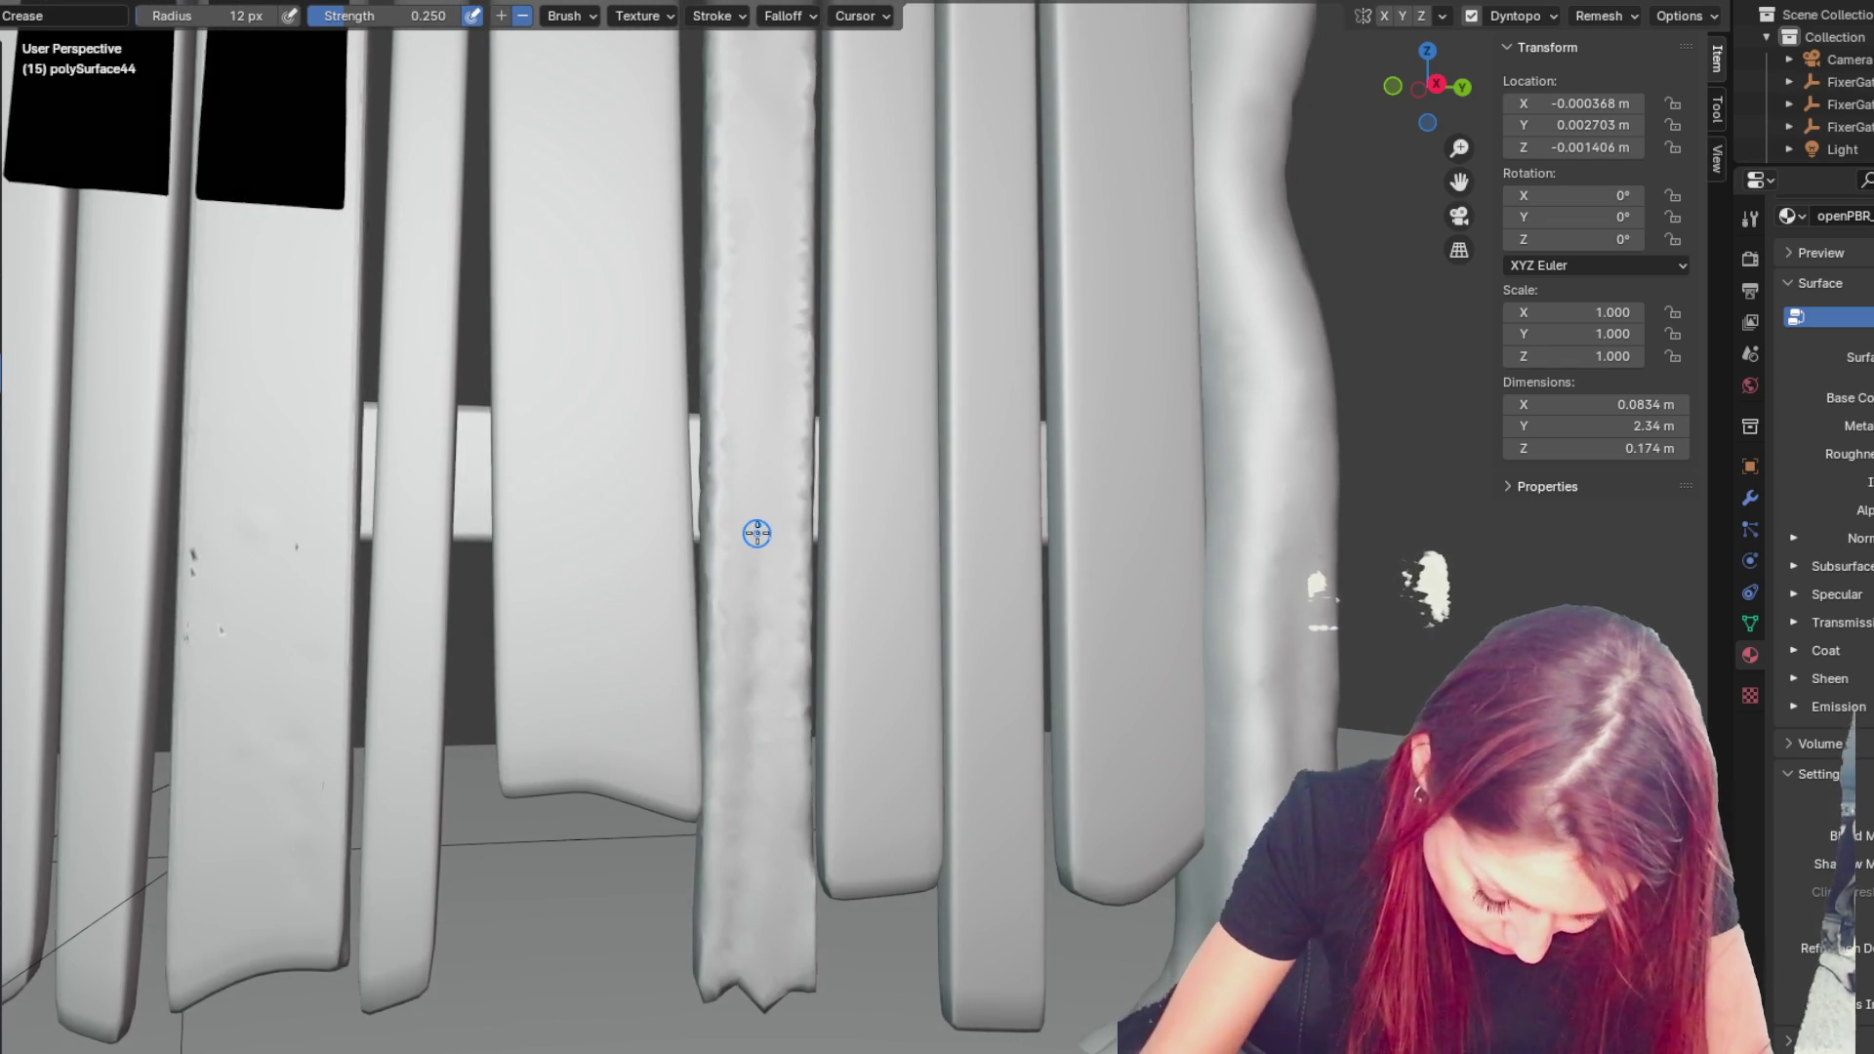
{"action": "scroll", "coordinate": [757, 534], "scroll_direction": "up", "scroll_amount": 2}
{"action": "mouse_move", "coordinate": [757, 531]}
{"action": "middle_mouse_down", "text": "shift"}
{"action": "mouse_move", "coordinate": [744, 150]}
{"action": "mouse_move", "coordinate": [858, 126]}
{"action": "mouse_move", "coordinate": [812, 367]}
{"action": "middle_mouse_up", "text": "shift"}
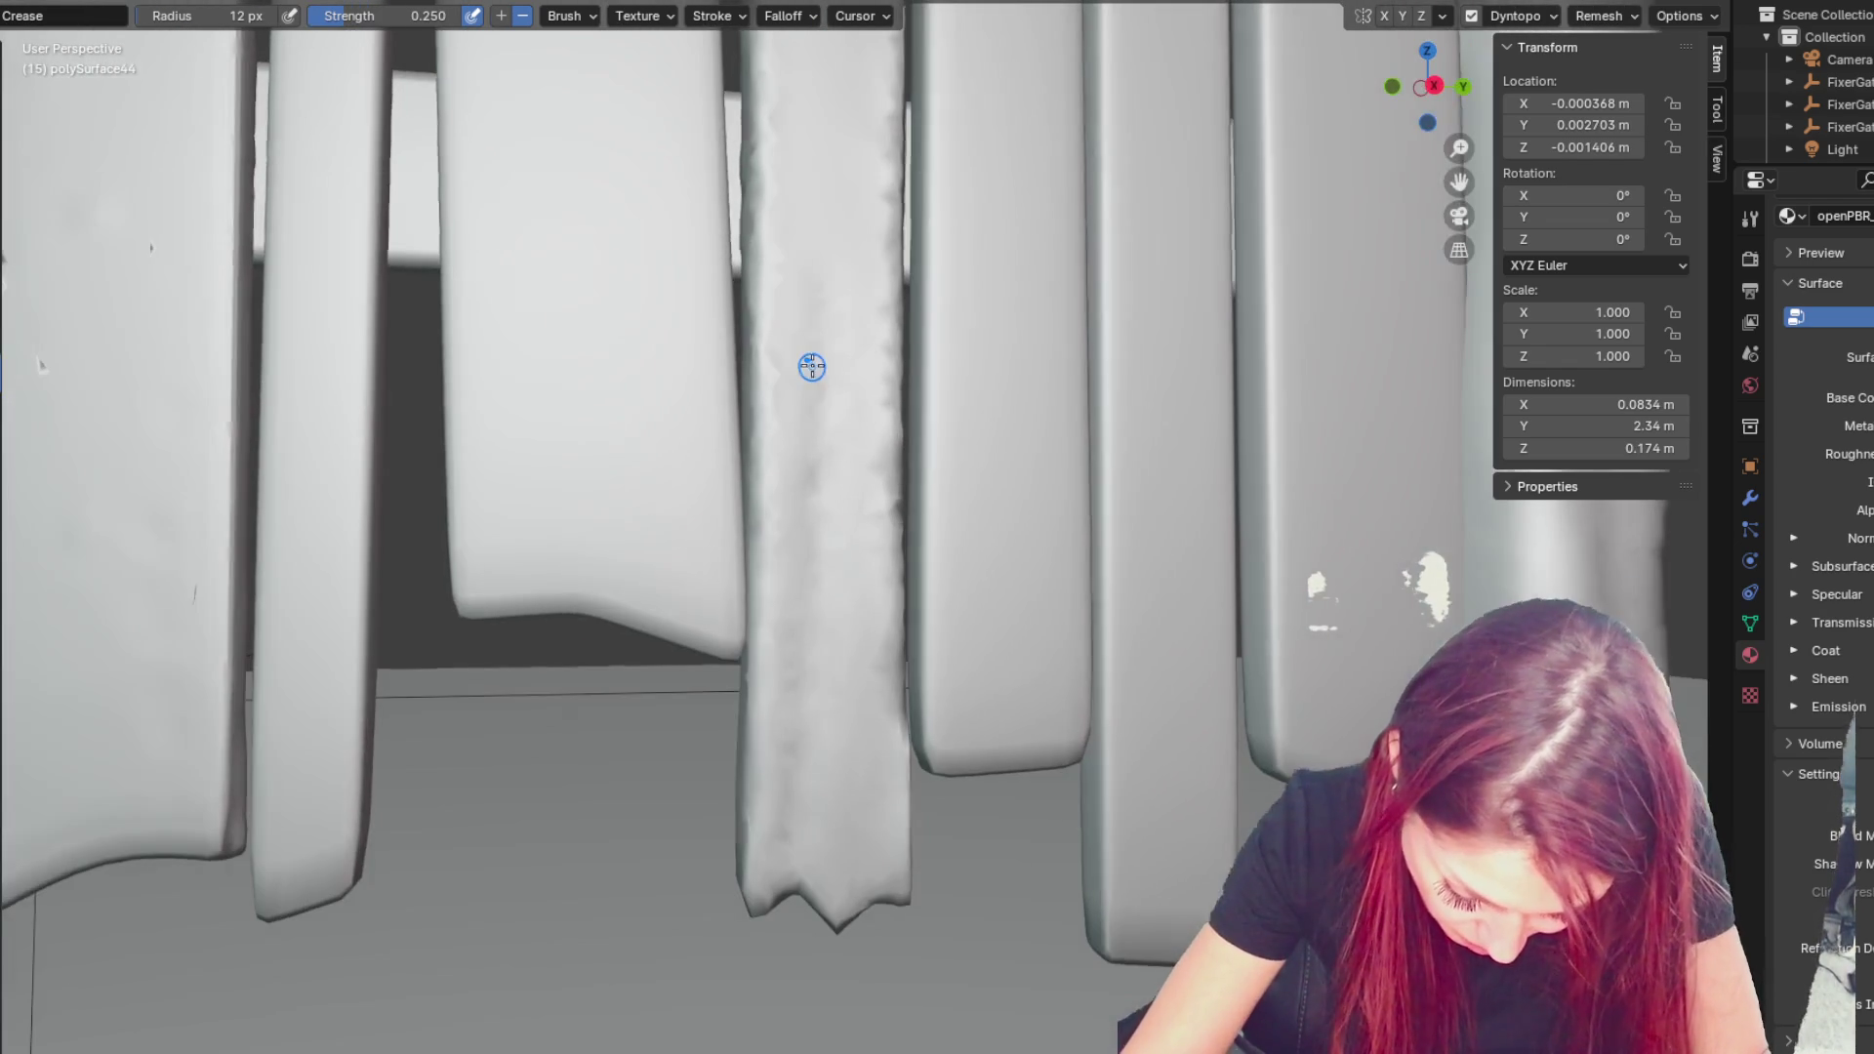
{"action": "key", "text": "f"}
{"action": "left_click", "coordinate": [807, 595]}
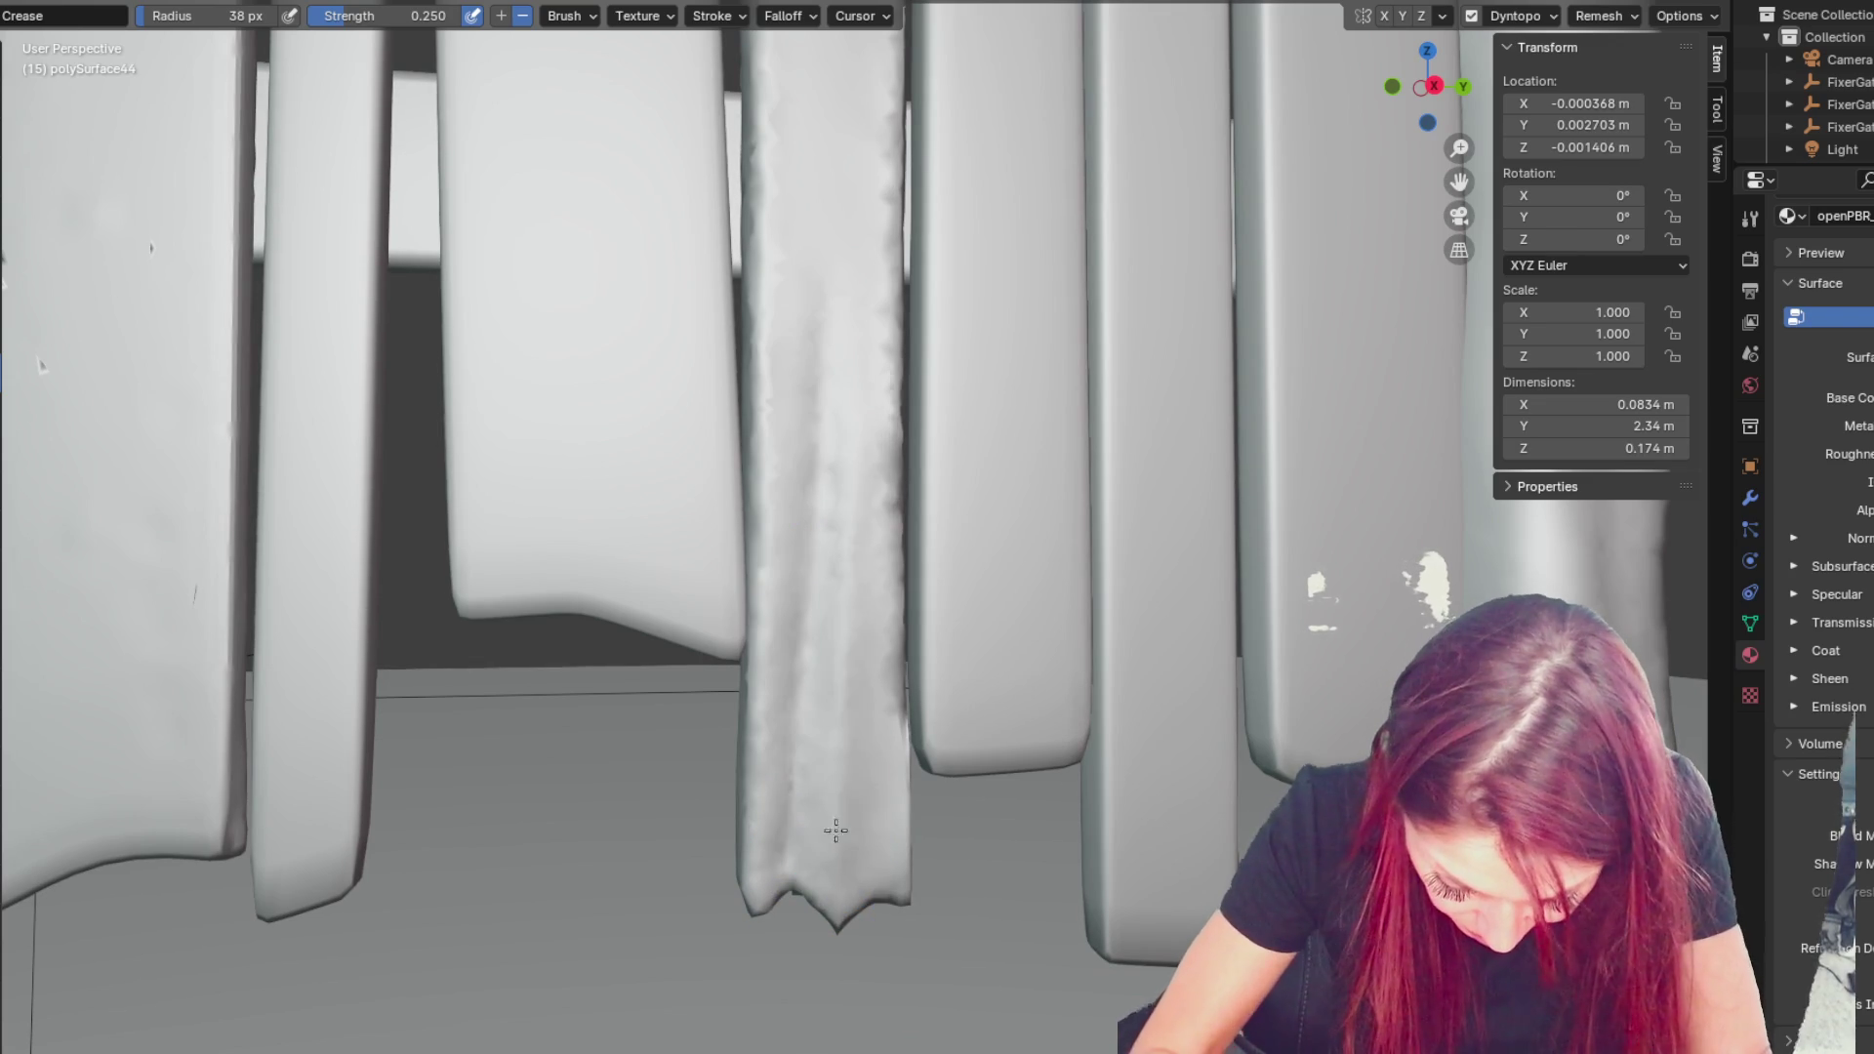
{"action": "key", "text": "f"}
{"action": "left_click", "coordinate": [856, 708]}
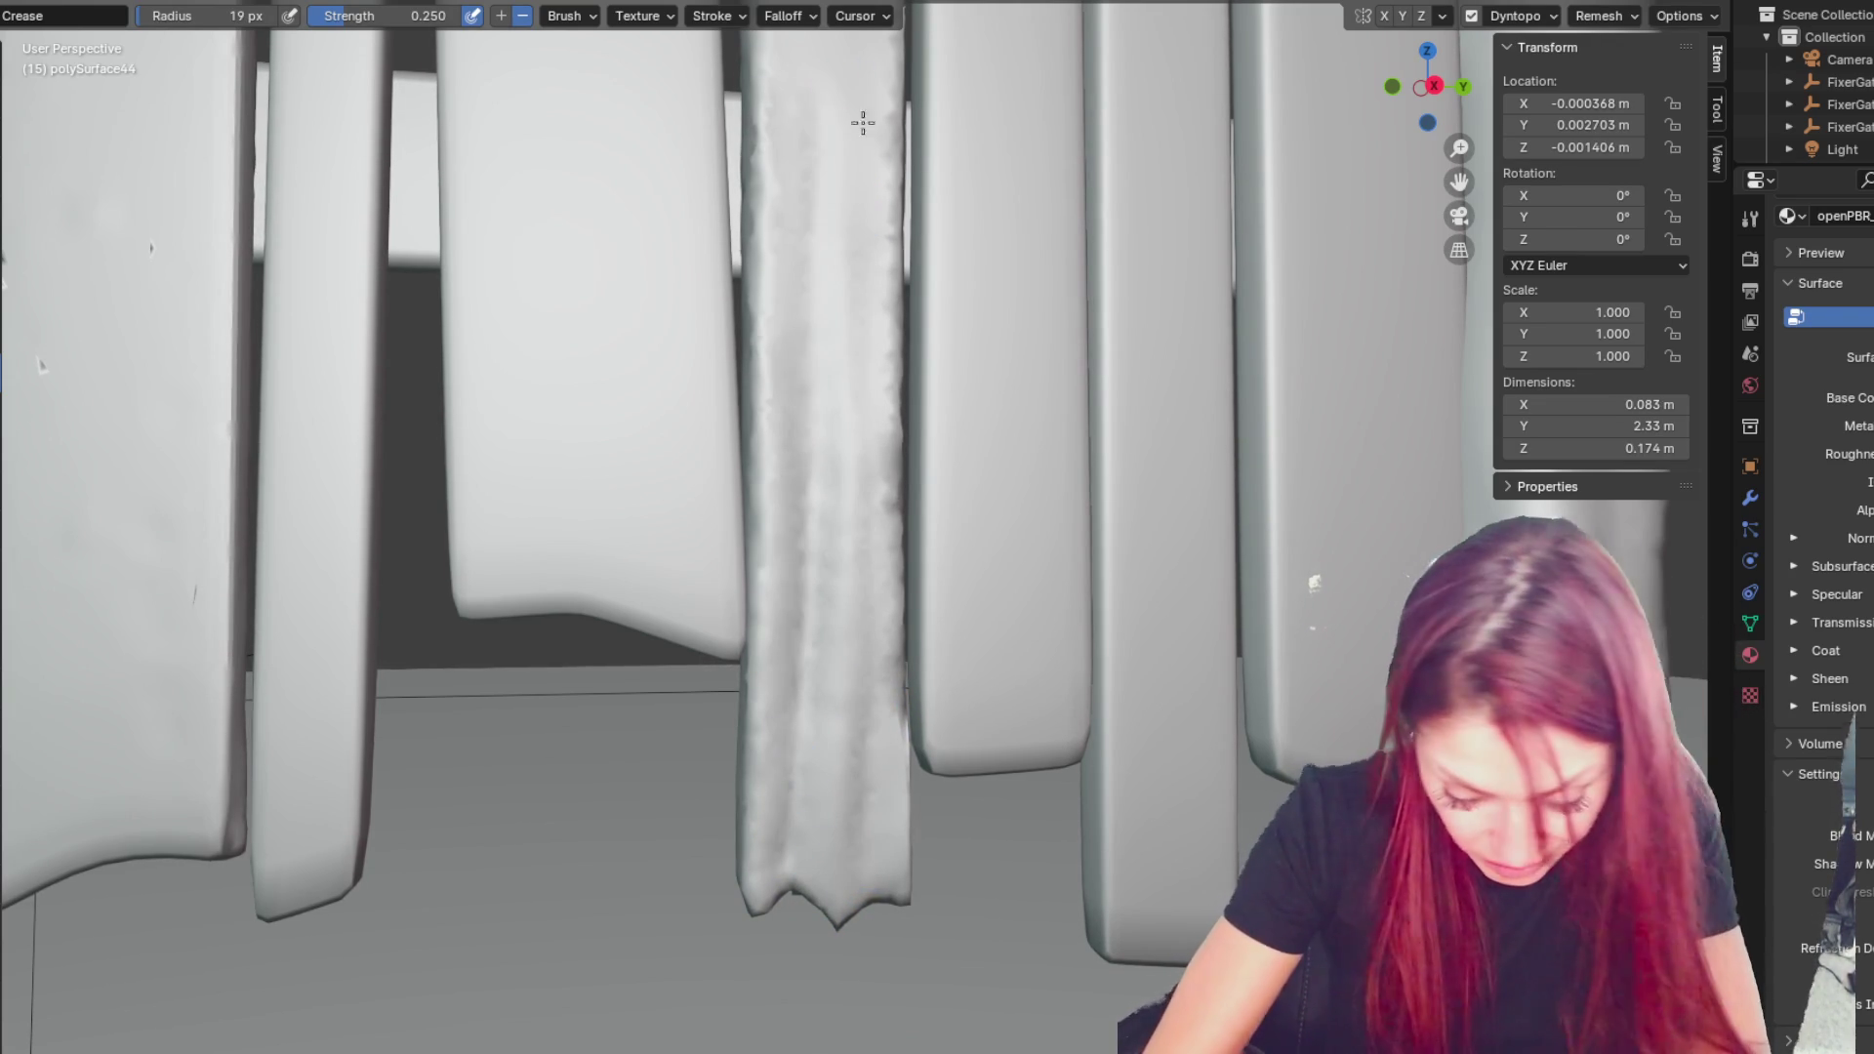
{"action": "mouse_move", "coordinate": [891, 137]}
{"action": "left_mouse_down"}
{"action": "mouse_move", "coordinate": [893, 459]}
{"action": "mouse_move", "coordinate": [891, 335]}
{"action": "left_mouse_up"}
{"action": "key", "text": "f"}
{"action": "left_click", "coordinate": [904, 193]}
{"action": "mouse_move", "coordinate": [888, 263]}
{"action": "left_mouse_down"}
{"action": "mouse_move", "coordinate": [891, 849]}
{"action": "mouse_move", "coordinate": [894, 510]}
{"action": "left_mouse_up"}
- Groove the board's left edge and crease a vertical line down the central board
{"action": "left_click_drag", "start_coordinate": [765, 201], "coordinate": [756, 688]}
{"action": "left_click_drag", "start_coordinate": [761, 547], "coordinate": [776, 712]}
{"action": "mouse_move", "coordinate": [776, 713]}
{"action": "middle_mouse_down"}
{"action": "mouse_move", "coordinate": [795, 690]}
{"action": "mouse_move", "coordinate": [1289, 662]}
{"action": "mouse_move", "coordinate": [1193, 679]}
{"action": "middle_mouse_up"}
{"action": "left_click_drag", "start_coordinate": [576, 190], "coordinate": [579, 360]}
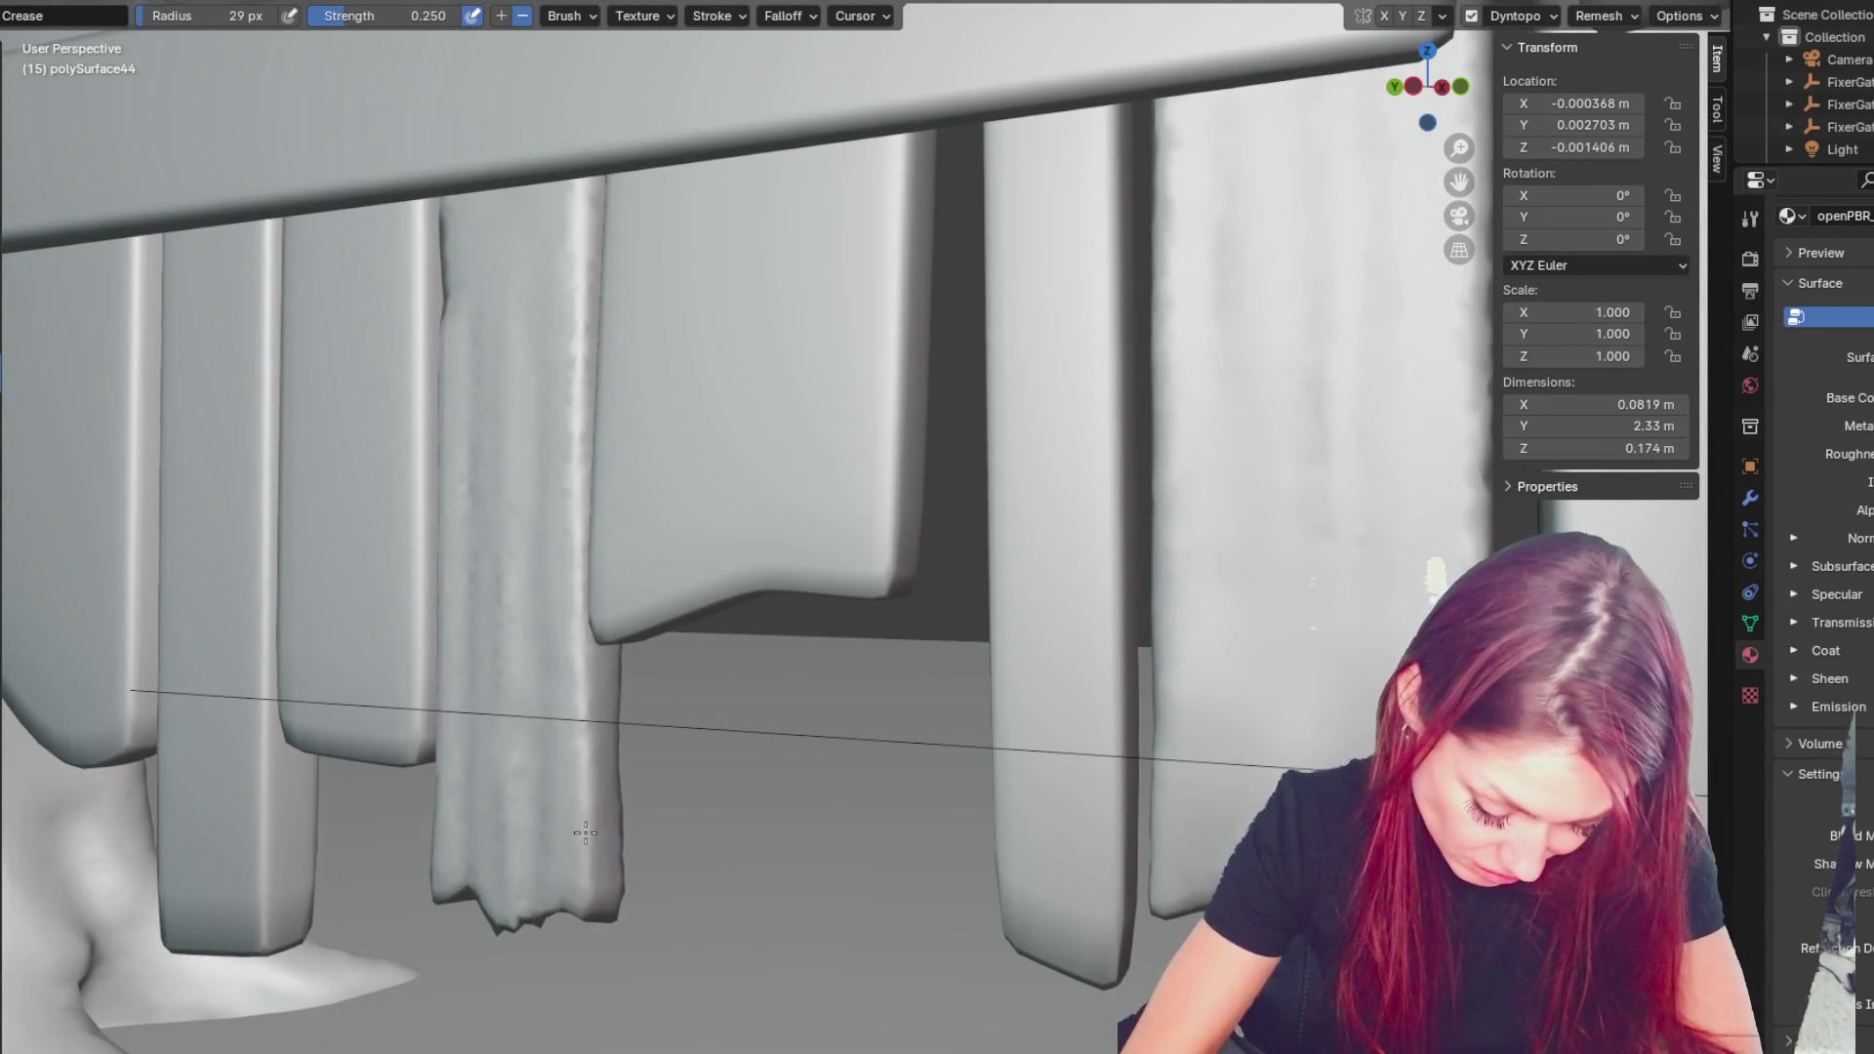
{"action": "mouse_move", "coordinate": [579, 66]}
{"action": "middle_mouse_down"}
{"action": "mouse_move", "coordinate": [736, 356]}
{"action": "mouse_move", "coordinate": [753, 117]}
{"action": "middle_mouse_up"}
{"action": "left_click_drag", "start_coordinate": [753, 117], "coordinate": [737, 845]}
{"action": "left_click_drag", "start_coordinate": [737, 237], "coordinate": [796, 892]}
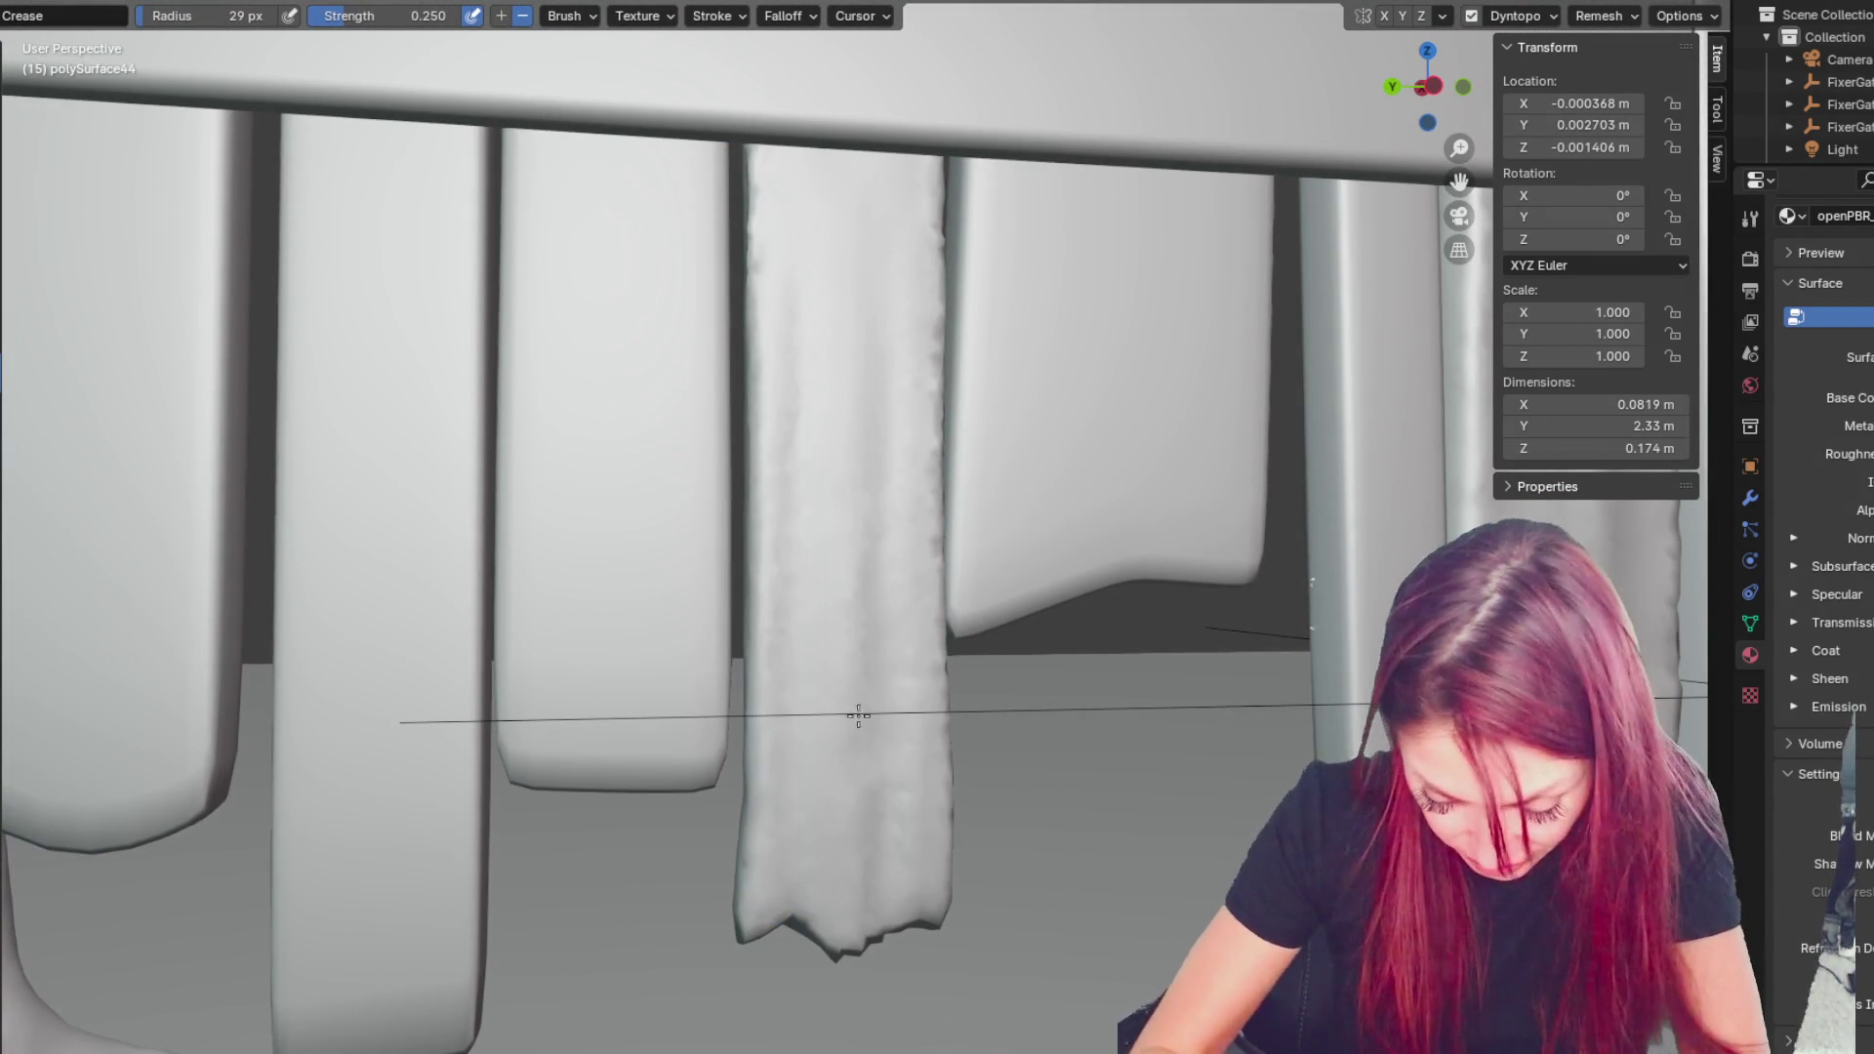
{"action": "middle_click_drag", "start_coordinate": [824, 313], "coordinate": [544, 745]}
- Switch to the Grab brush and enlarge it to 53 px
{"action": "key", "text": "g"}
{"action": "key", "text": "f"}
{"action": "left_click", "coordinate": [529, 689]}
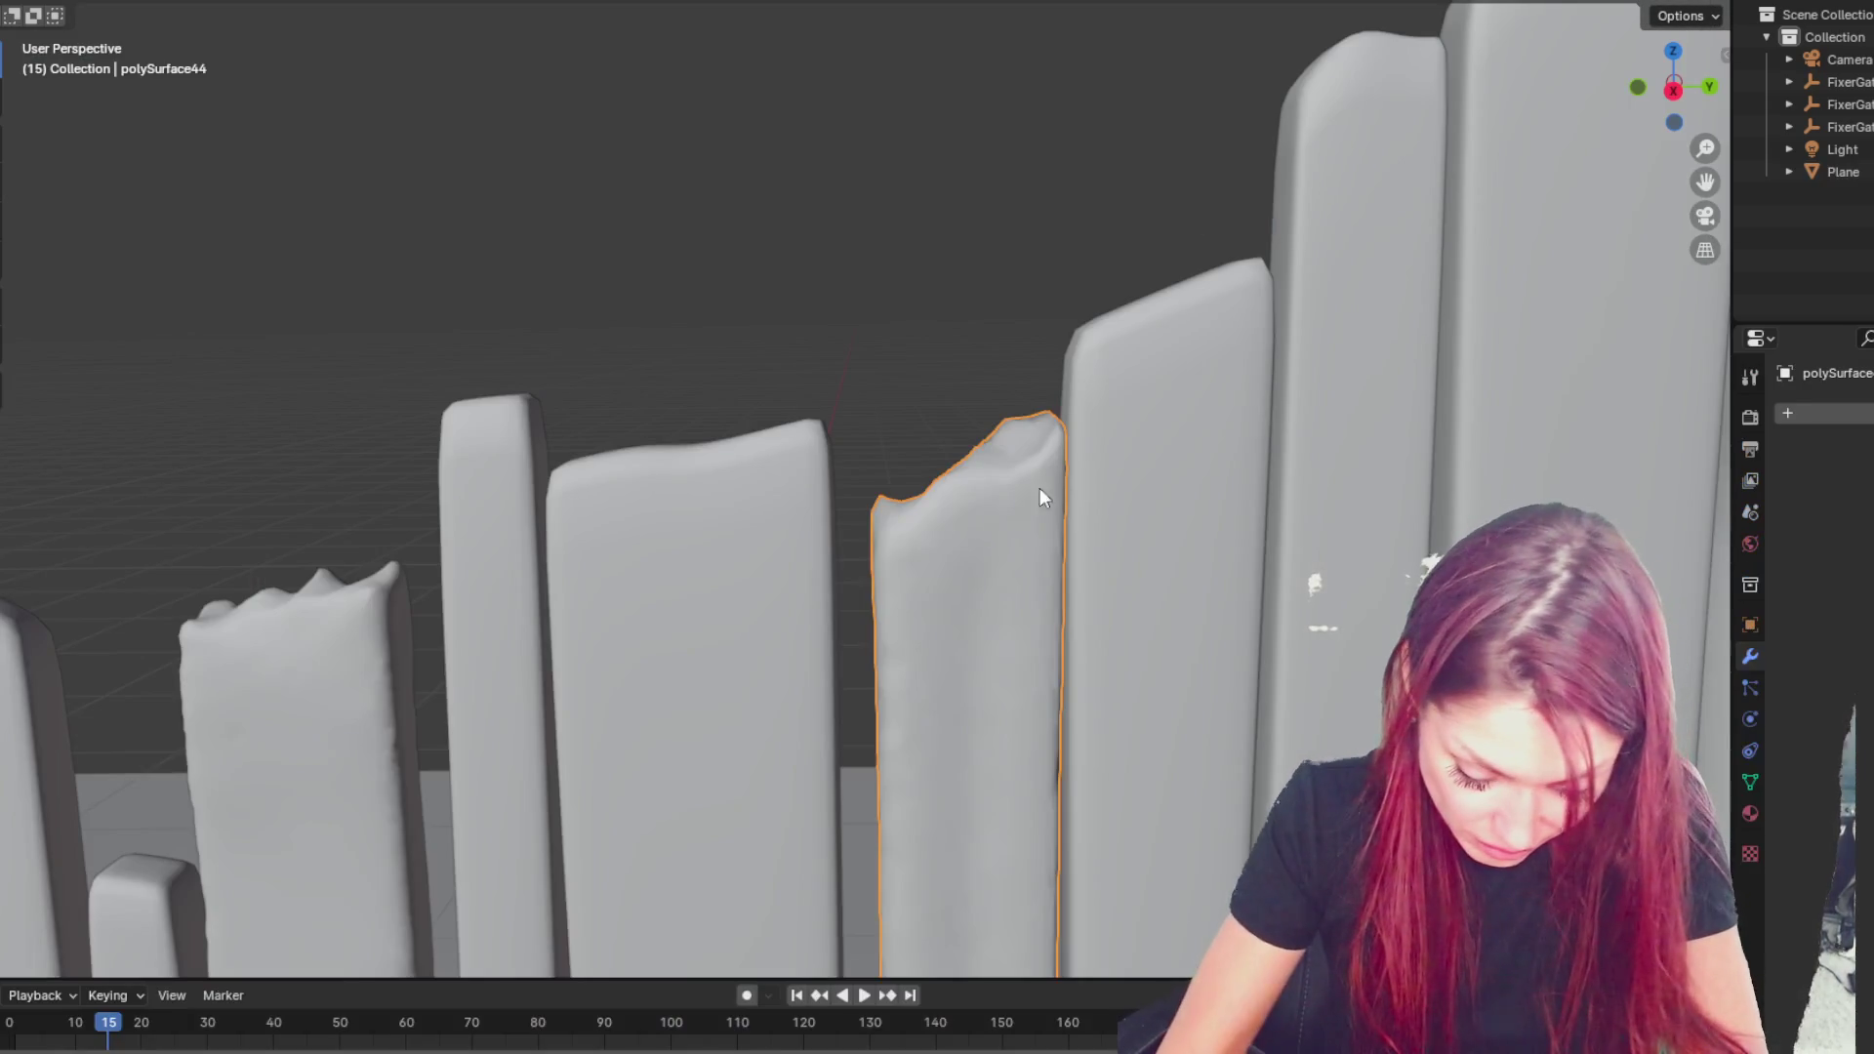
- Select polySurface45 and pull a jagged notch into its bottom edge with the Grab brush
{"action": "left_click", "coordinate": [1040, 488]}
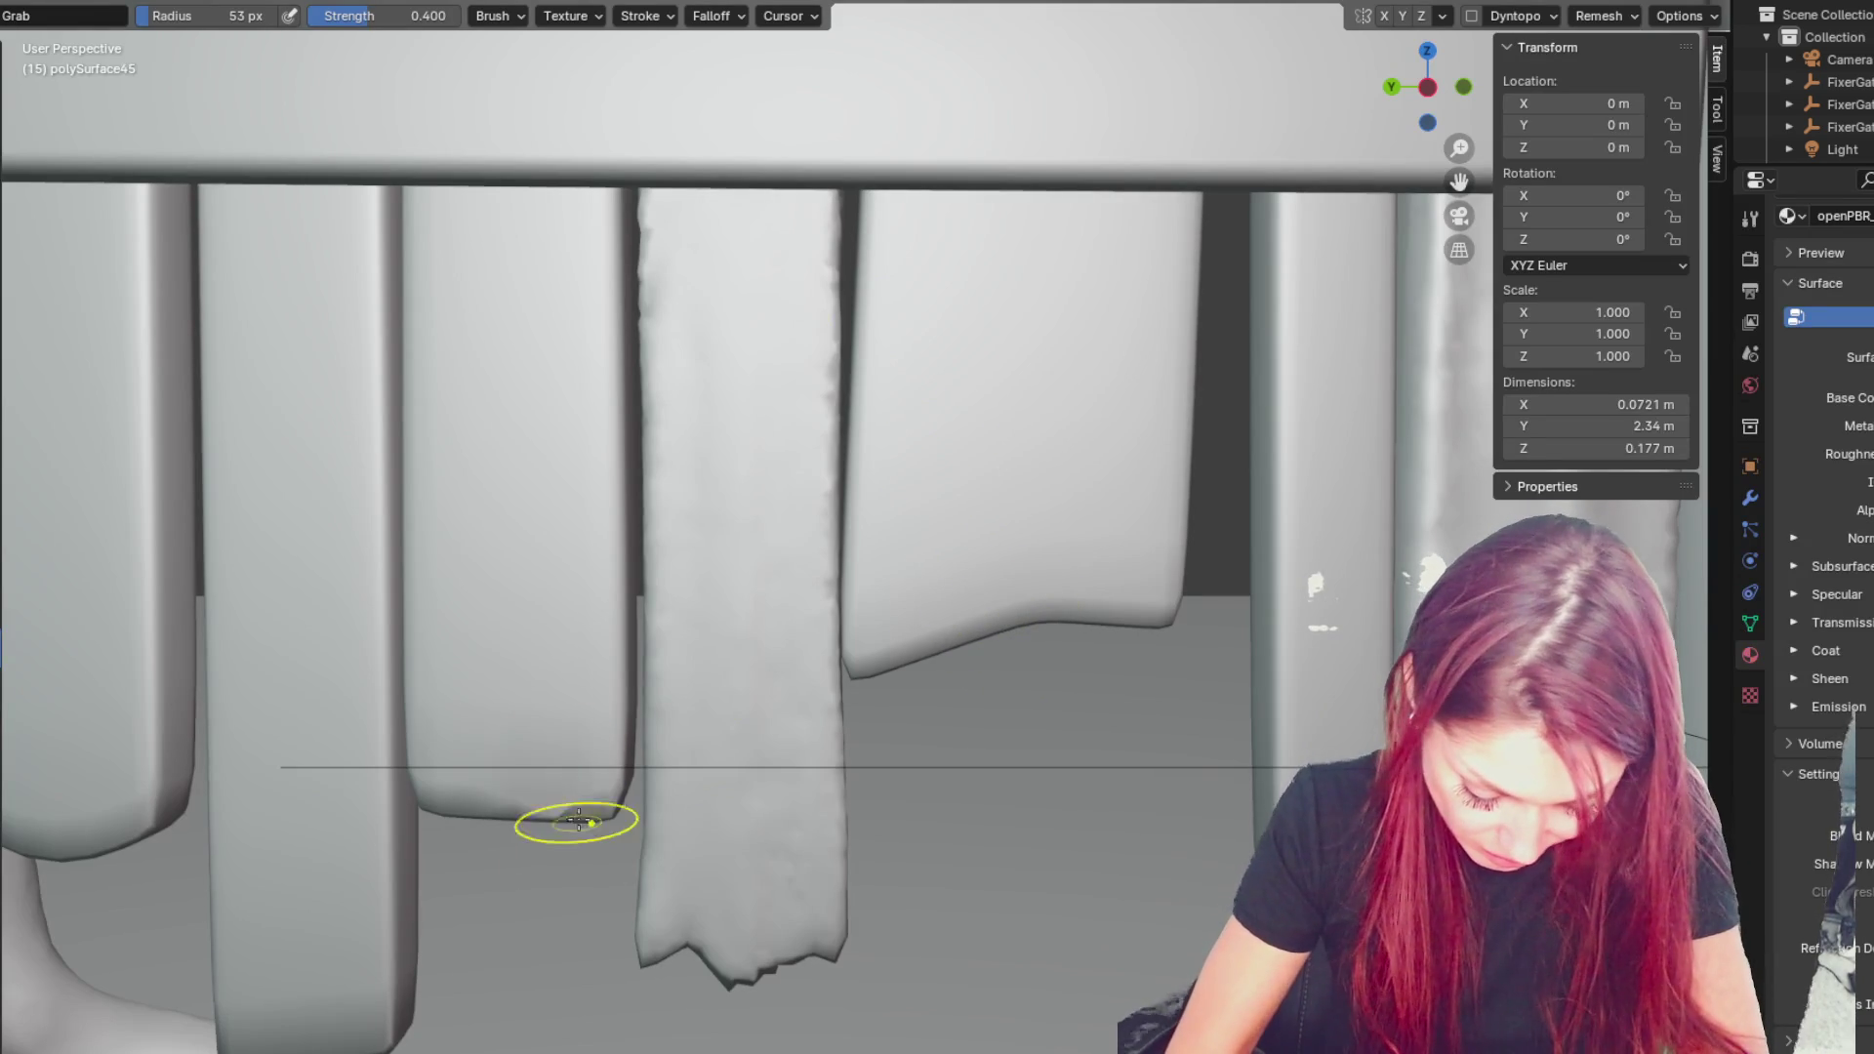
{"action": "mouse_move", "coordinate": [573, 817]}
{"action": "left_mouse_down"}
{"action": "mouse_move", "coordinate": [586, 782]}
{"action": "mouse_move", "coordinate": [491, 662]}
{"action": "mouse_move", "coordinate": [518, 690]}
{"action": "left_mouse_up"}
{"action": "key", "text": "f"}
{"action": "left_click", "coordinate": [624, 707]}
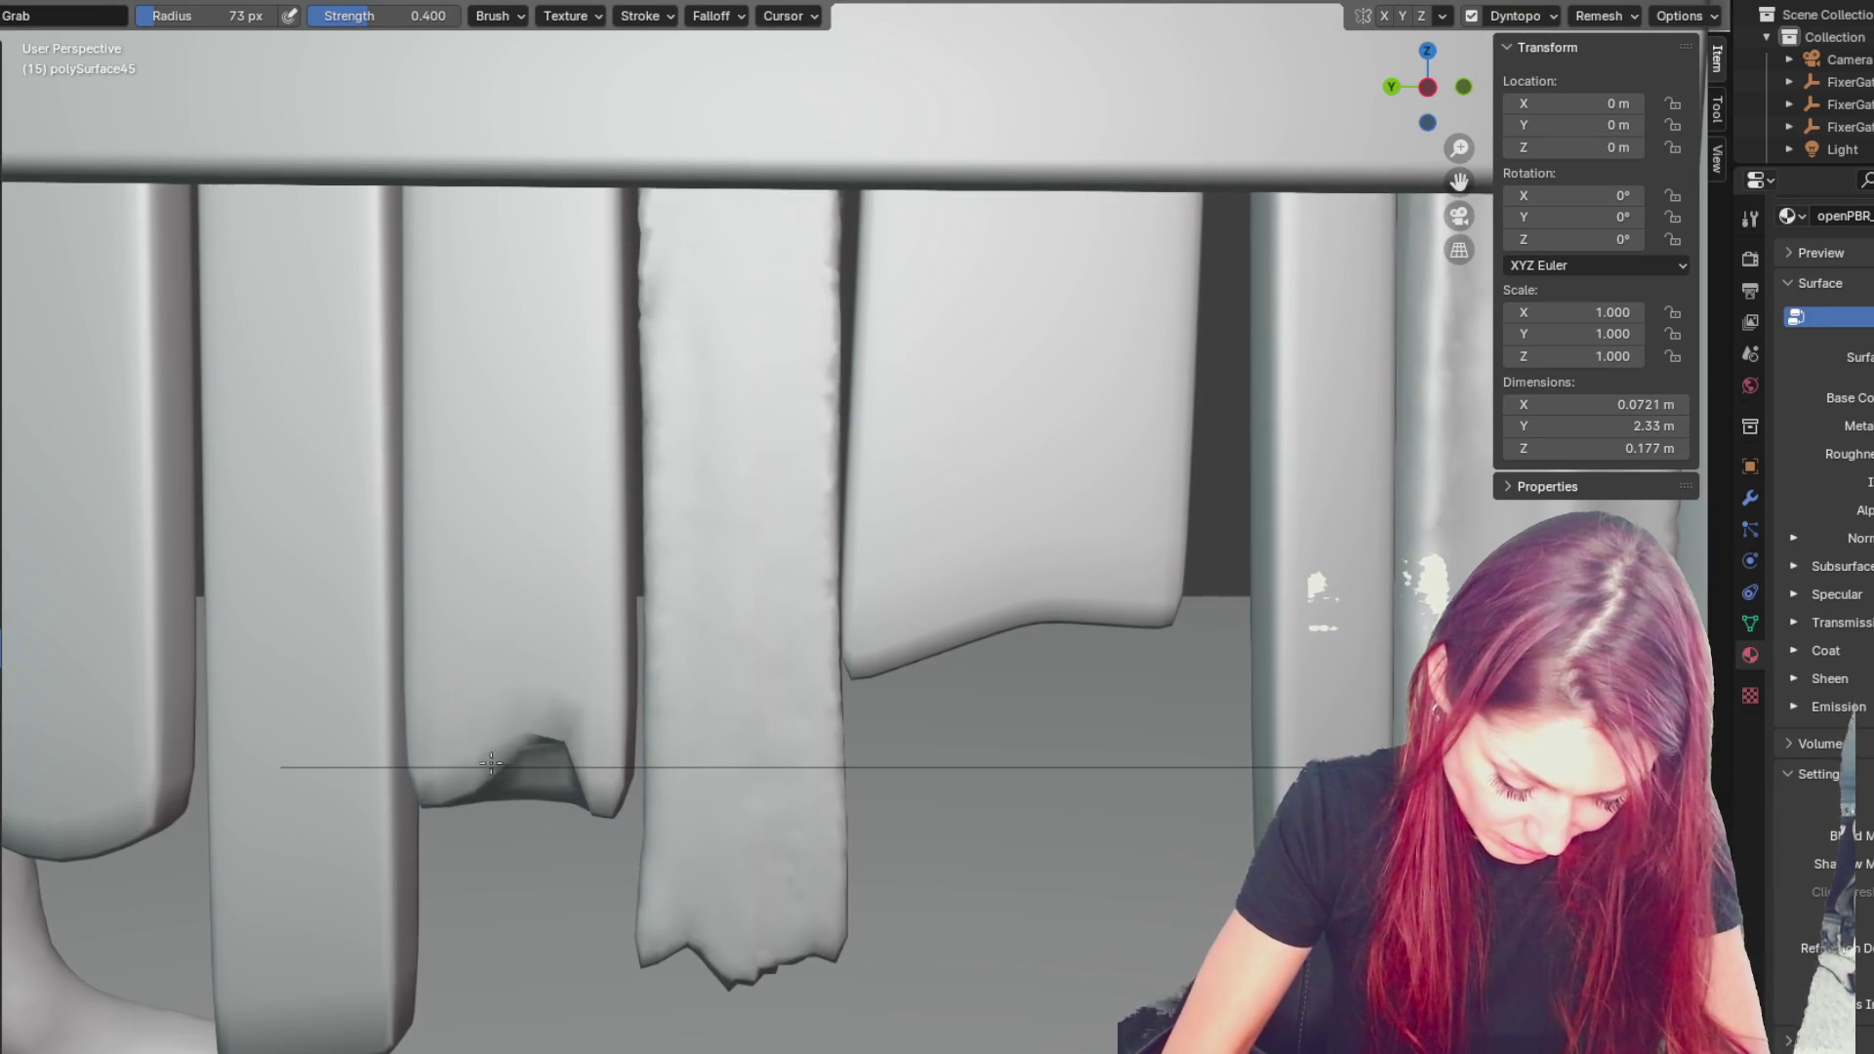
{"action": "key", "text": "x"}
{"action": "key", "text": "g"}
{"action": "mouse_move", "coordinate": [511, 765]}
{"action": "left_mouse_down"}
{"action": "mouse_move", "coordinate": [502, 753]}
{"action": "mouse_move", "coordinate": [586, 719]}
{"action": "mouse_move", "coordinate": [564, 773]}
{"action": "mouse_move", "coordinate": [510, 732]}
{"action": "left_mouse_up"}
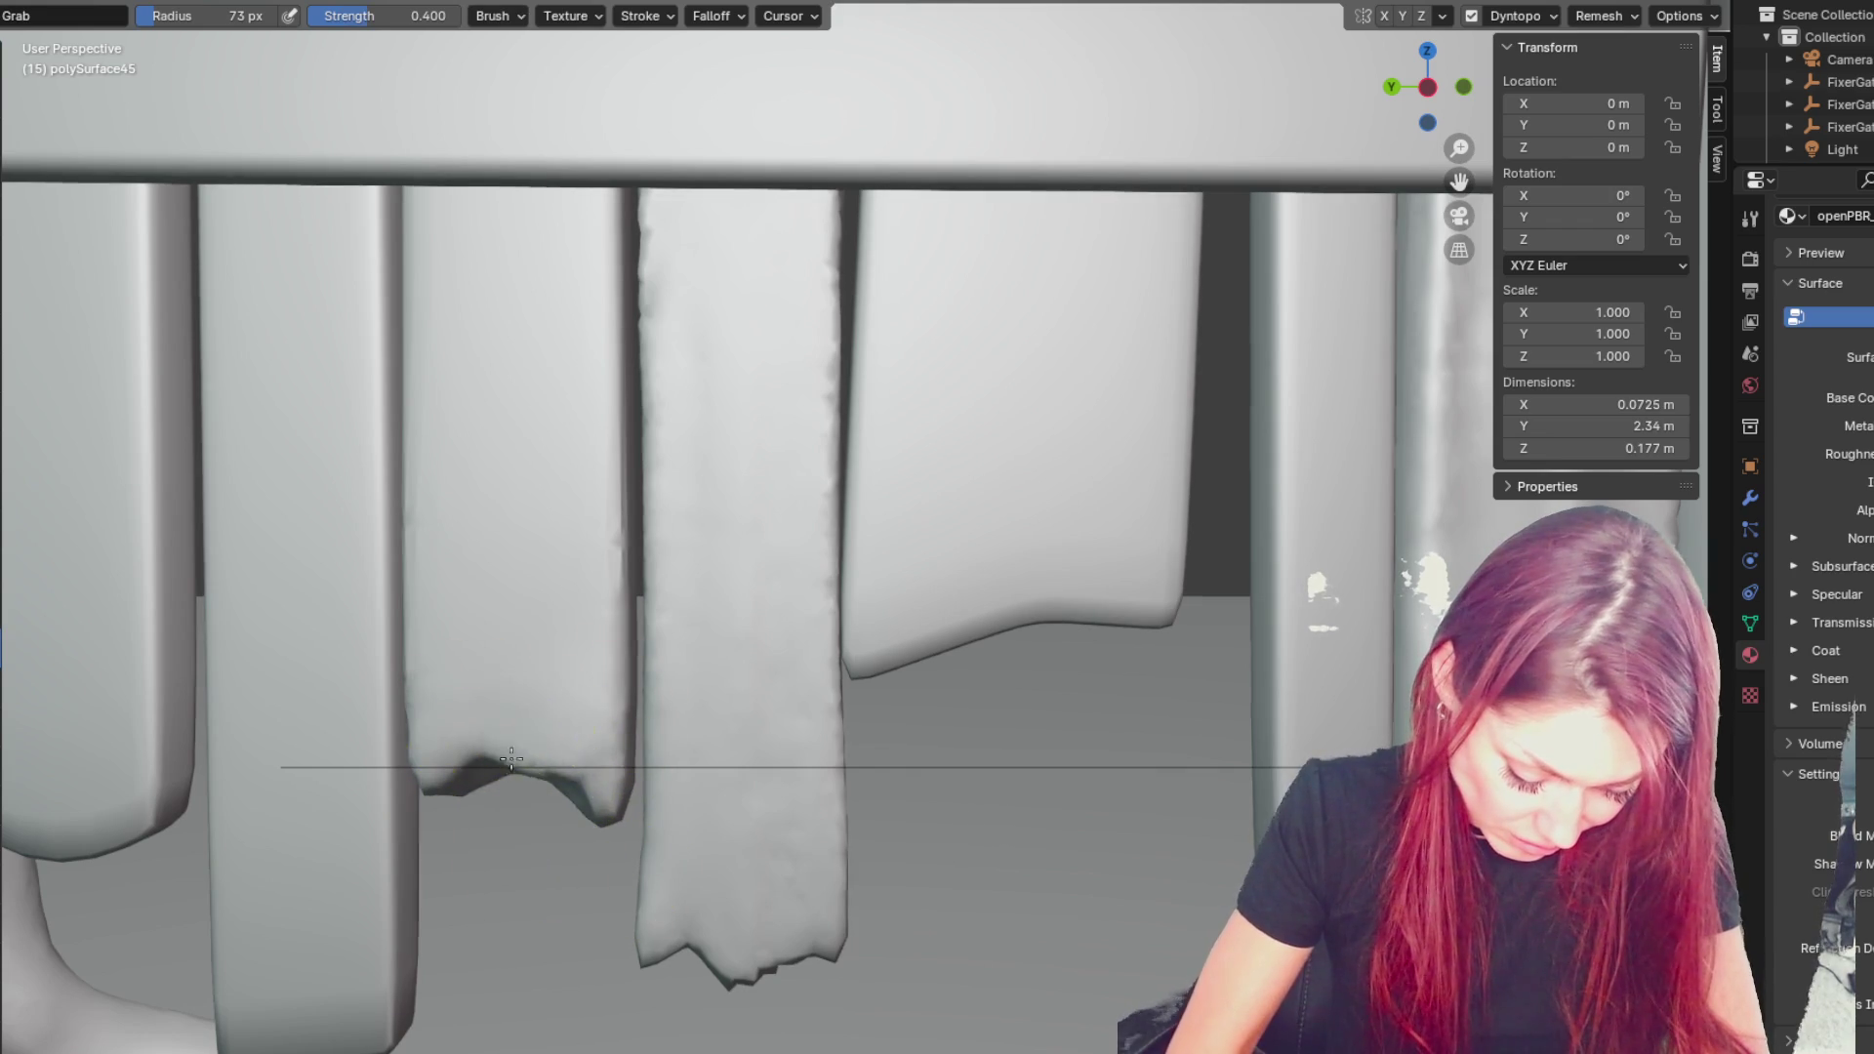
{"action": "mouse_move", "coordinate": [585, 815]}
{"action": "left_mouse_down"}
{"action": "mouse_move", "coordinate": [595, 882]}
{"action": "mouse_move", "coordinate": [452, 765]}
{"action": "mouse_move", "coordinate": [531, 699]}
{"action": "left_mouse_up"}
- Switch to the Crease brush and carve faint grooves up the board's face
{"action": "key", "text": "x"}
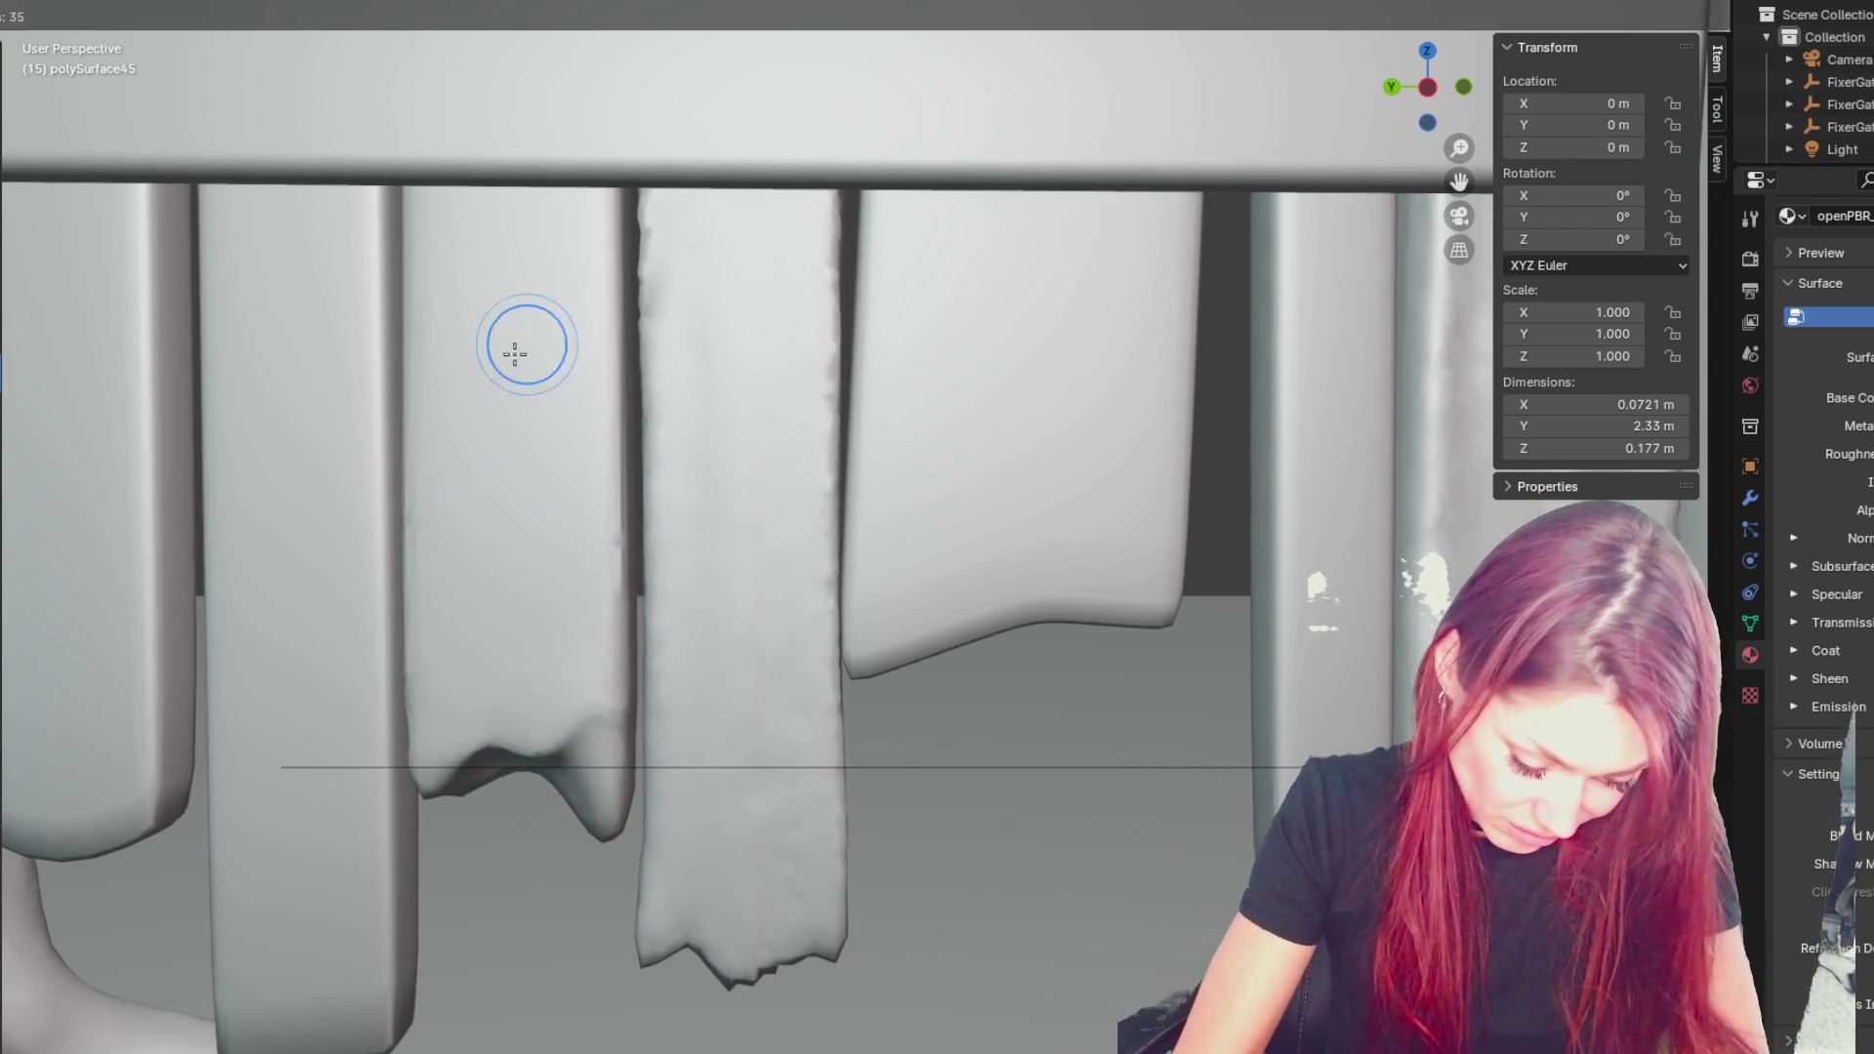
{"action": "left_click_drag", "start_coordinate": [519, 348], "coordinate": [550, 616]}
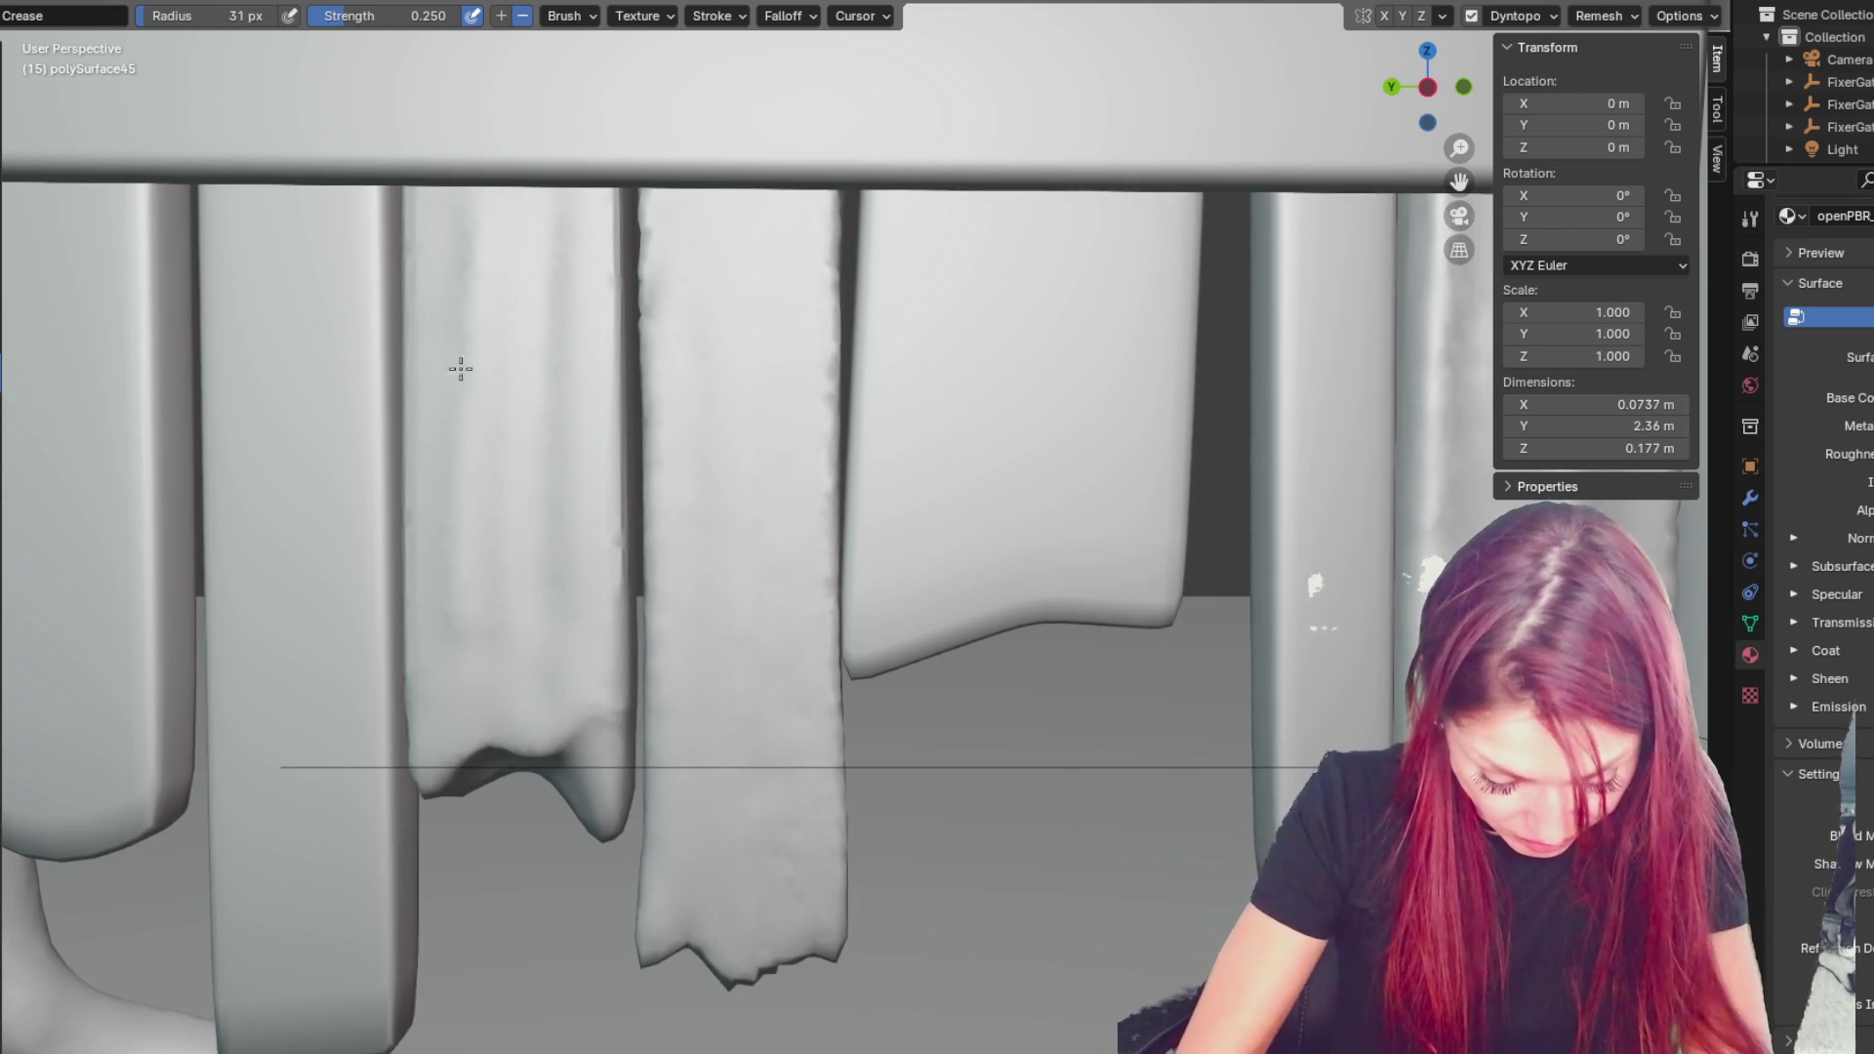
{"action": "left_click_drag", "start_coordinate": [462, 606], "coordinate": [470, 118]}
{"action": "middle_click_drag", "start_coordinate": [598, 42], "coordinate": [771, 374], "text": "ctrl"}
{"action": "scroll", "coordinate": [774, 447], "scroll_direction": "up", "scroll_amount": 6}
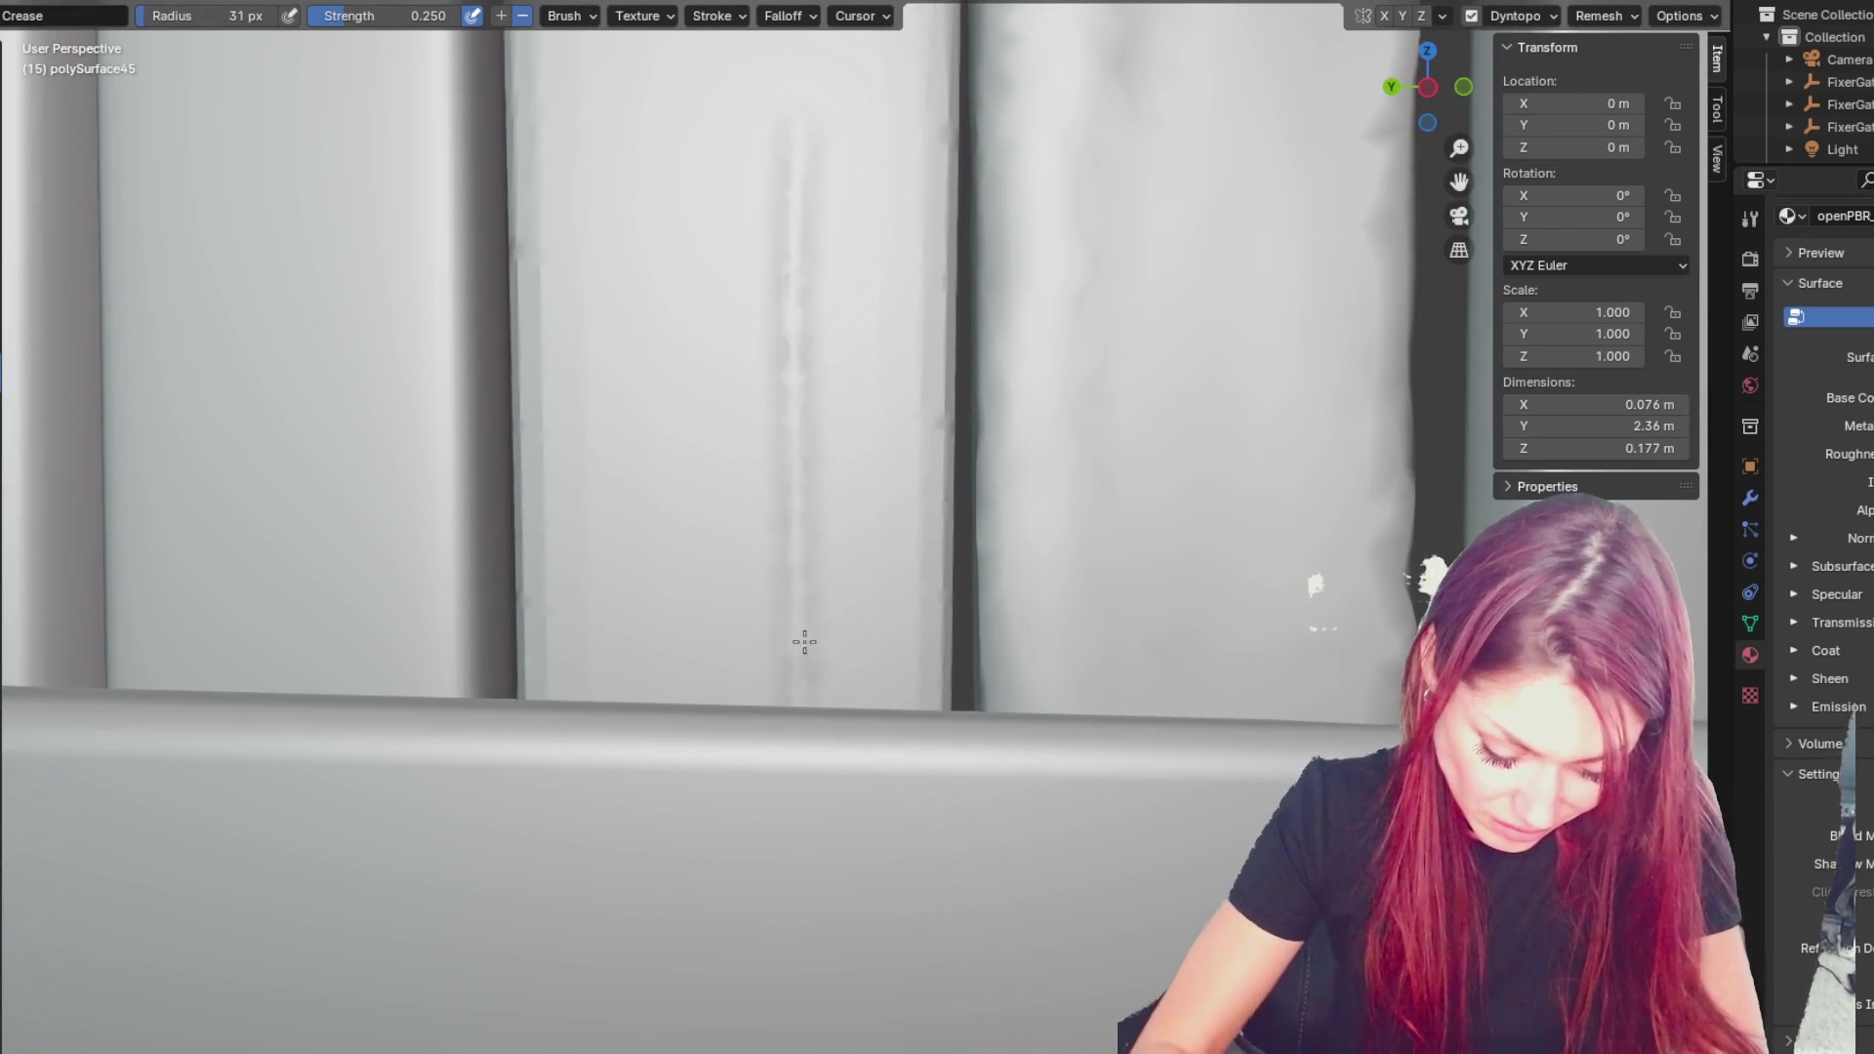
{"action": "middle_click_drag", "start_coordinate": [699, 561], "coordinate": [778, 410]}
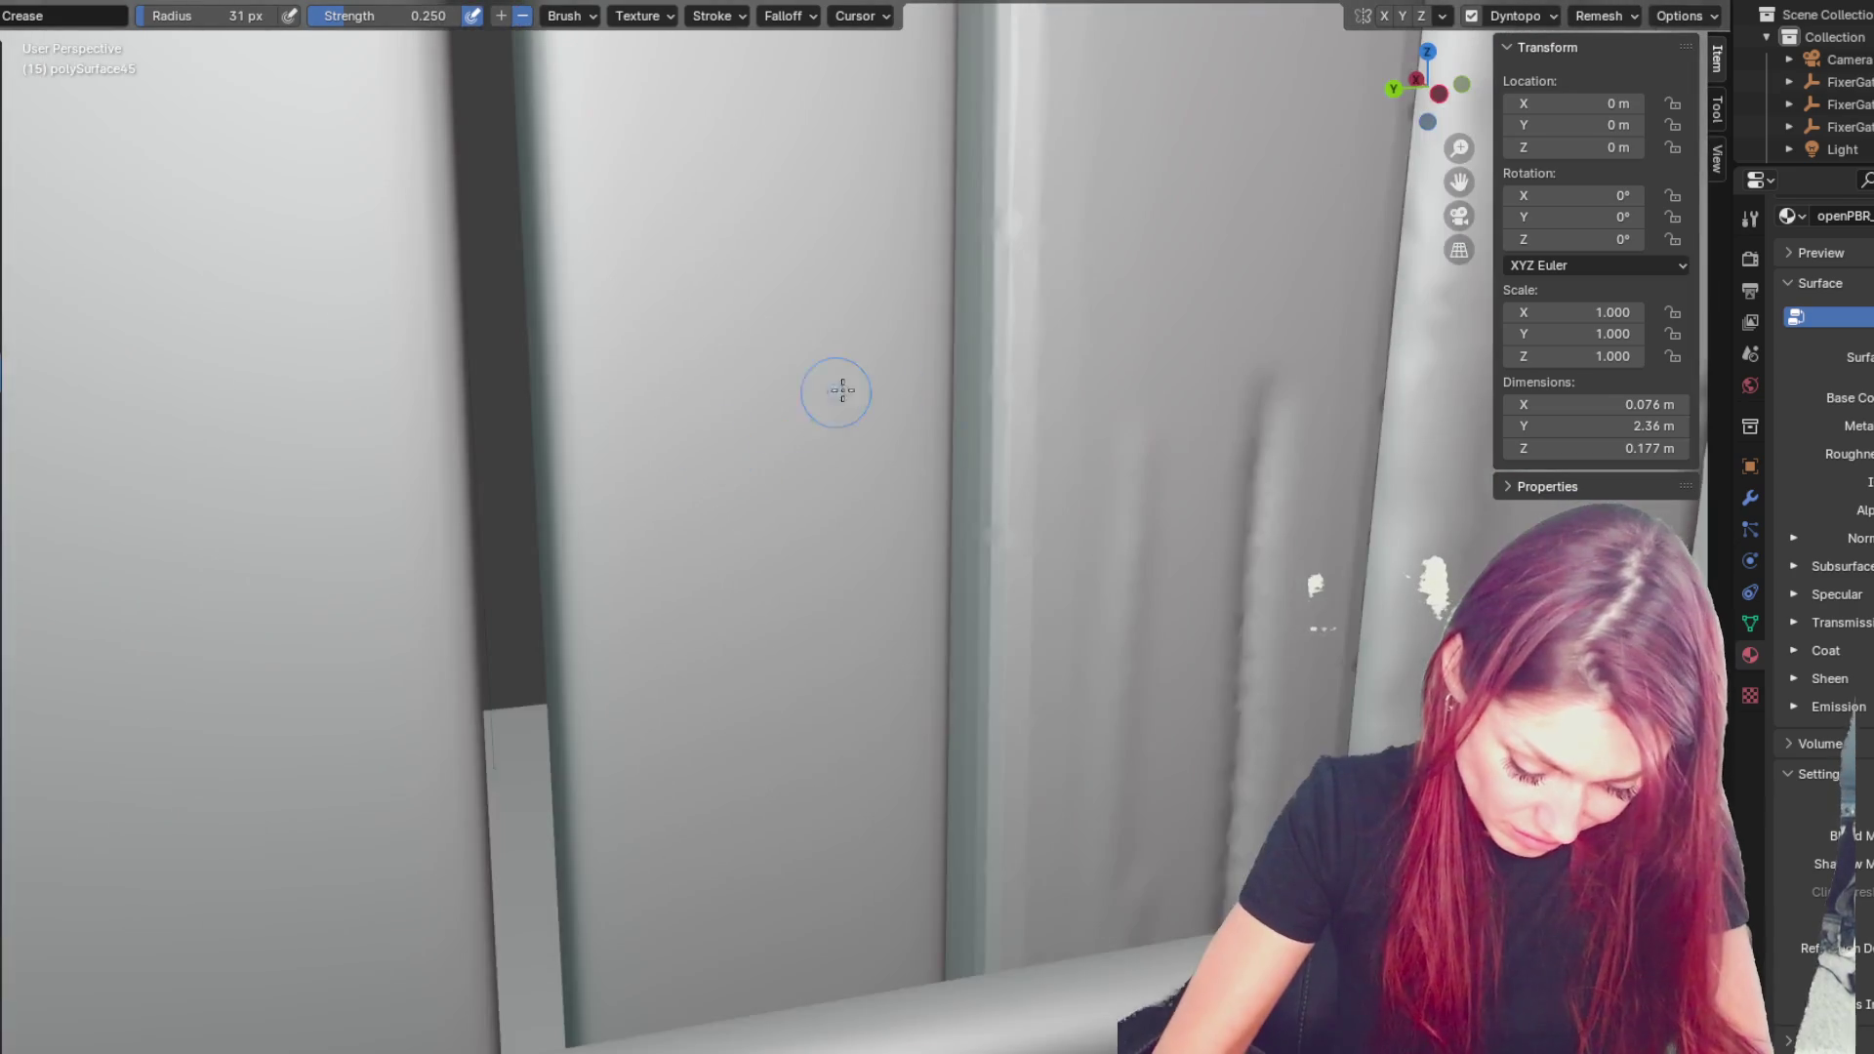
- Groove the board below the crossbar, then shrink the Crease brush to 15 px
{"action": "key", "text": "f"}
{"action": "left_click", "coordinate": [1016, 239]}
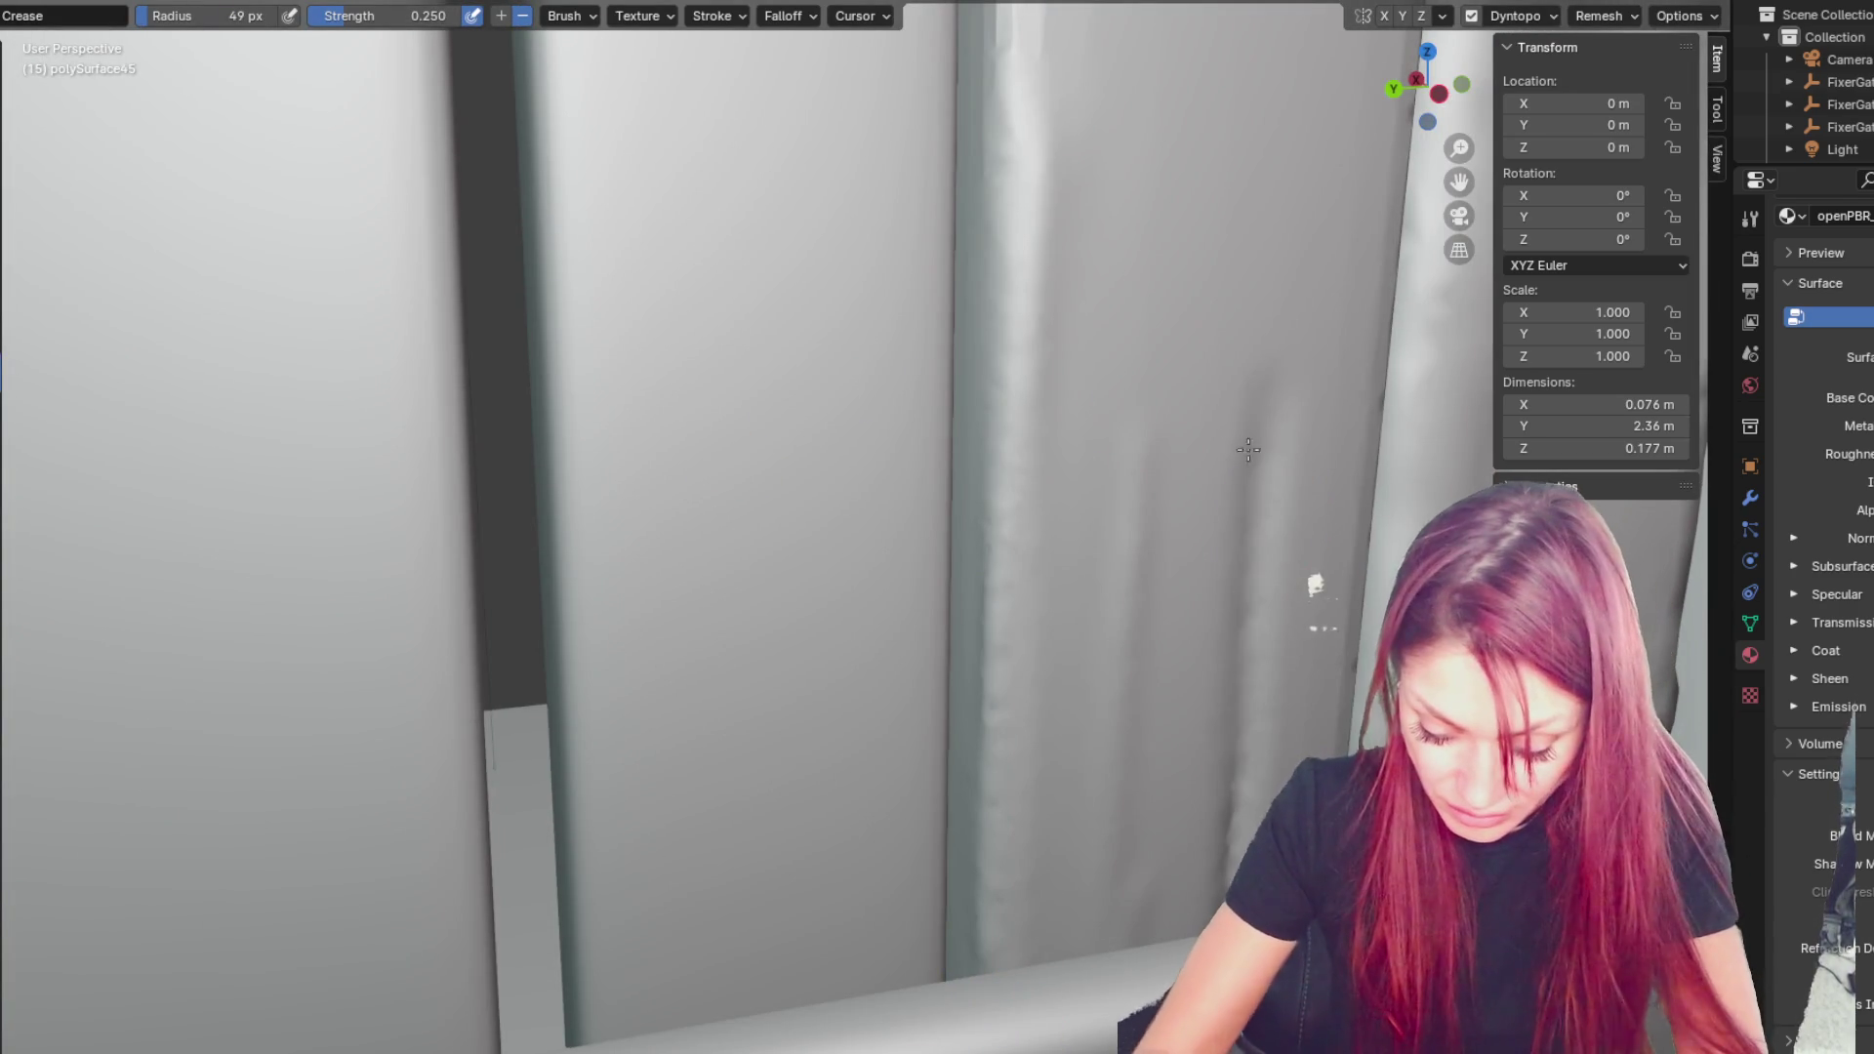
{"action": "key", "text": "f"}
{"action": "left_click", "coordinate": [1264, 345]}
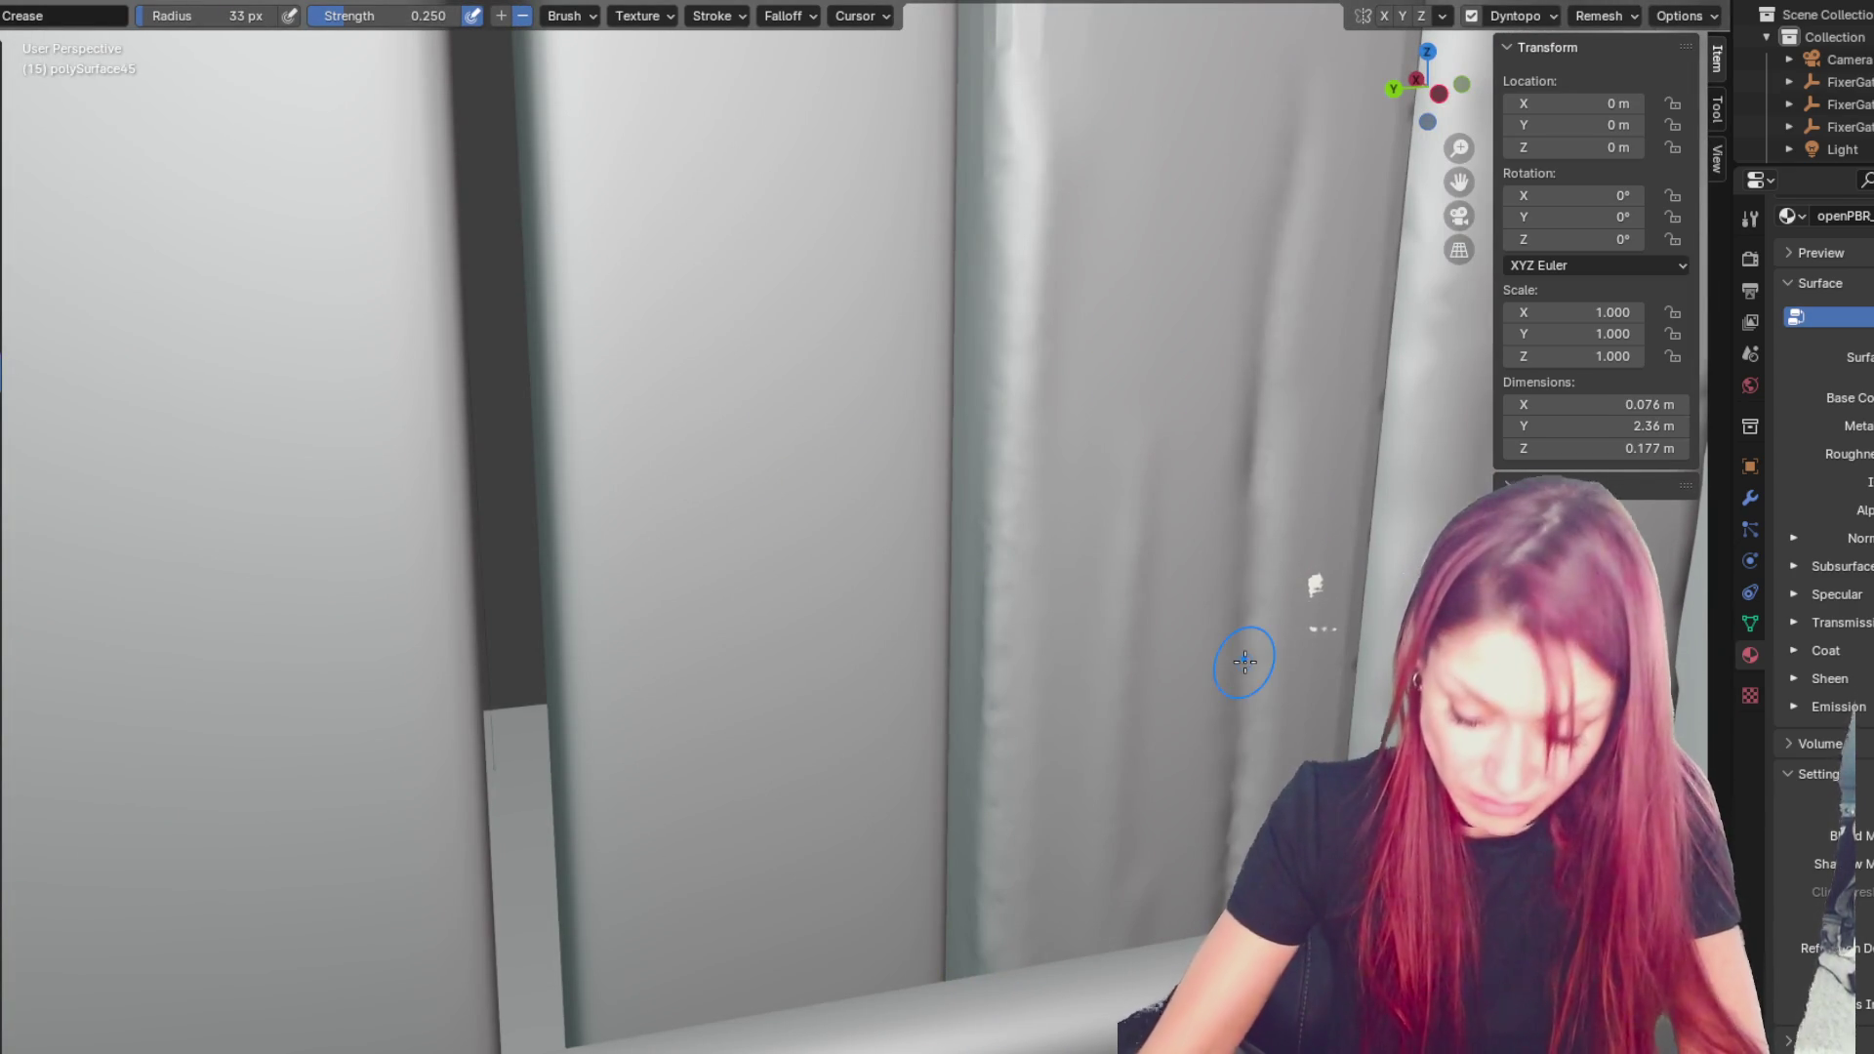
{"action": "scroll", "coordinate": [1245, 662], "scroll_direction": "down", "scroll_amount": 5}
{"action": "middle_click_drag", "start_coordinate": [945, 343], "coordinate": [954, 287]}
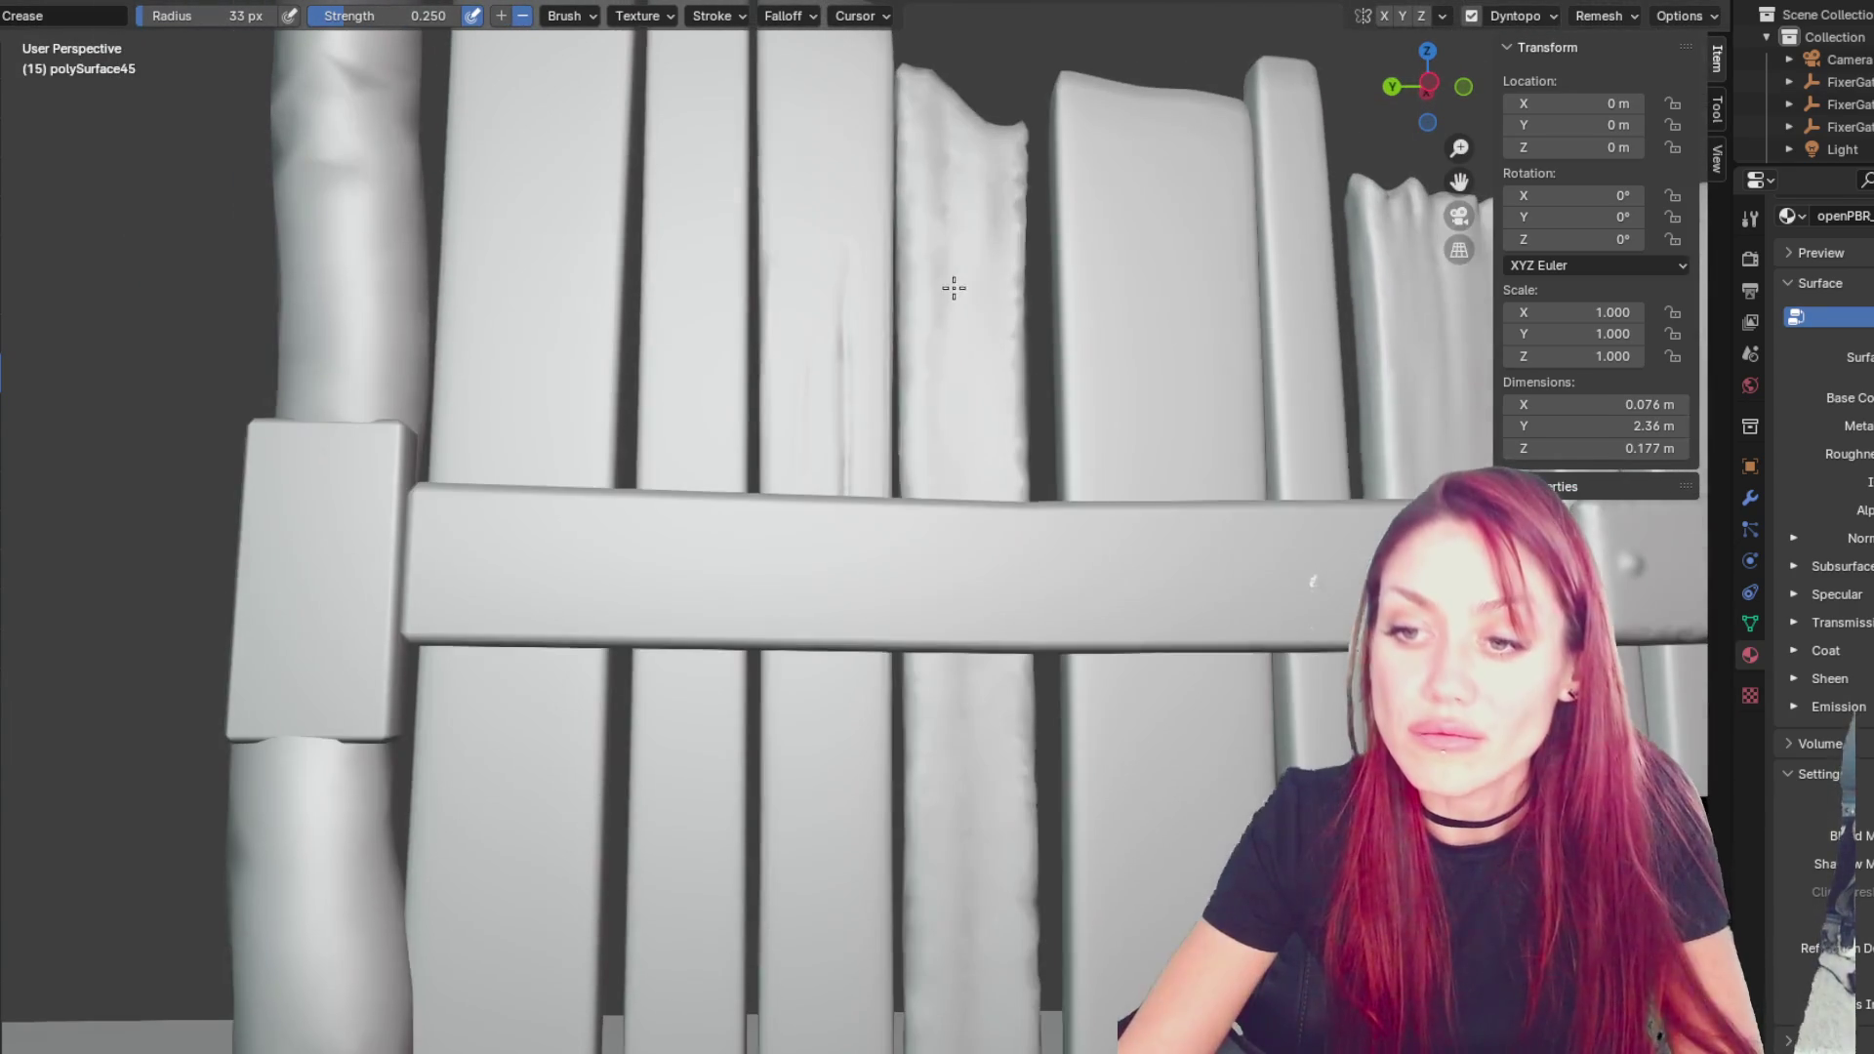
{"action": "scroll", "coordinate": [952, 337], "scroll_direction": "up", "scroll_amount": 4}
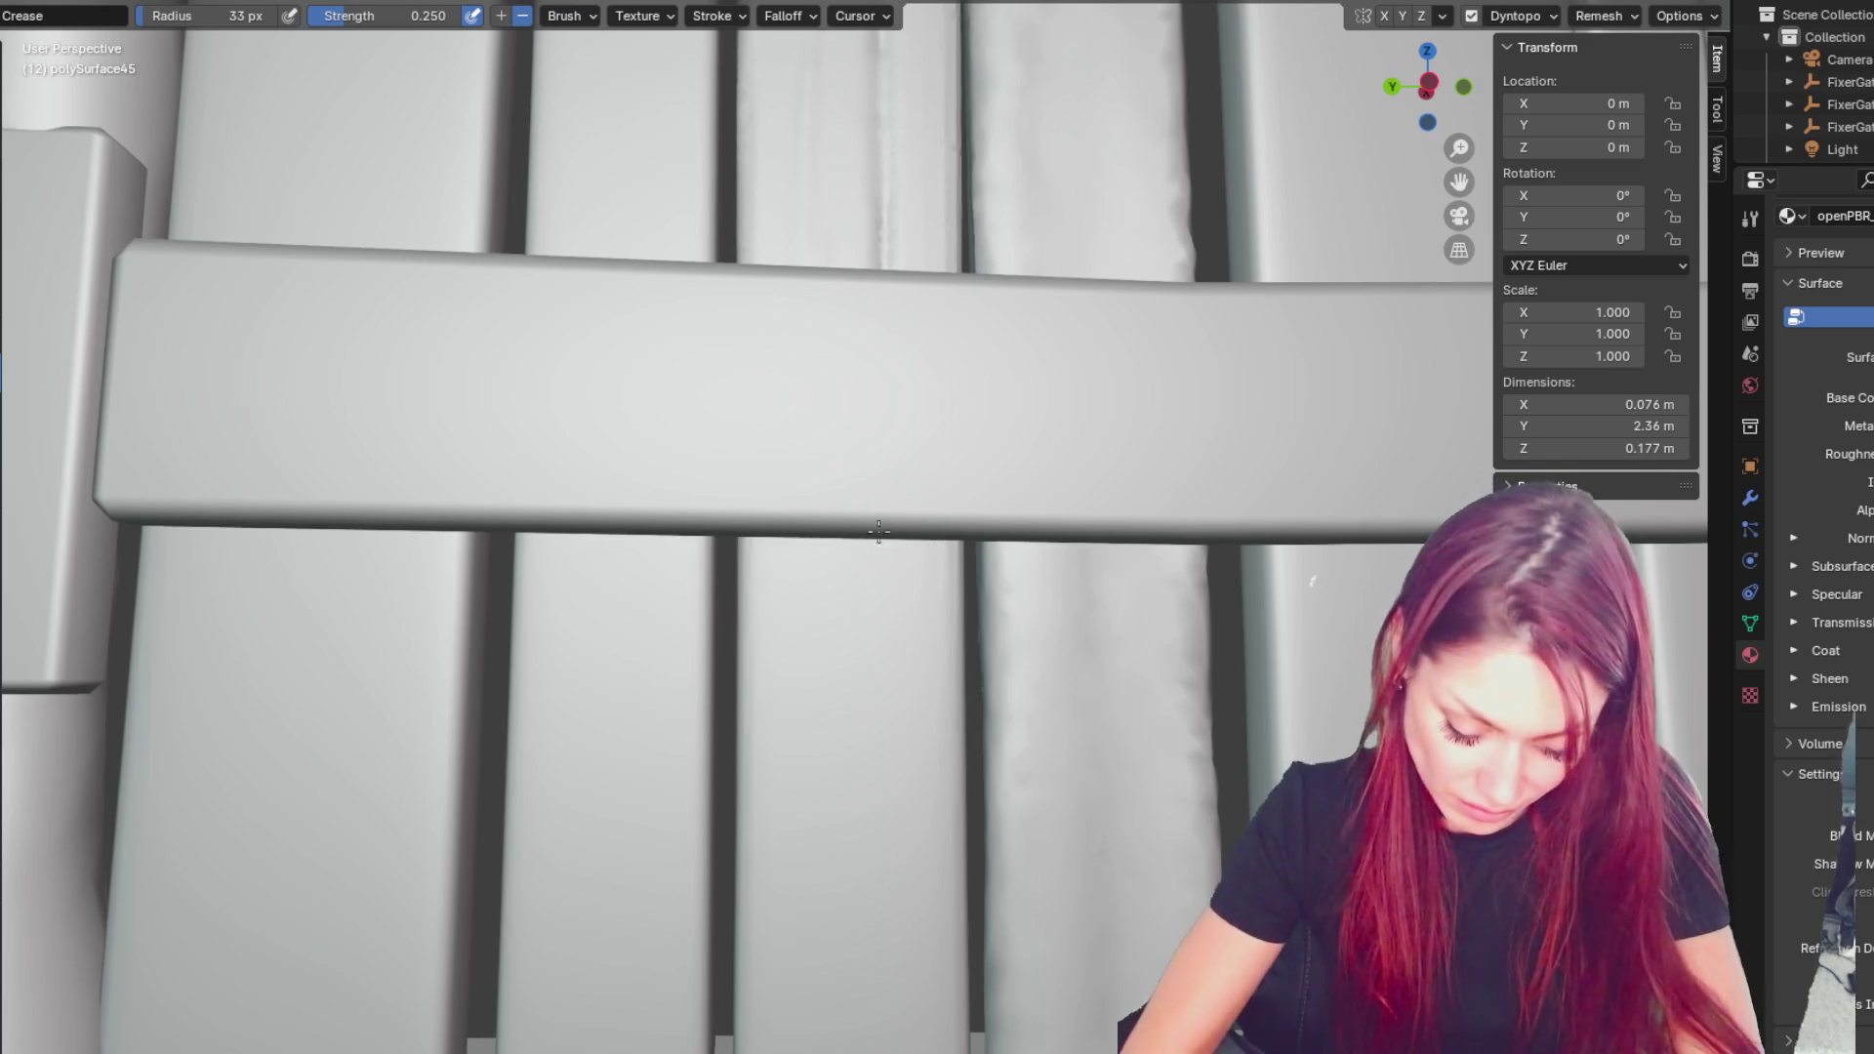
{"action": "left_click_drag", "start_coordinate": [887, 1045], "coordinate": [910, 274]}
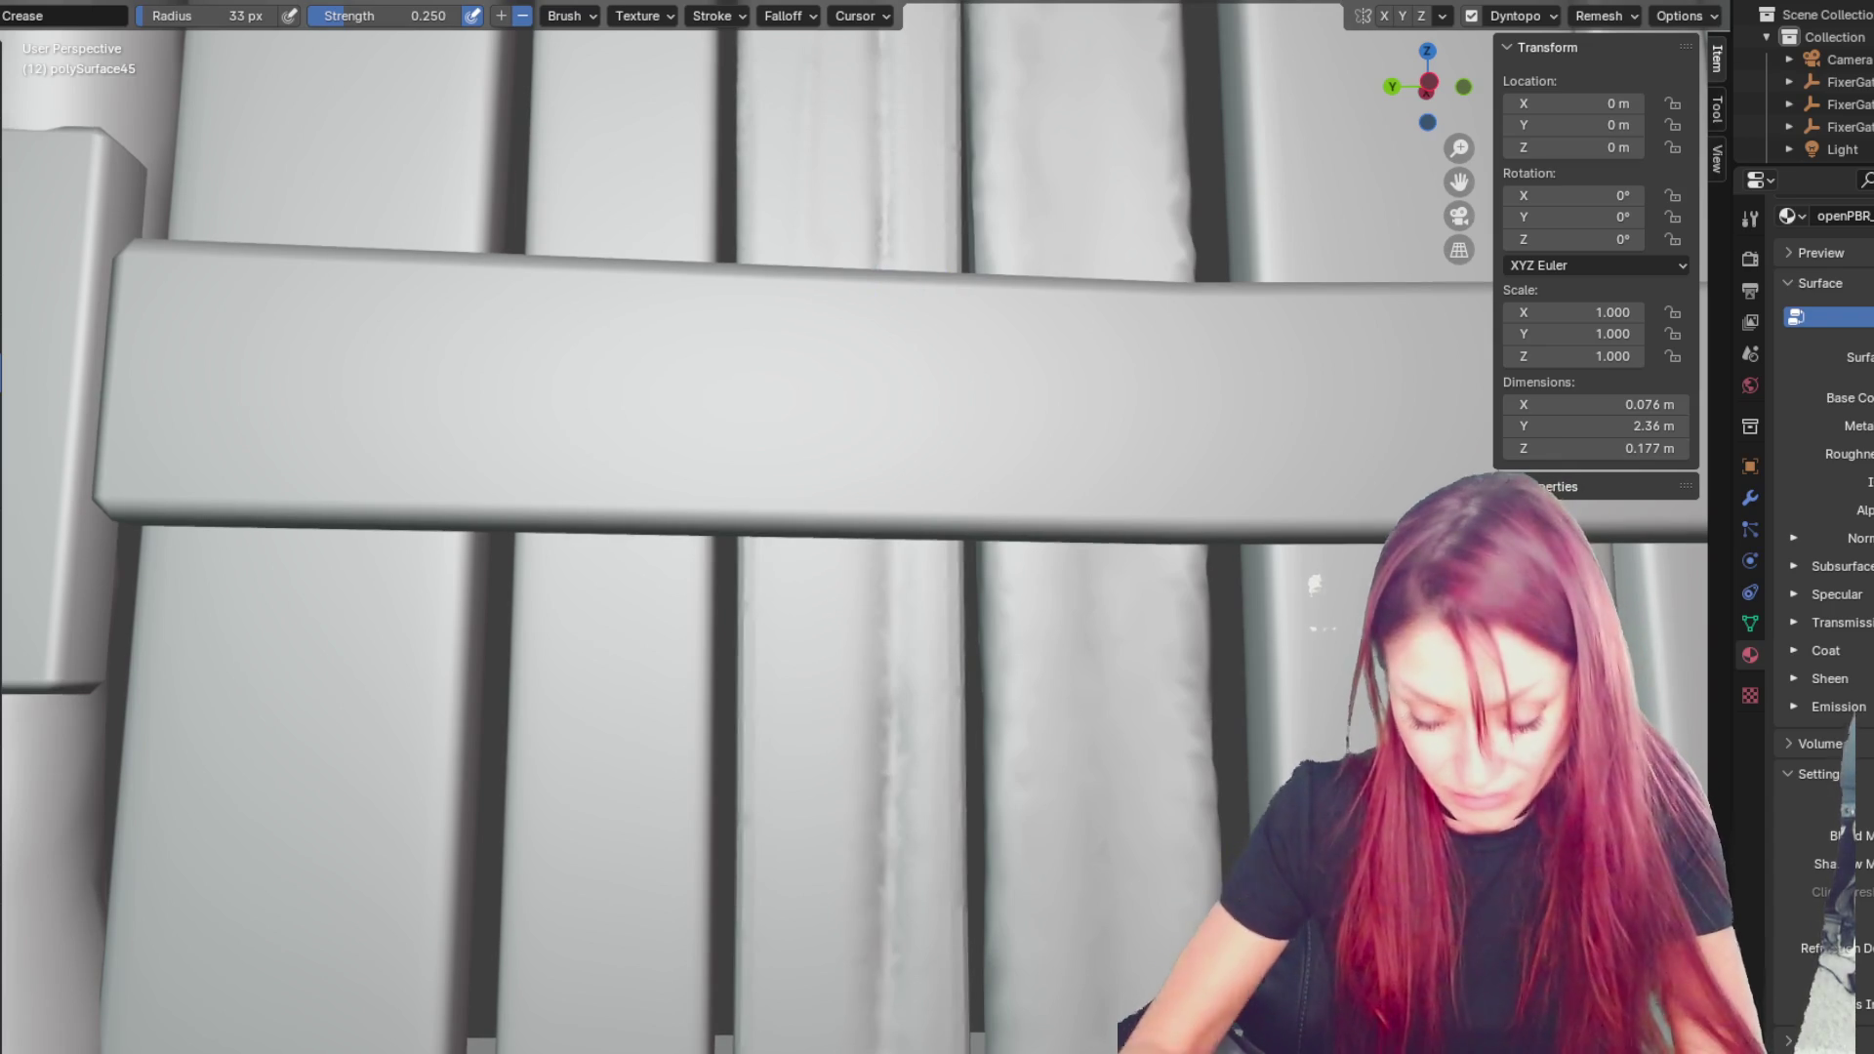
{"action": "scroll", "coordinate": [921, 319], "scroll_direction": "down", "scroll_amount": 6}
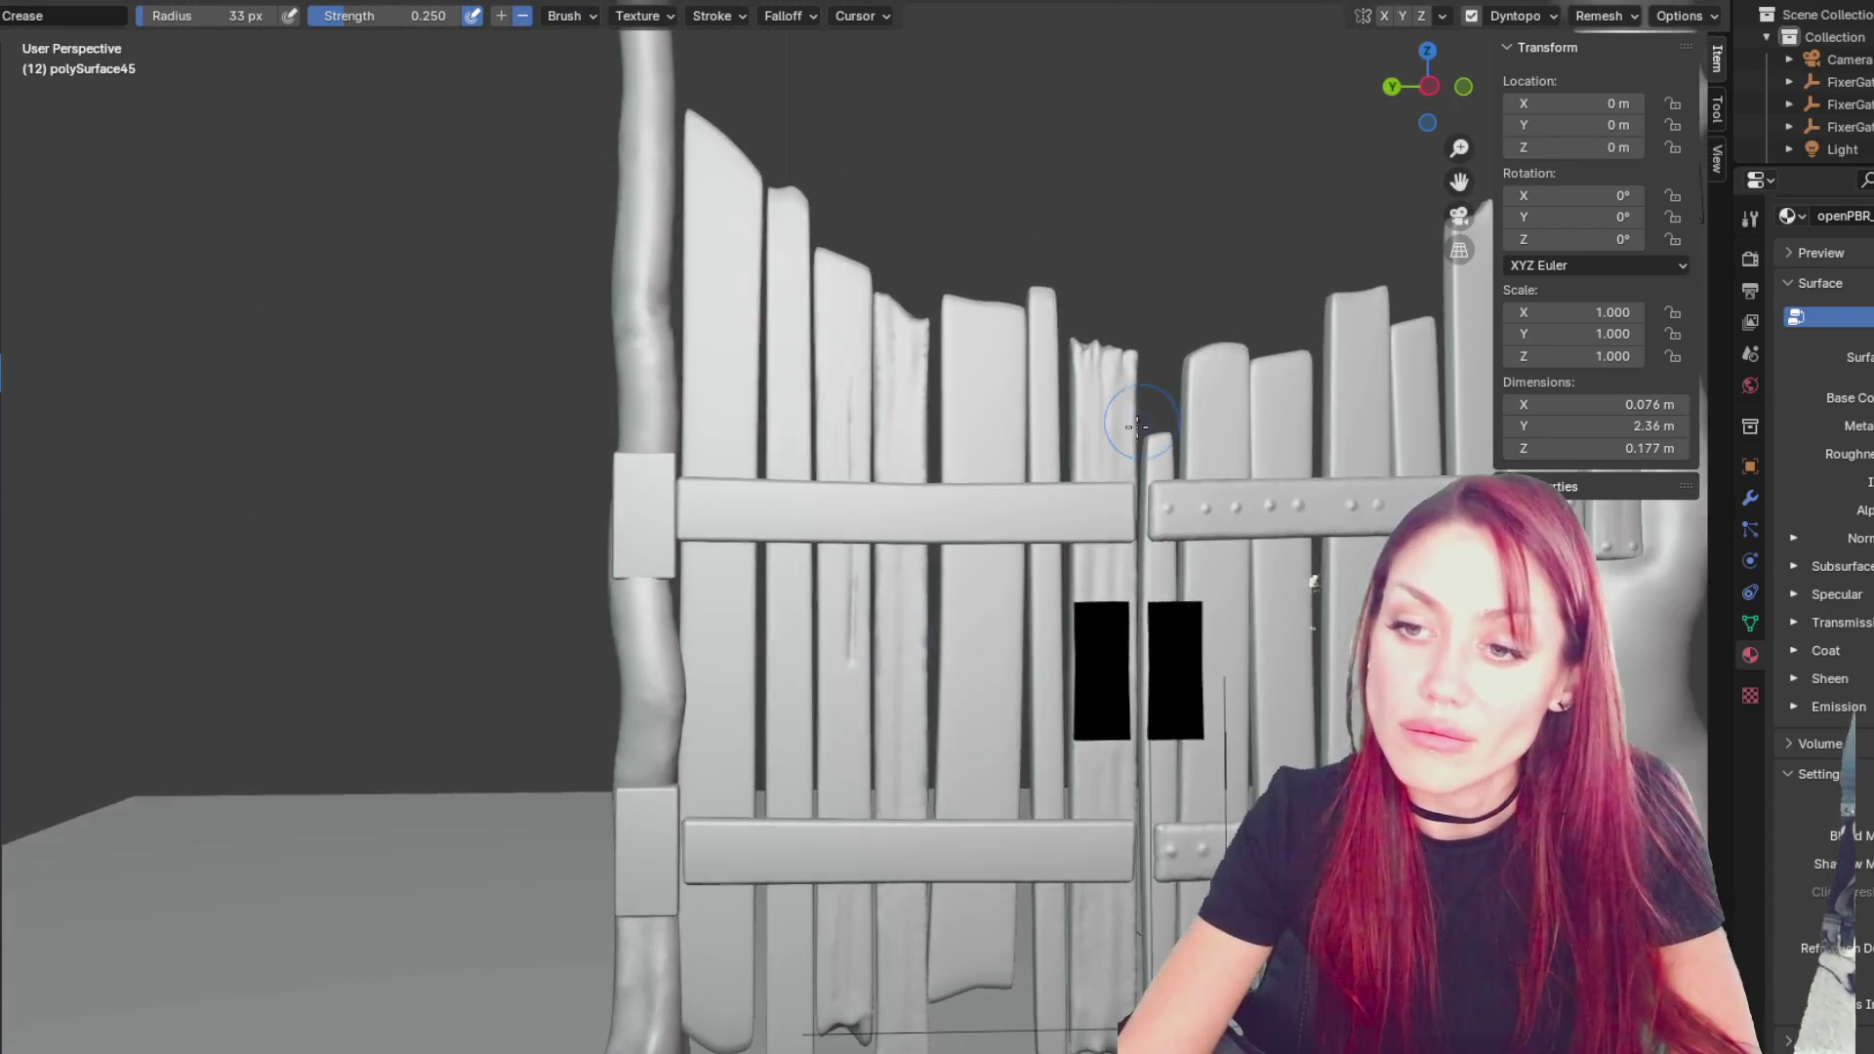
{"action": "scroll", "coordinate": [921, 319], "scroll_direction": "up", "scroll_amount": 6}
{"action": "middle_click_drag", "start_coordinate": [921, 320], "coordinate": [882, 305], "text": "shift"}
{"action": "key", "text": "f"}
{"action": "left_click", "coordinate": [854, 465]}
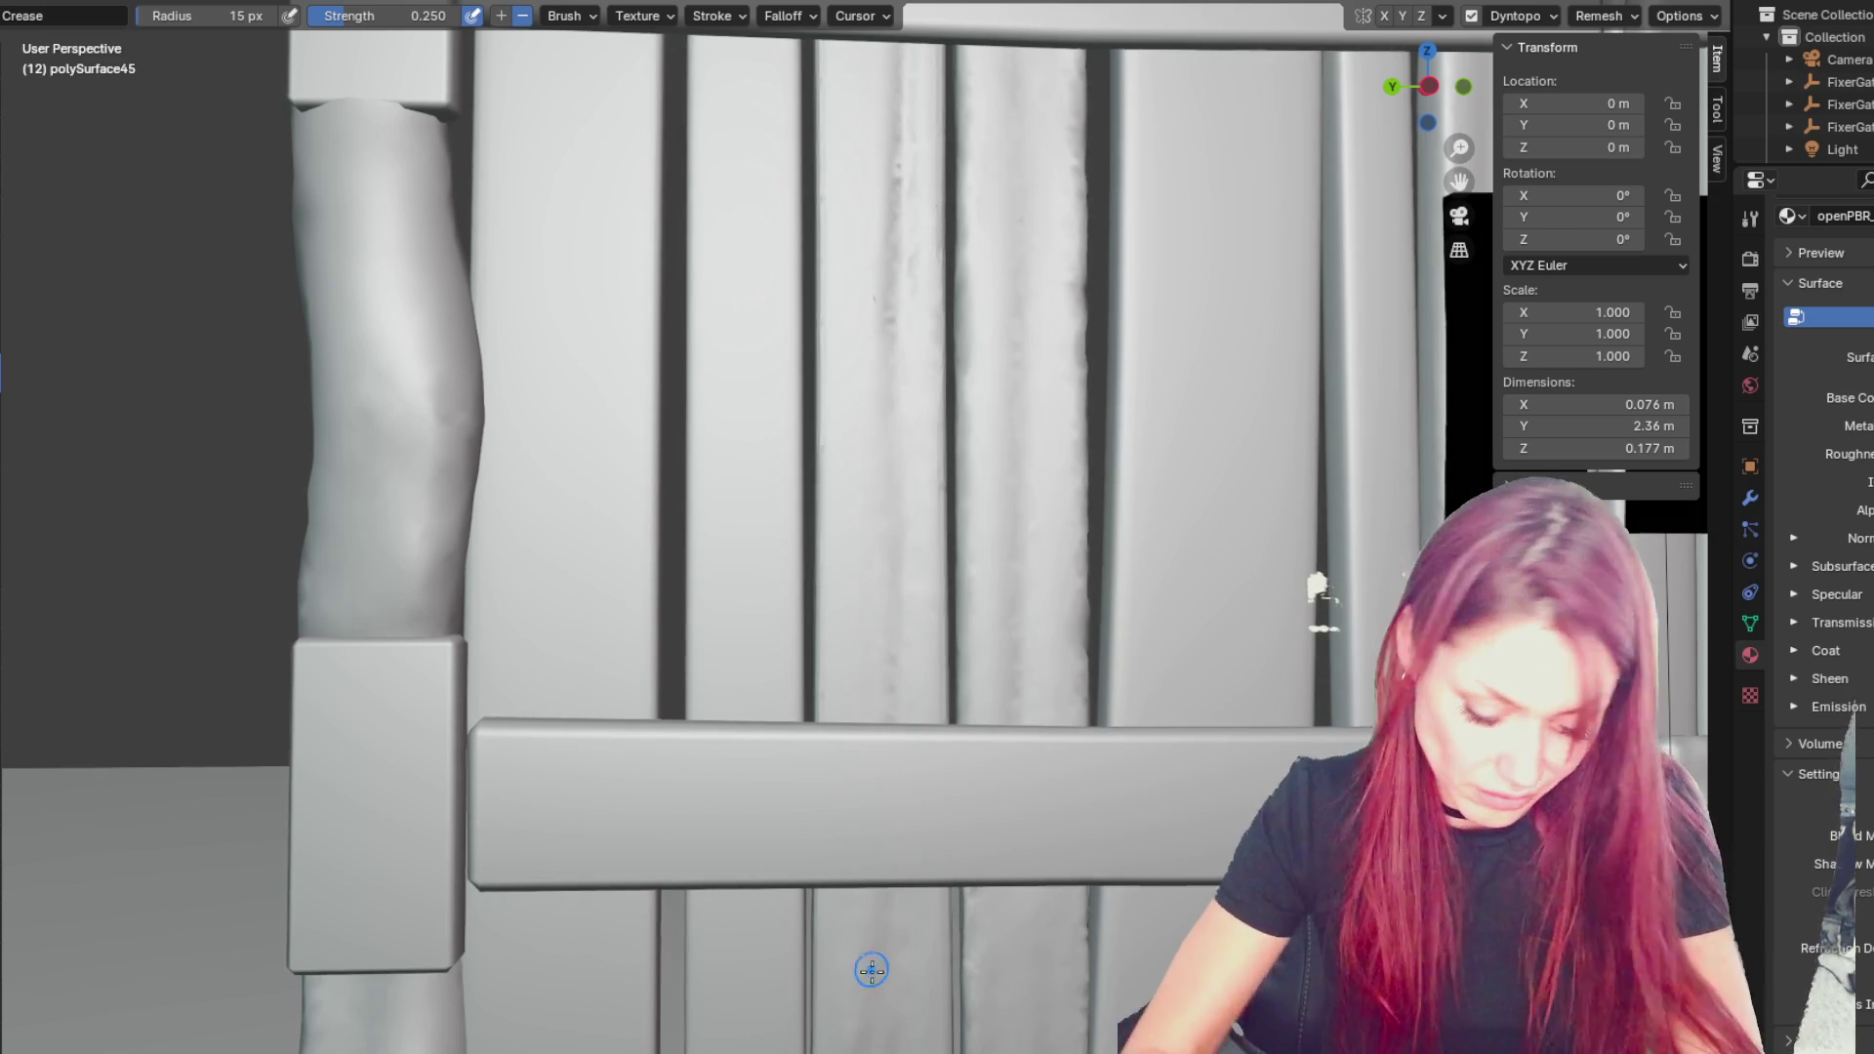
- Pull polySurface45's top into a jagged peak with a chipped notch using the Grab brush
{"action": "scroll", "coordinate": [932, 888], "scroll_direction": "down", "scroll_amount": 6}
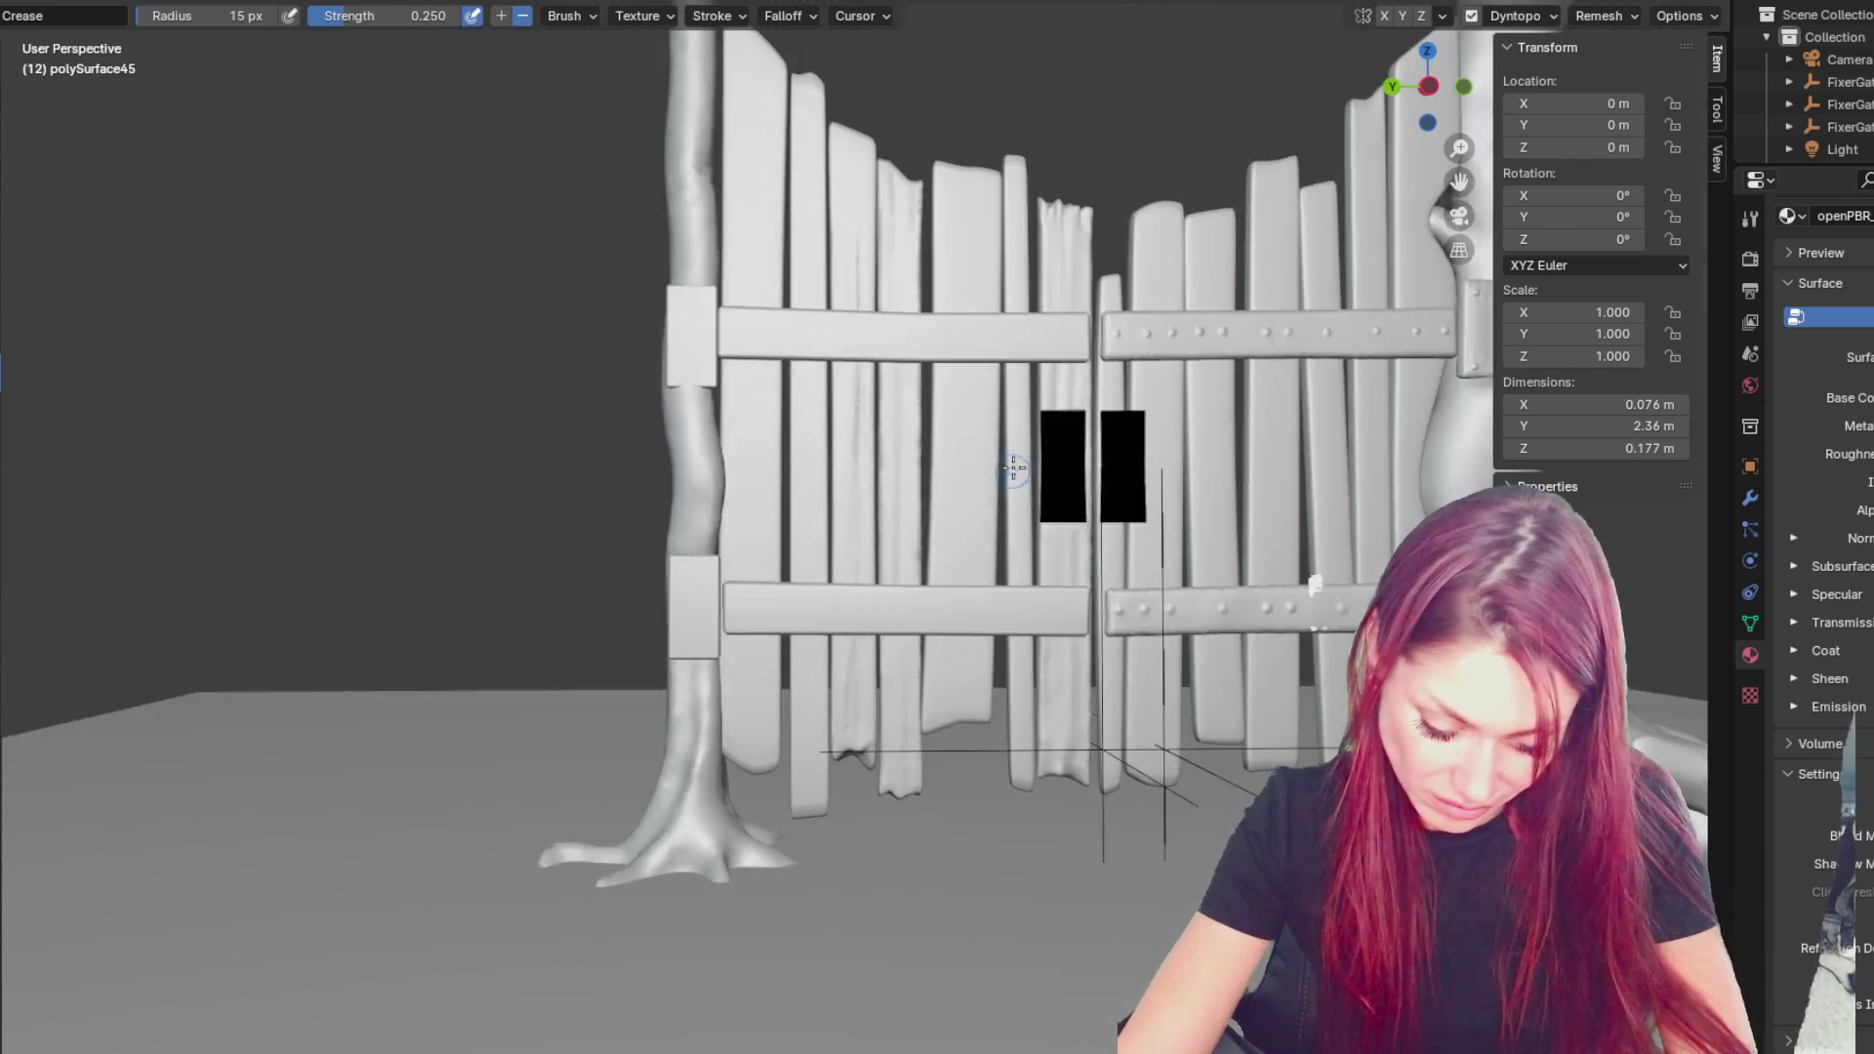
{"action": "scroll", "coordinate": [883, 566], "scroll_direction": "up", "scroll_amount": 2}
{"action": "middle_click_drag", "start_coordinate": [690, 436], "coordinate": [1227, 448]}
{"action": "scroll", "coordinate": [1227, 448], "scroll_direction": "up", "scroll_amount": 5}
{"action": "middle_click_drag", "start_coordinate": [1169, 309], "coordinate": [957, 728], "text": "shift"}
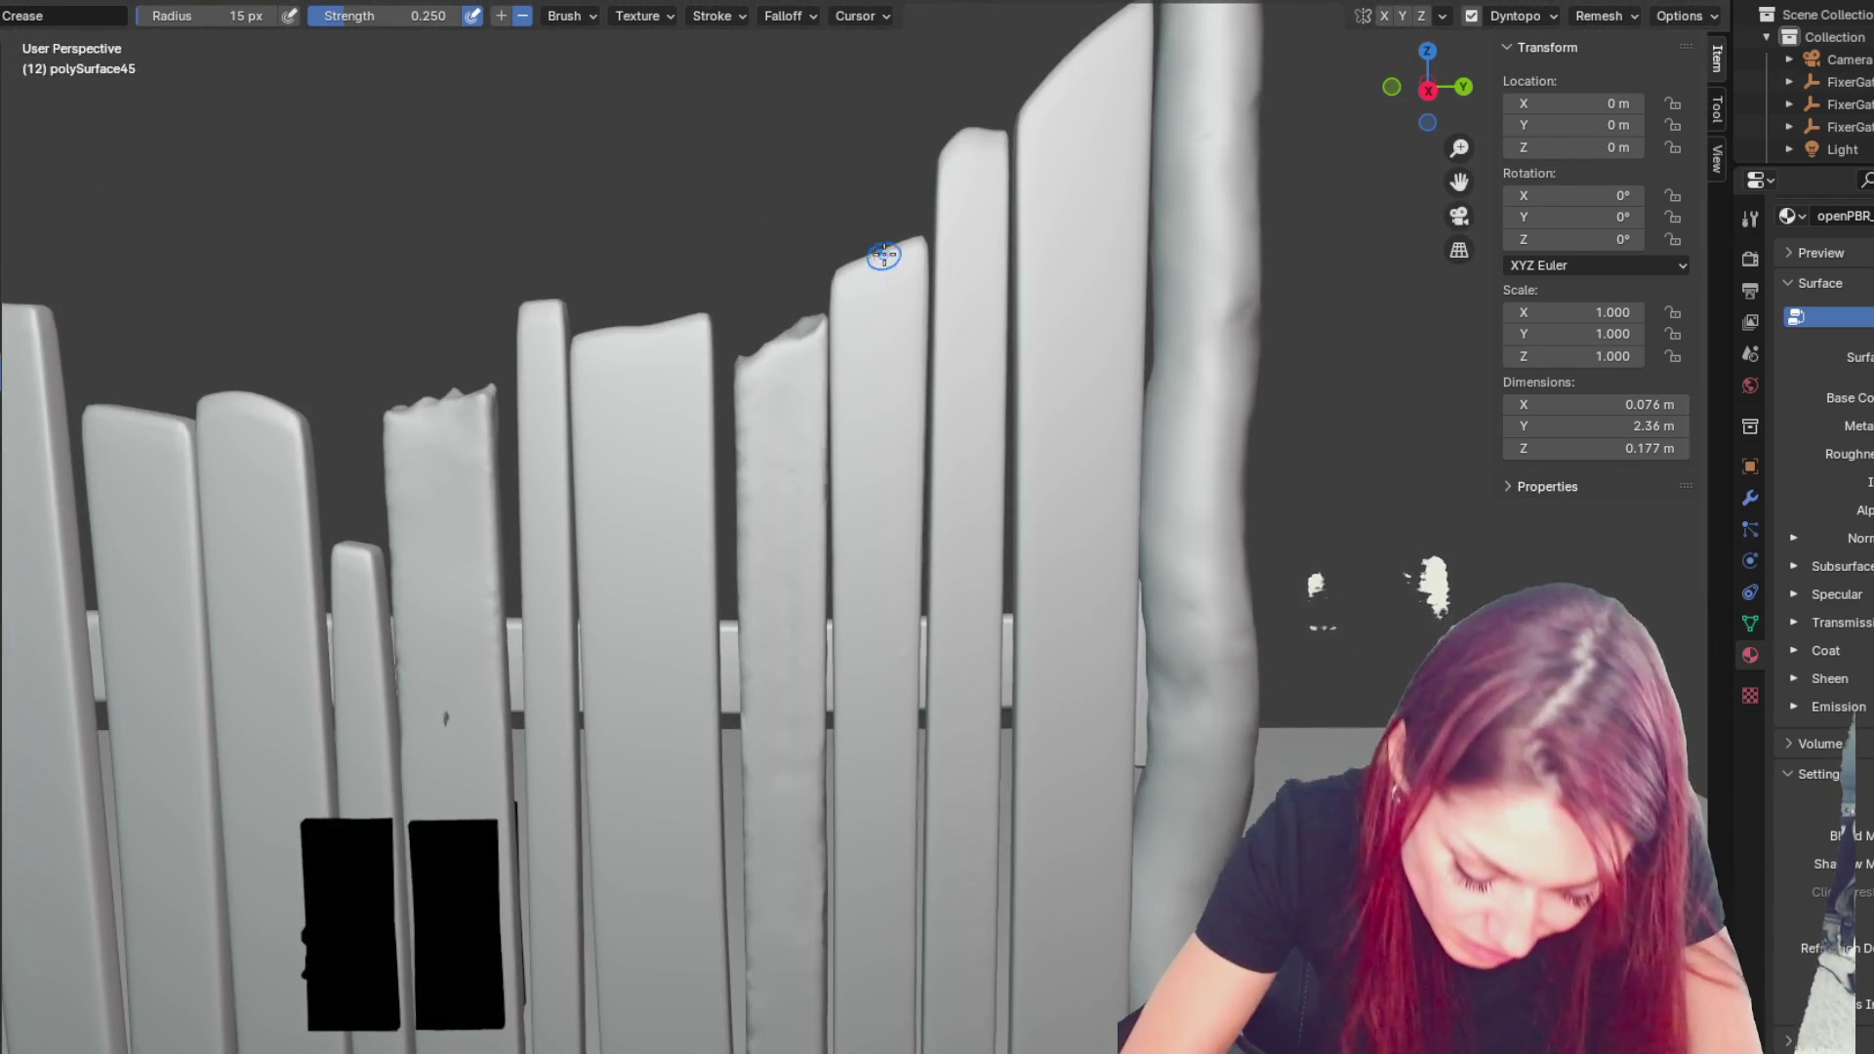
{"action": "key", "text": "g"}
{"action": "left_click_drag", "start_coordinate": [880, 276], "coordinate": [914, 202]}
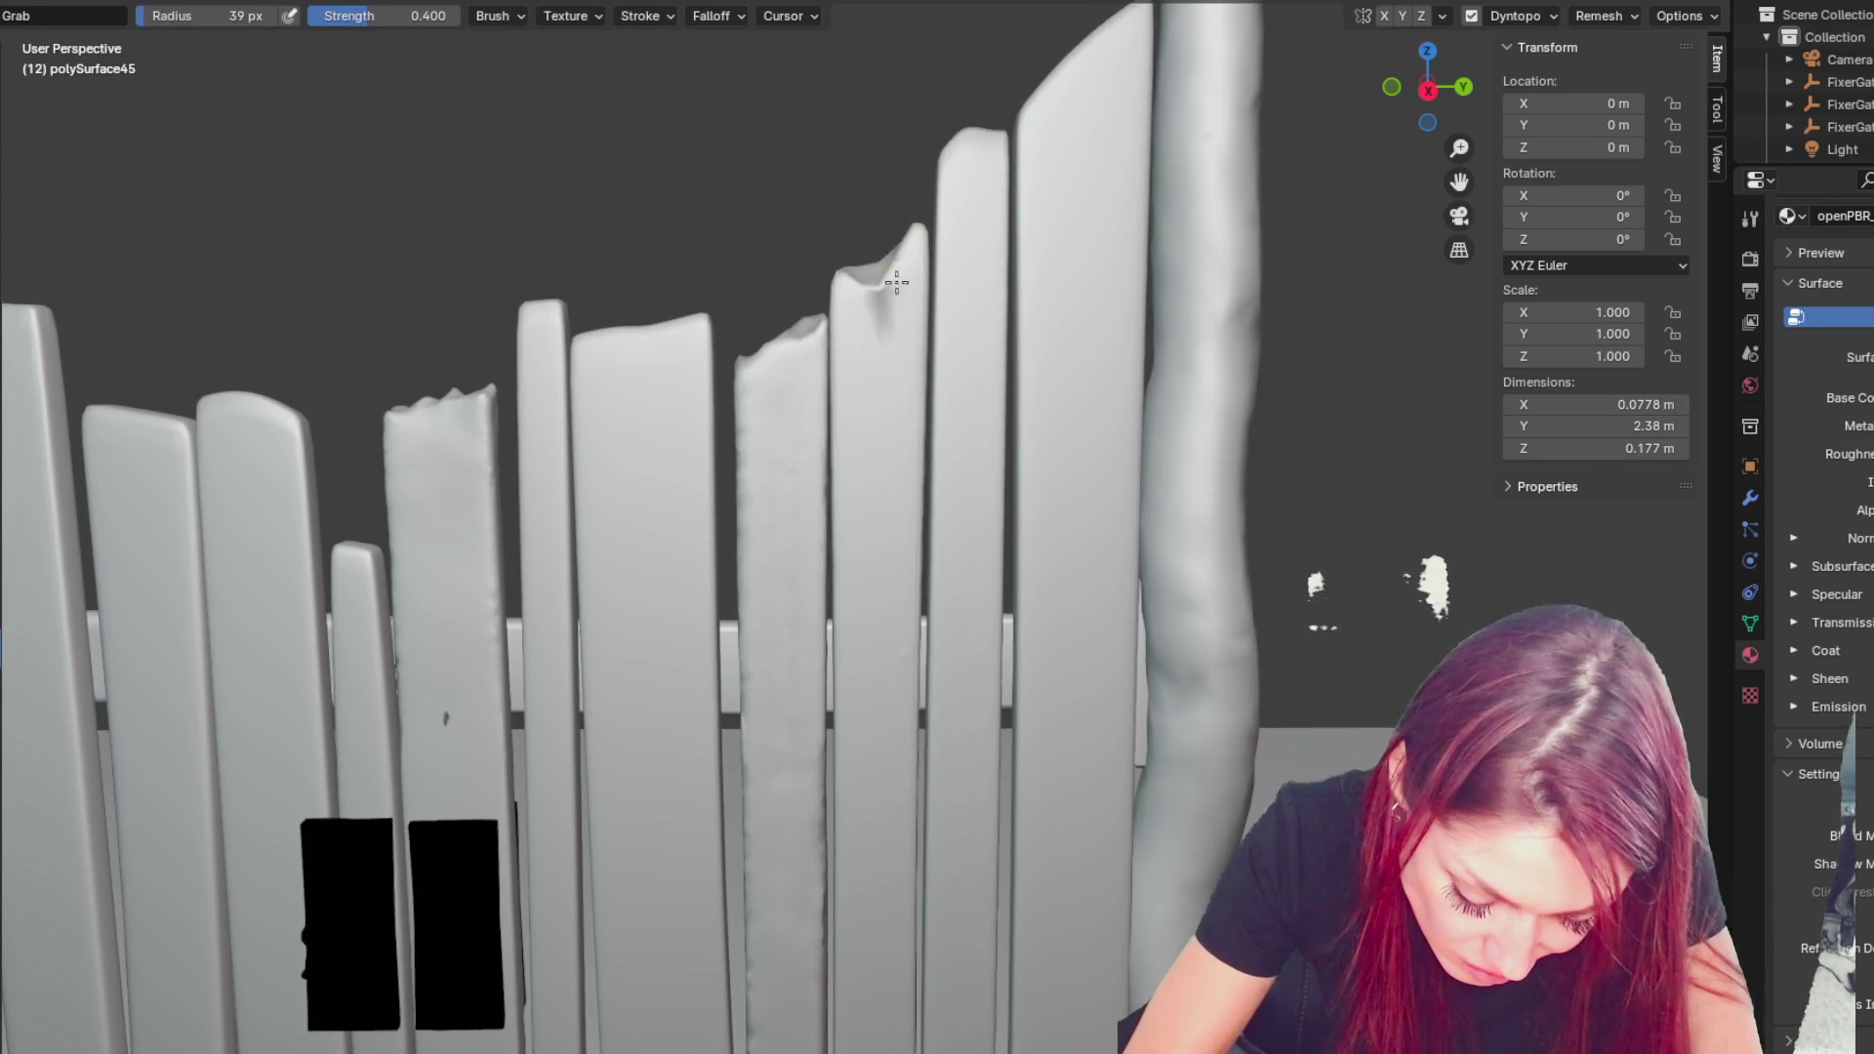
{"action": "left_click_drag", "start_coordinate": [866, 243], "coordinate": [866, 364]}
{"action": "left_click_drag", "start_coordinate": [859, 262], "coordinate": [865, 325]}
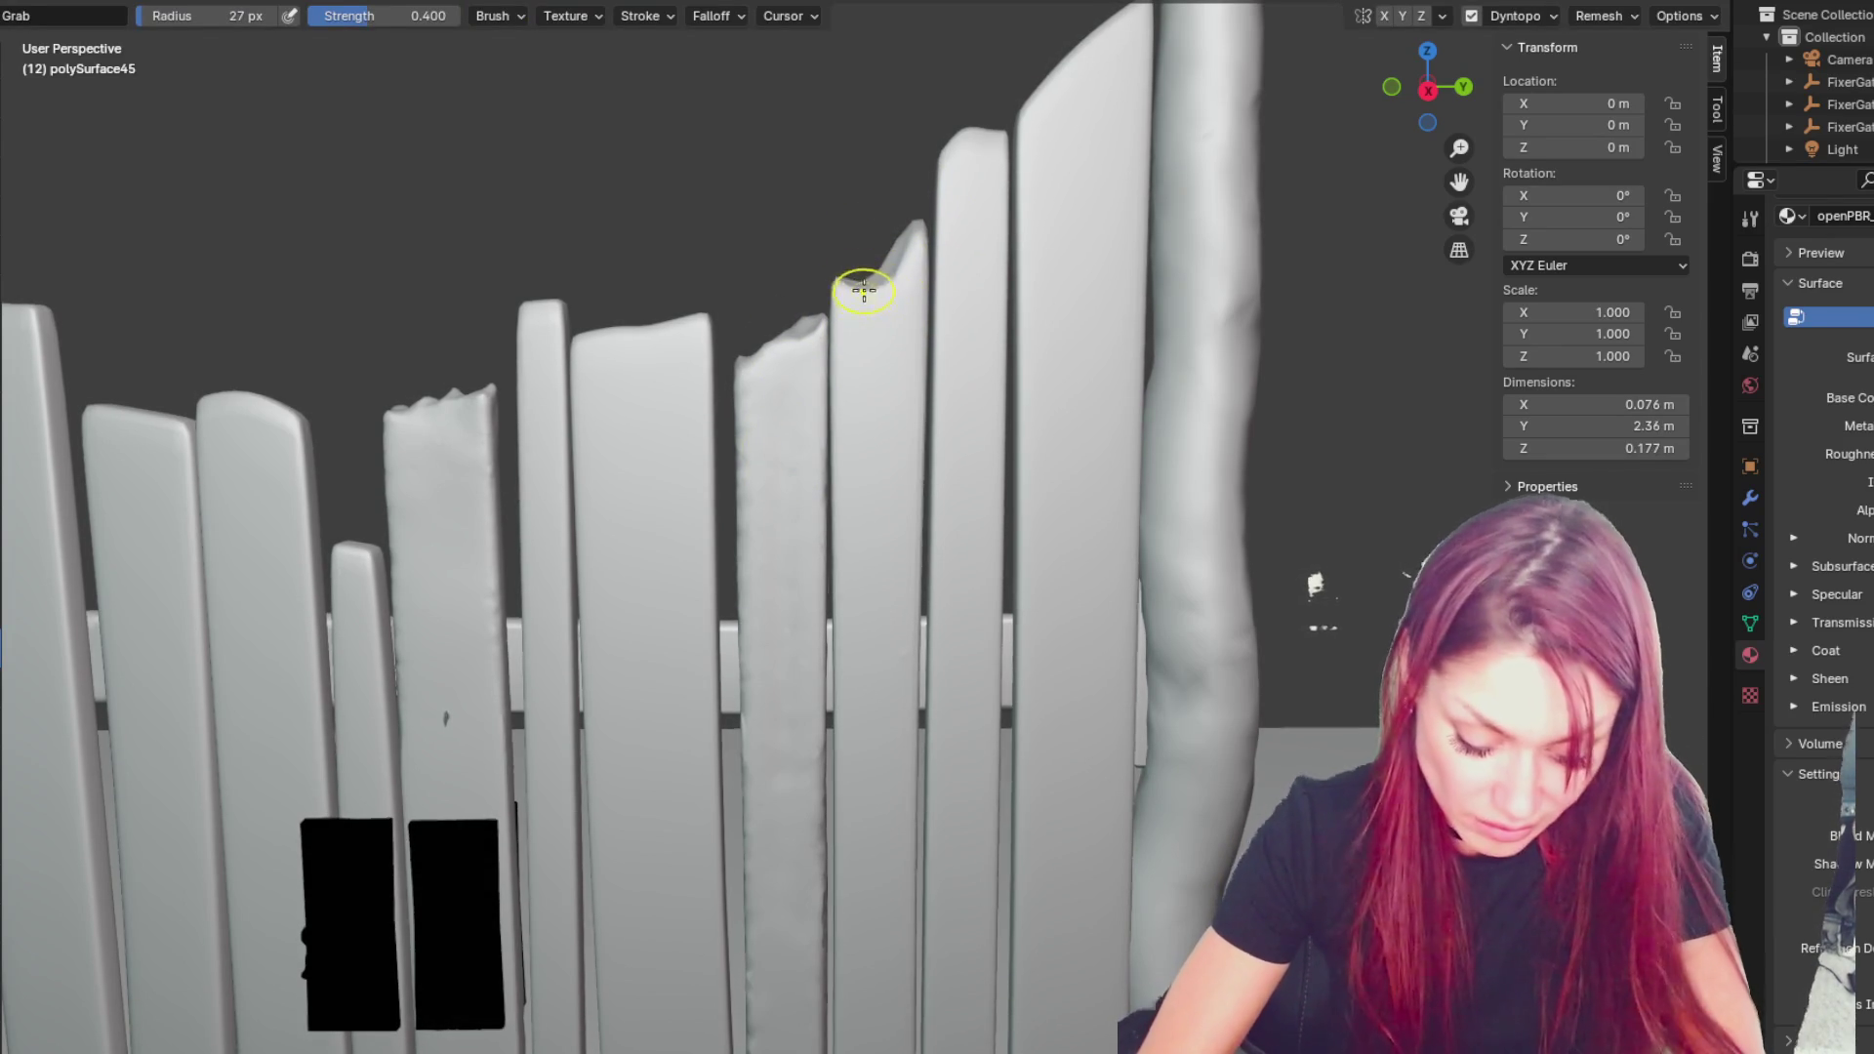
{"action": "left_click_drag", "start_coordinate": [885, 262], "coordinate": [860, 291]}
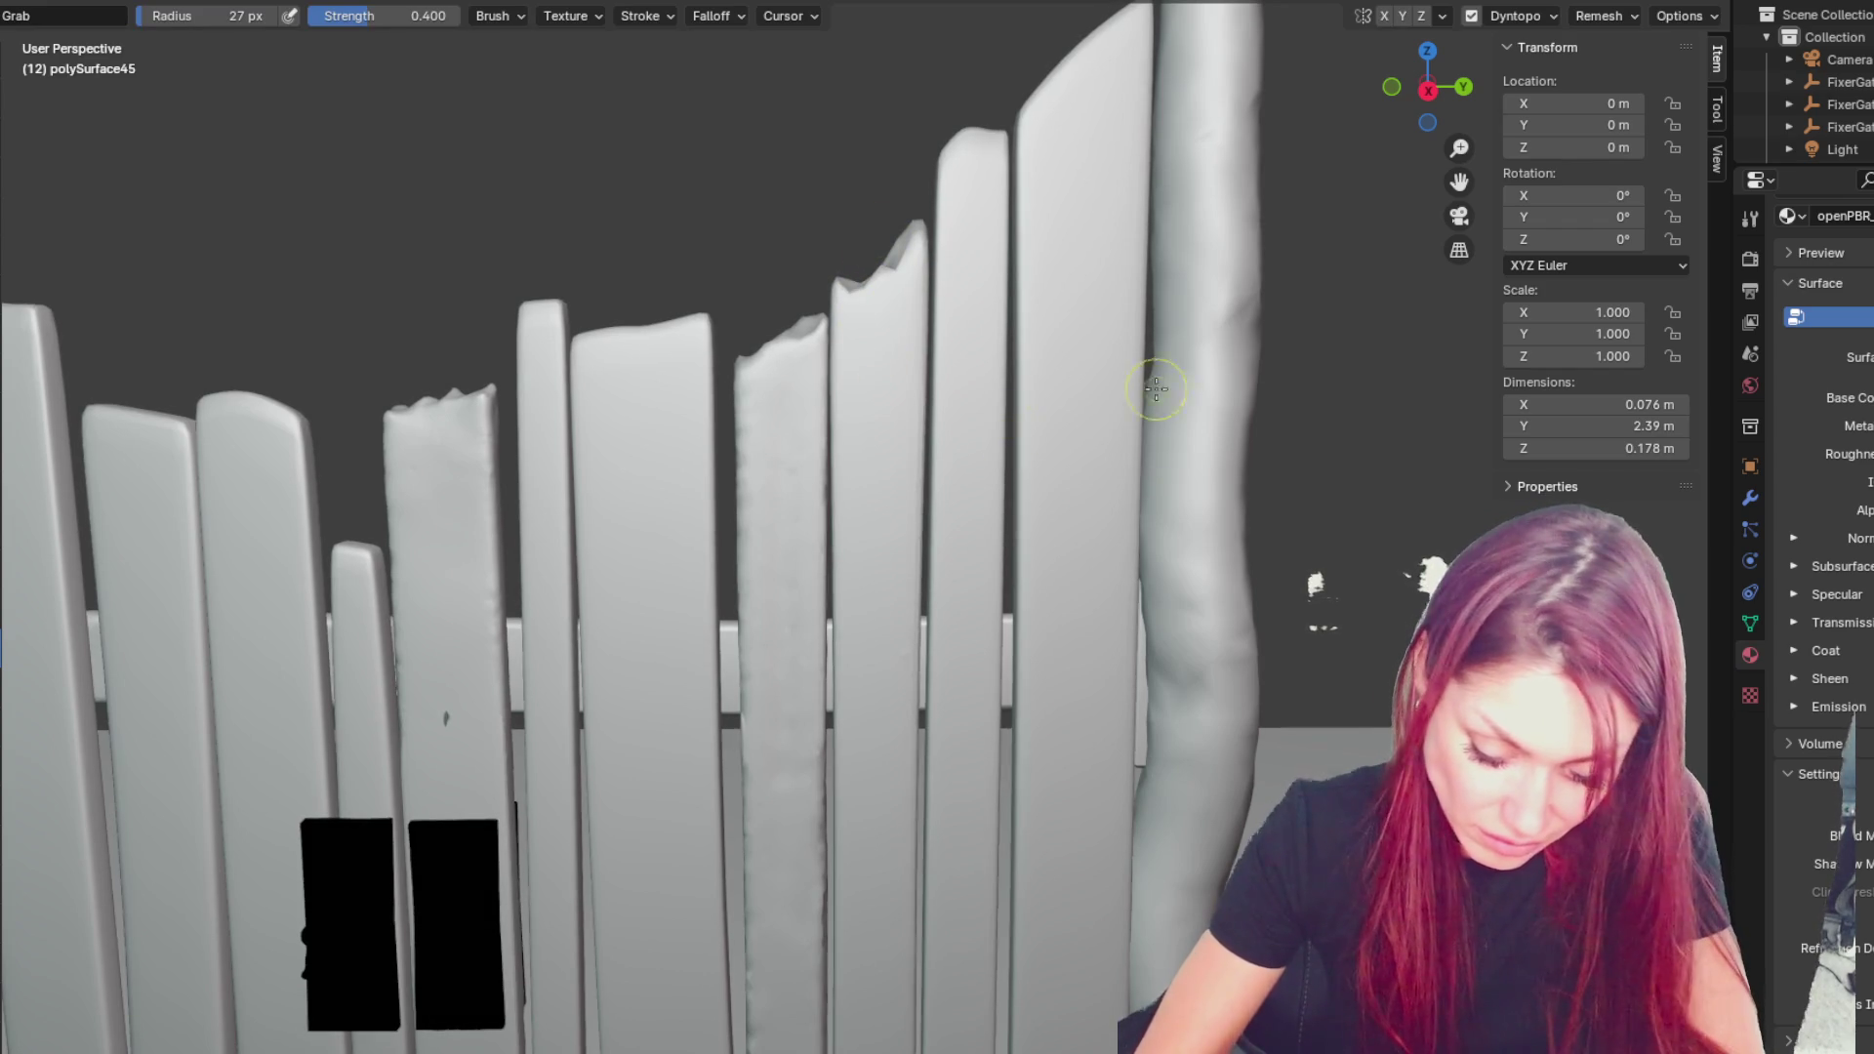
{"action": "key", "text": "shift+c"}
{"action": "scroll", "coordinate": [873, 372], "scroll_direction": "up", "scroll_amount": 2}
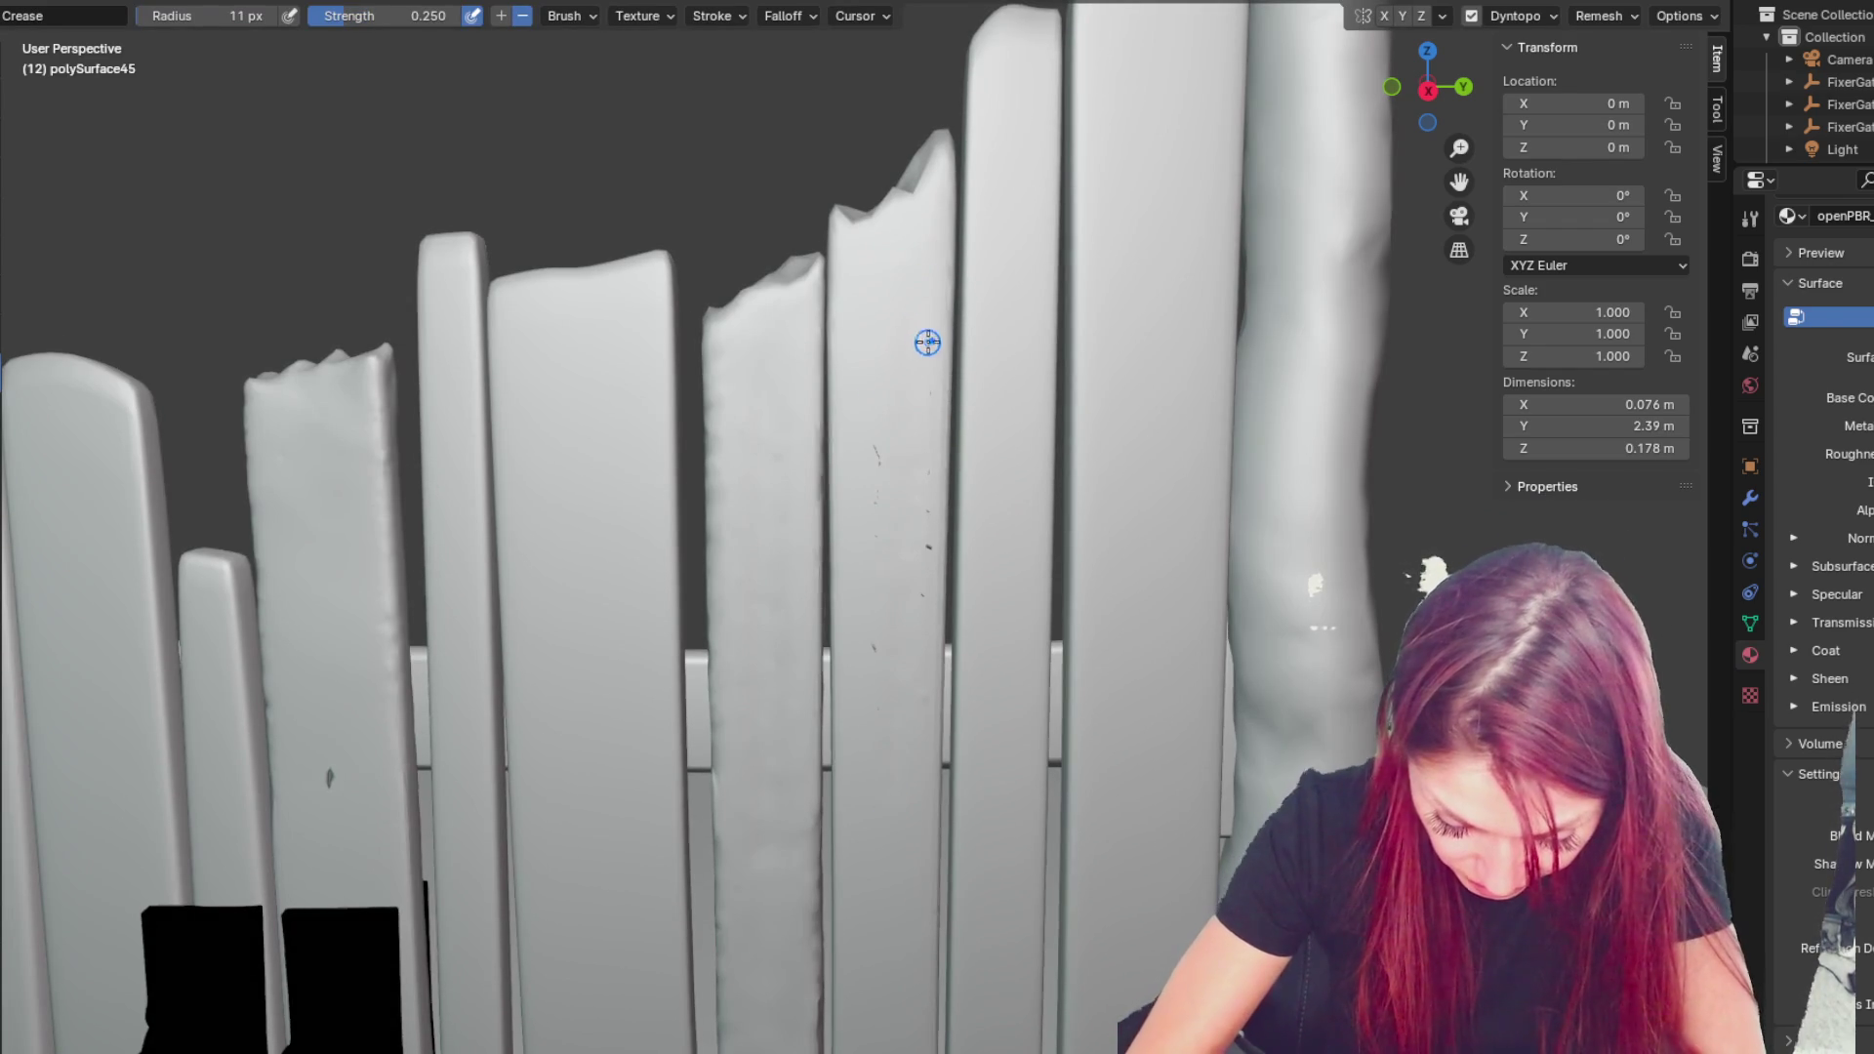
- Enlarge the Crease brush and carve grooves down the broken-top board's face
{"action": "key", "text": "f"}
{"action": "left_click", "coordinate": [925, 406]}
{"action": "left_click_drag", "start_coordinate": [880, 547], "coordinate": [837, 775]}
{"action": "key", "text": "f"}
{"action": "left_click", "coordinate": [932, 674]}
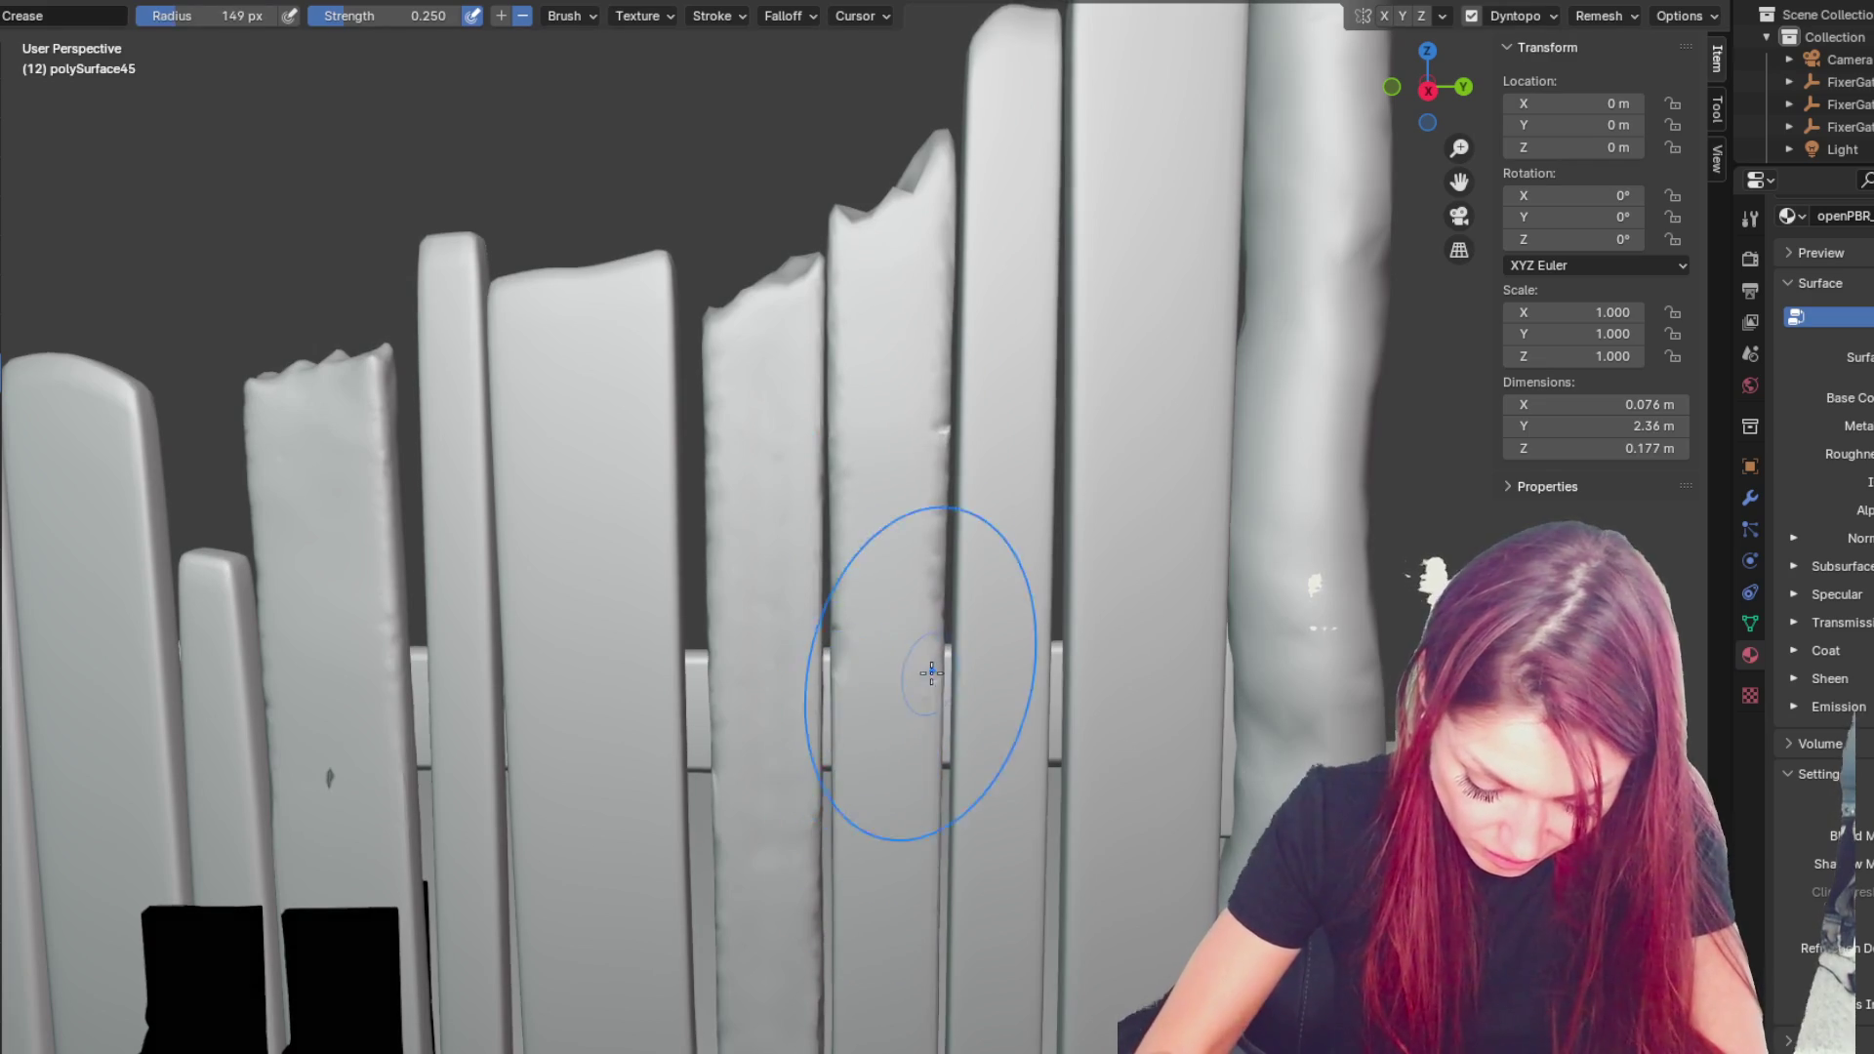
{"action": "scroll", "coordinate": [931, 654], "scroll_direction": "up", "scroll_amount": 1}
{"action": "scroll", "coordinate": [932, 640], "scroll_direction": "up", "scroll_amount": 1}
{"action": "mouse_move", "coordinate": [931, 639]}
{"action": "left_mouse_down"}
{"action": "mouse_move", "coordinate": [933, 313]}
{"action": "mouse_move", "coordinate": [870, 697]}
{"action": "left_mouse_up"}
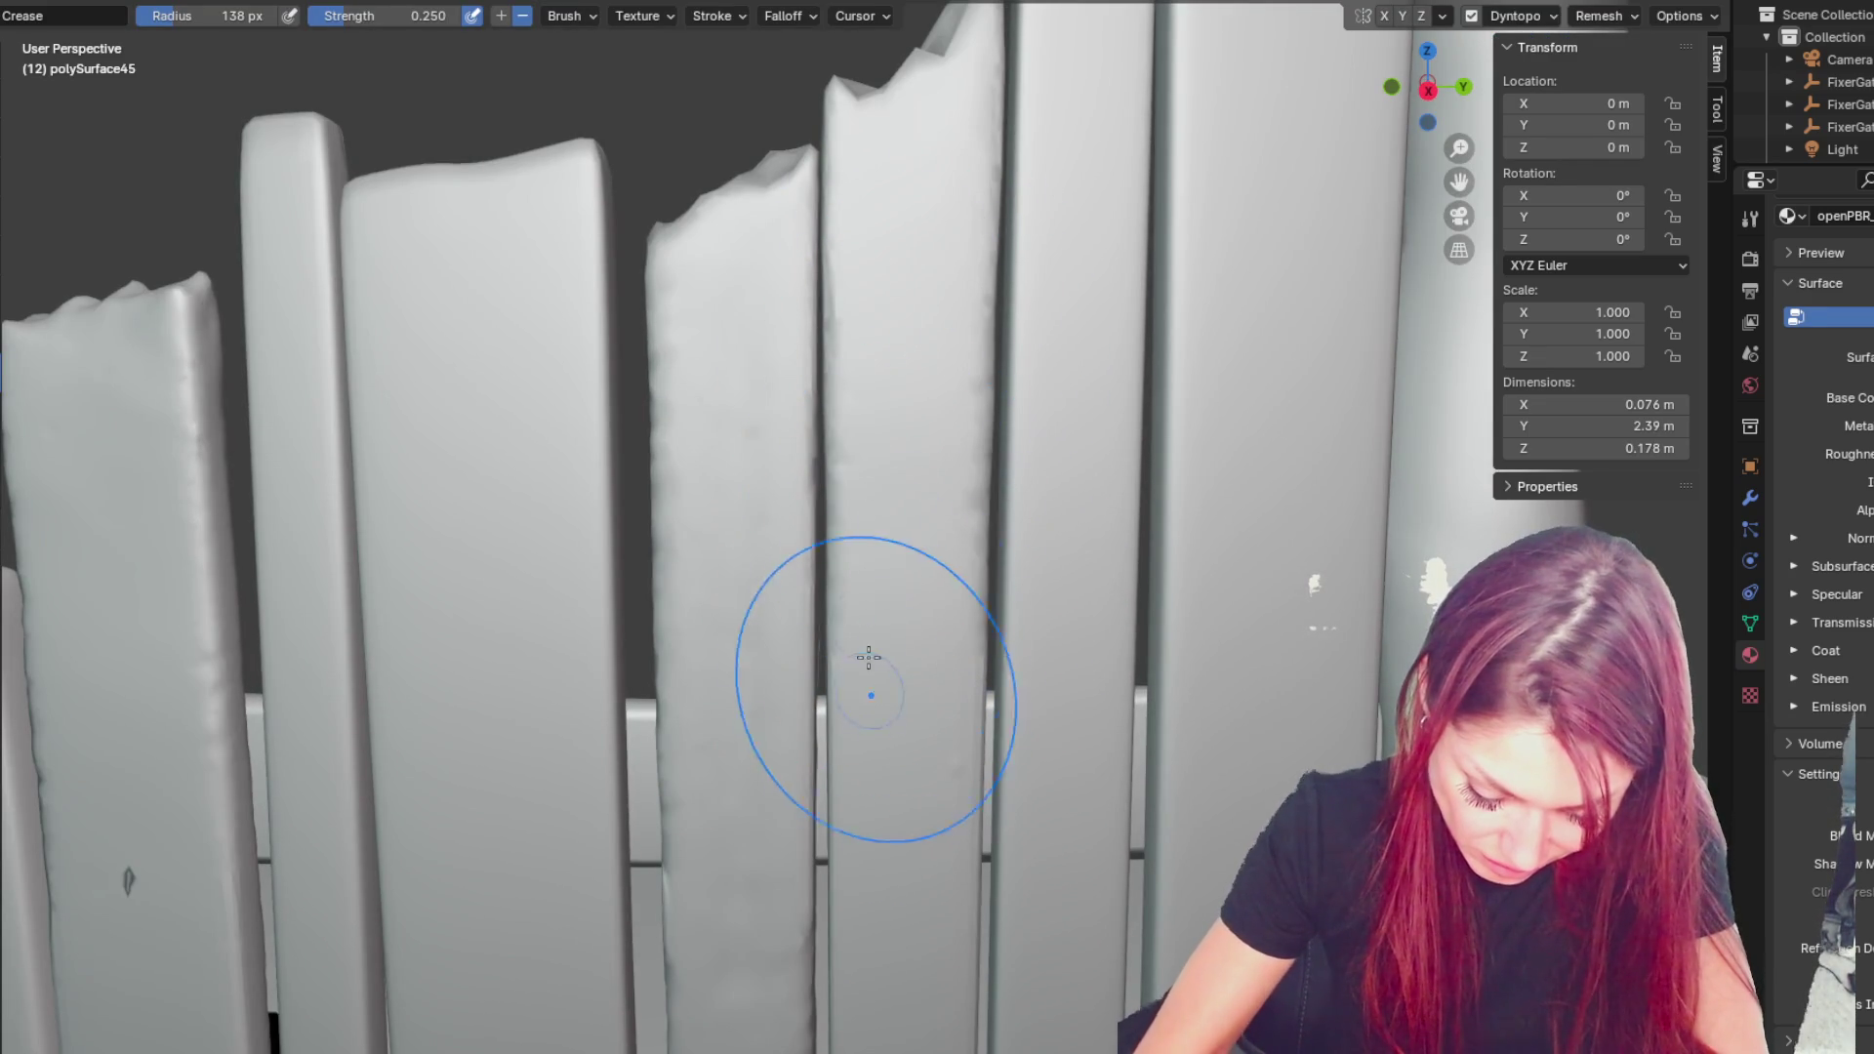
- Undo and redo the last groove stroke to compare, shrinking the brush in between
{"action": "key", "text": "ctrl+z"}
{"action": "key", "text": "f"}
{"action": "left_click", "coordinate": [853, 319]}
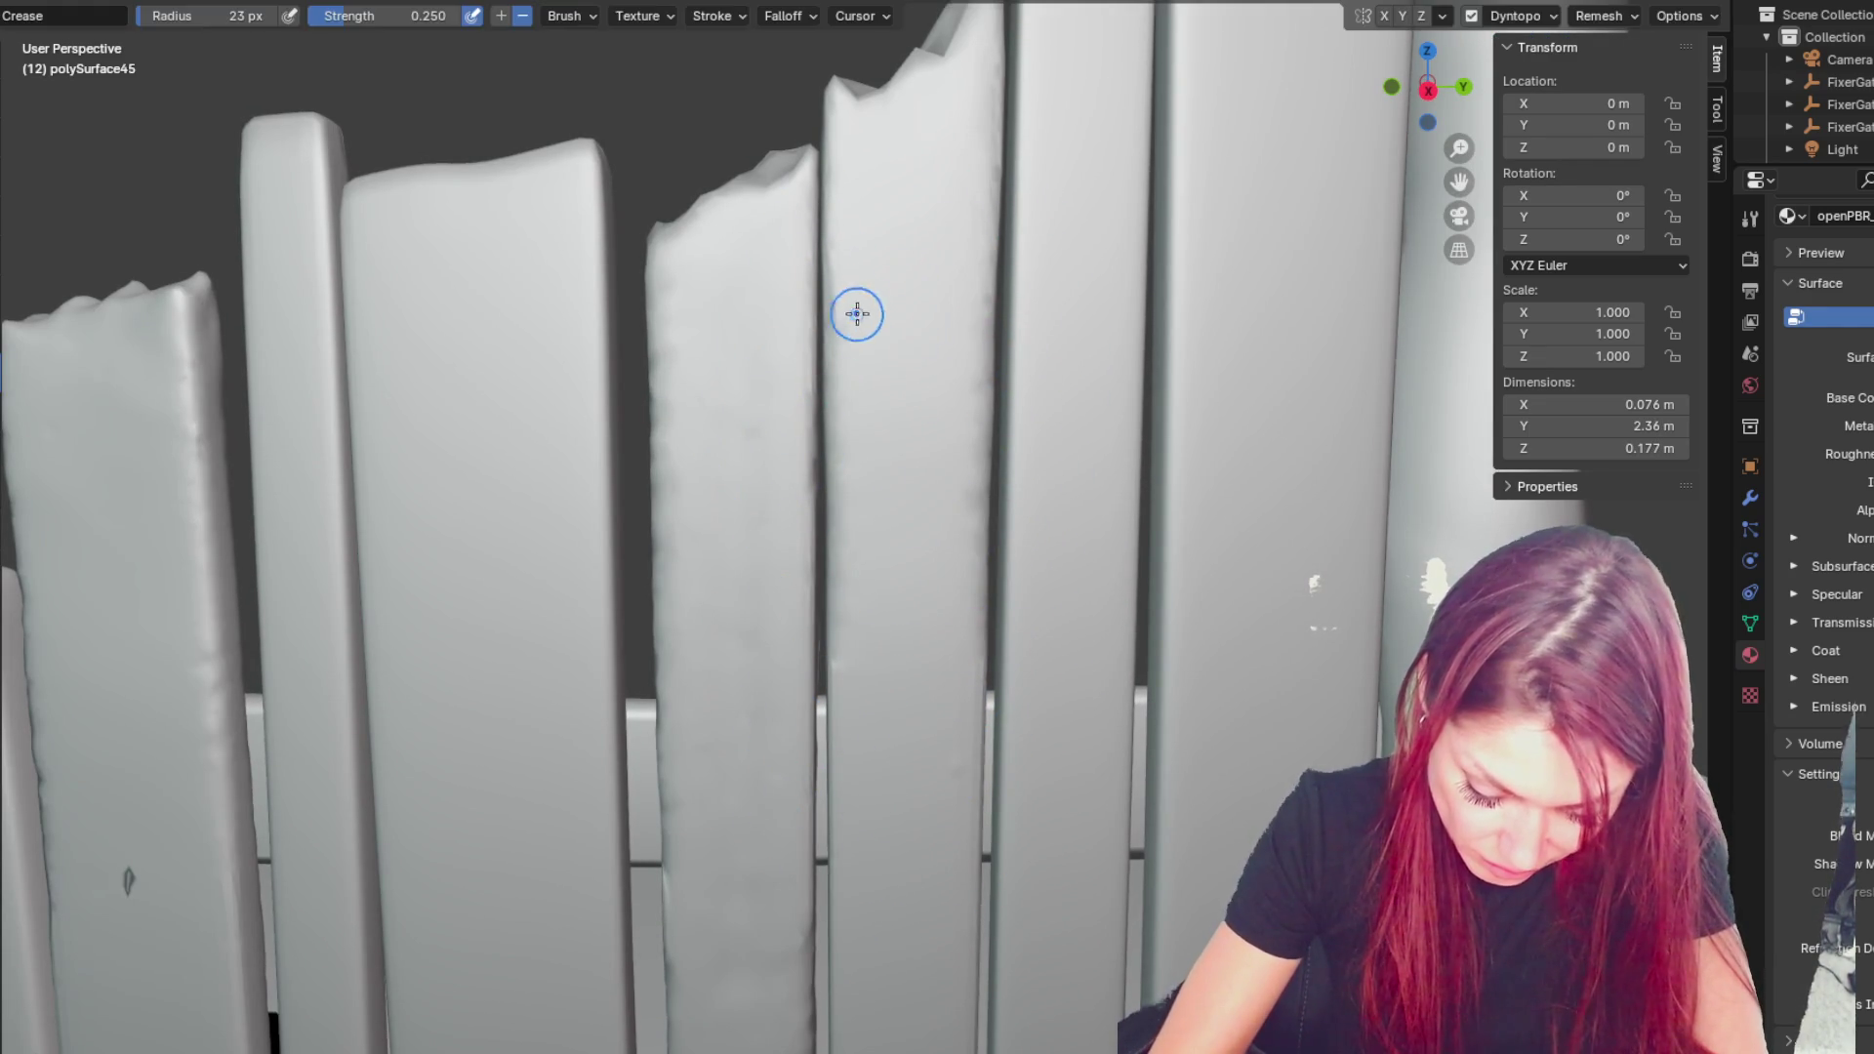
{"action": "key", "text": "ctrl+shift+z"}
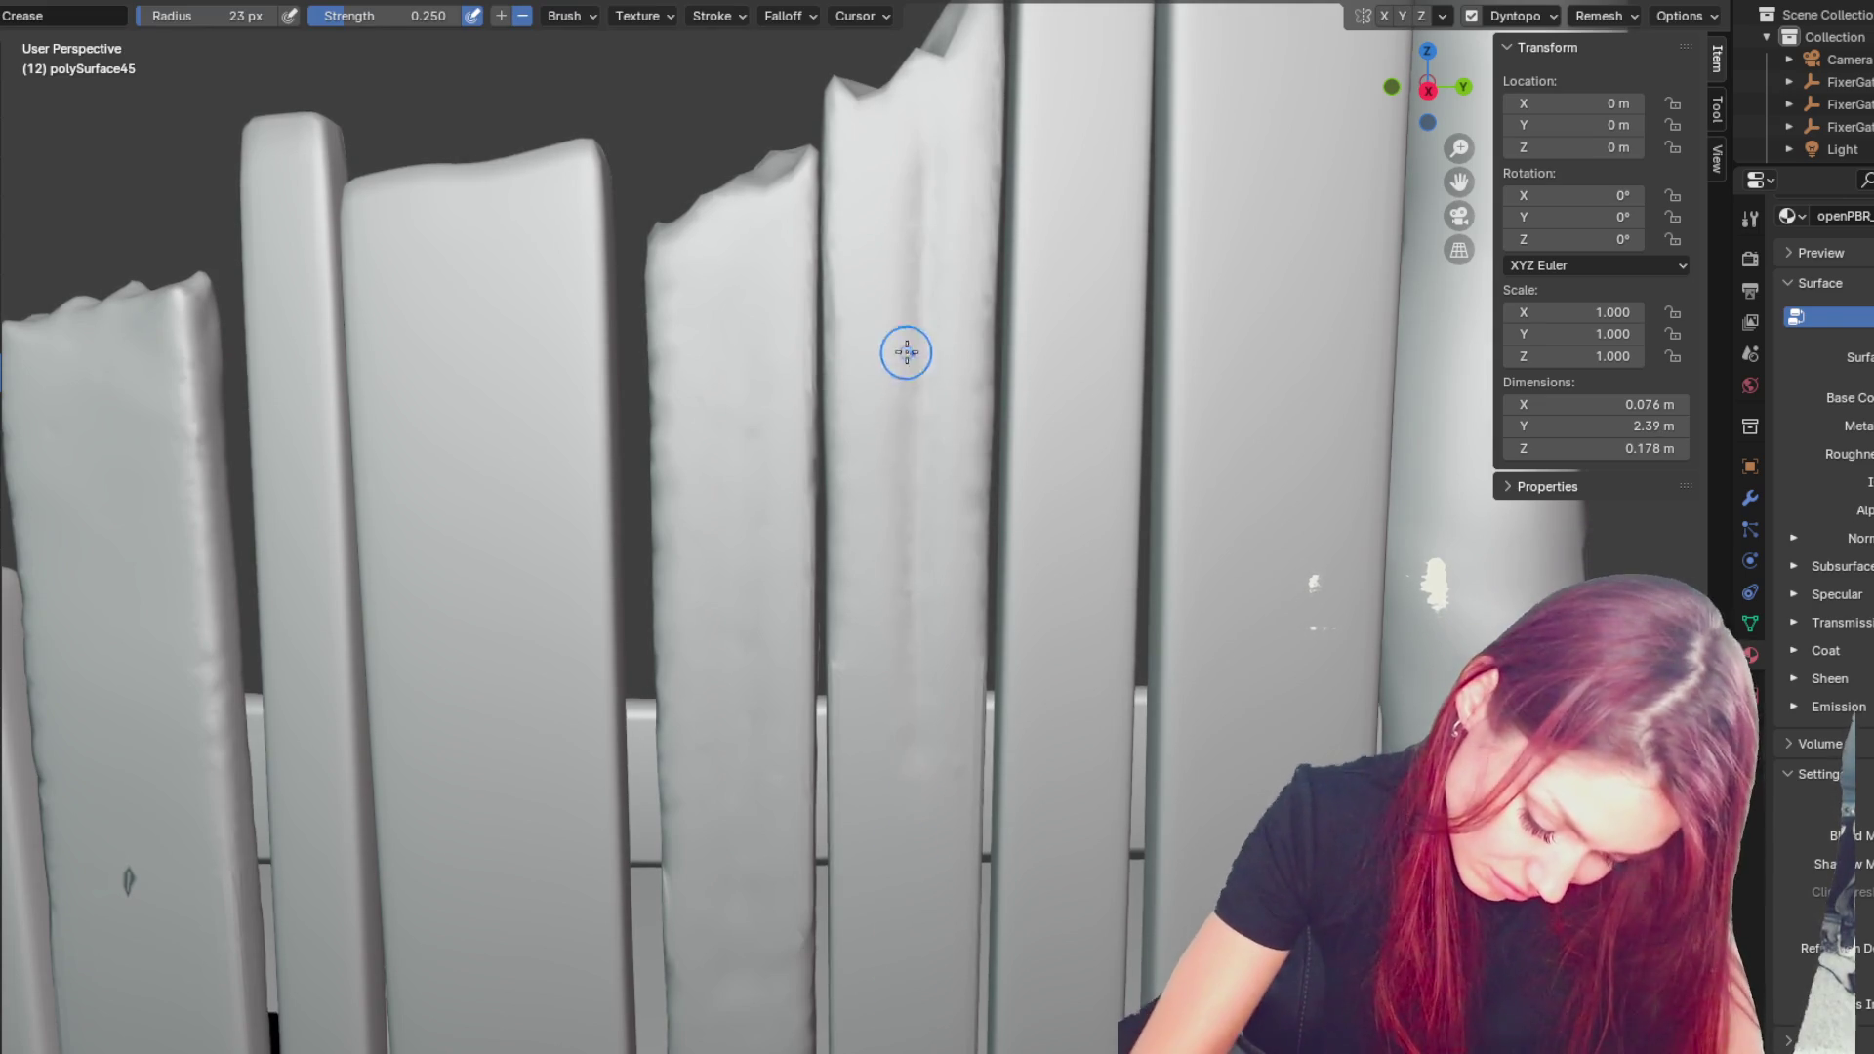
{"action": "mouse_move", "coordinate": [918, 892]}
{"action": "middle_mouse_down", "text": "shift"}
{"action": "mouse_move", "coordinate": [879, 84]}
{"action": "mouse_move", "coordinate": [902, 199]}
{"action": "middle_mouse_up", "text": "shift"}
- Use the Draw brush to sculpt along polySurface45's surface and build up its bottom end
{"action": "key", "text": "x"}
{"action": "mouse_move", "coordinate": [941, 439]}
{"action": "left_mouse_down"}
{"action": "mouse_move", "coordinate": [900, 628]}
{"action": "mouse_move", "coordinate": [859, 648]}
{"action": "left_mouse_up"}
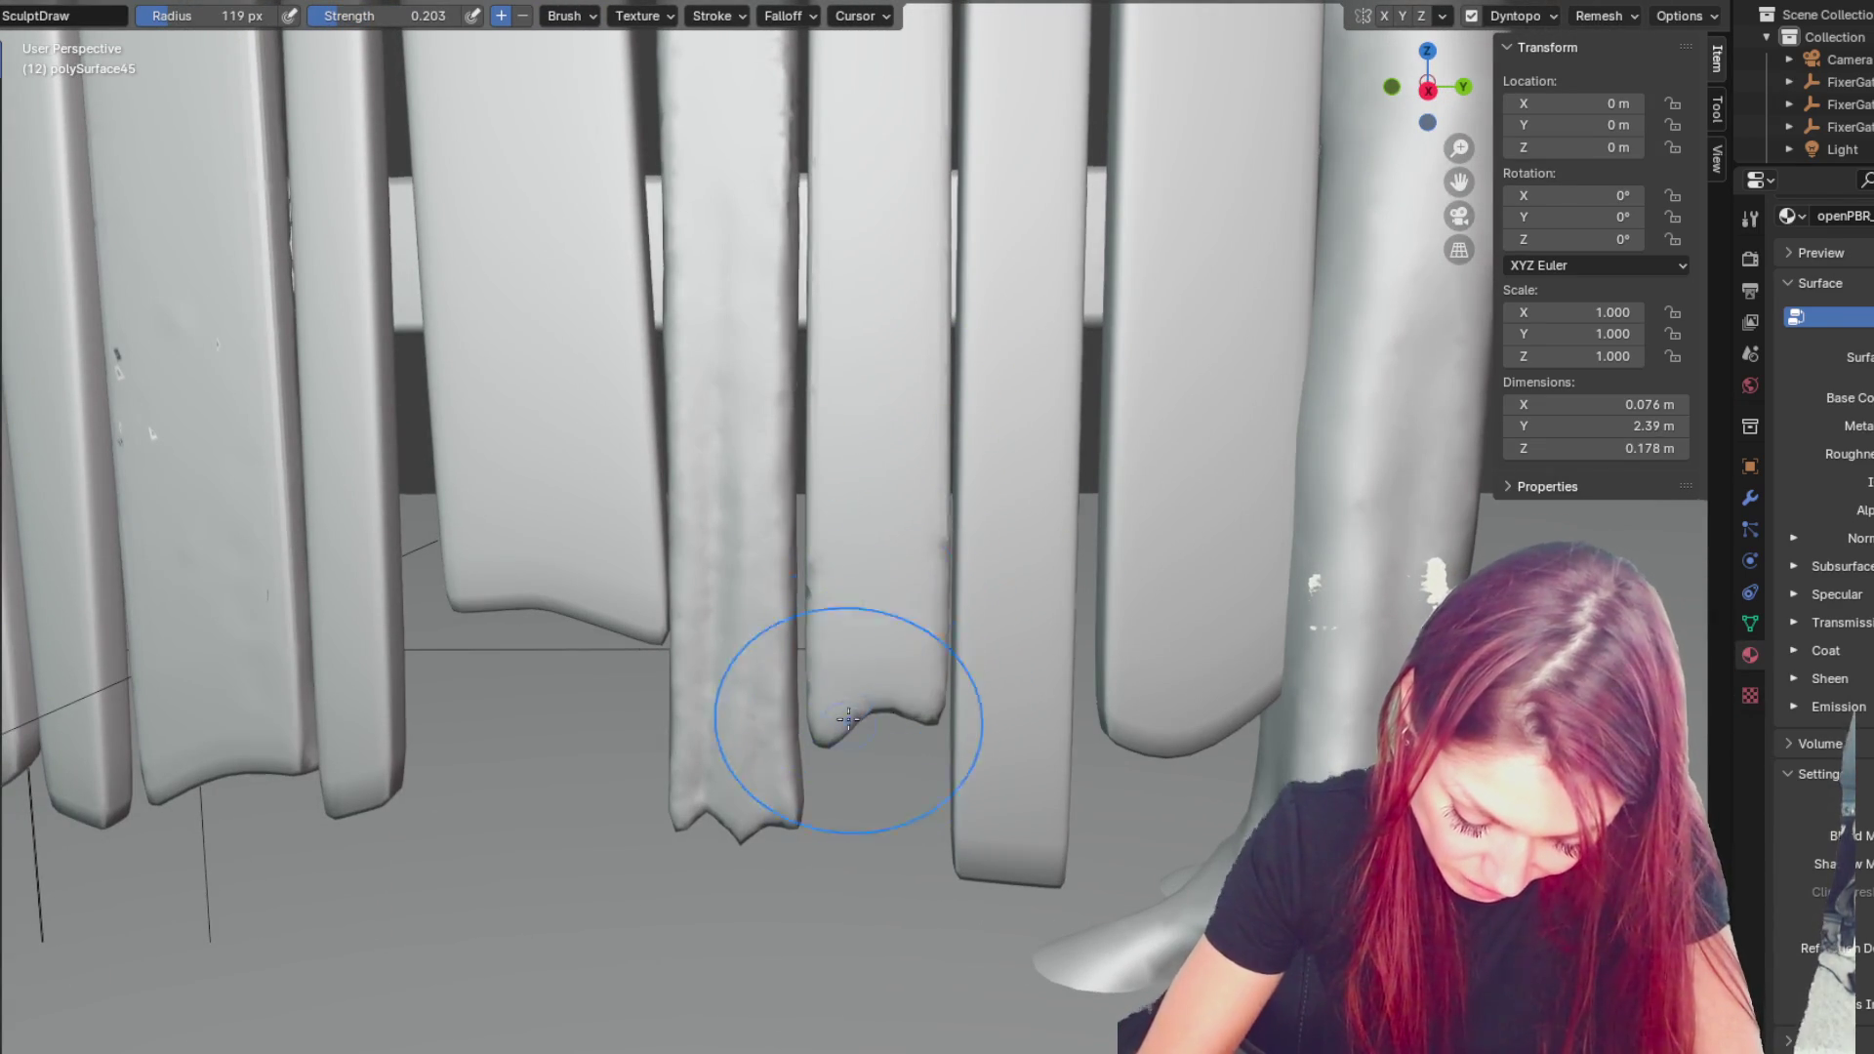
{"action": "left_click_drag", "start_coordinate": [790, 878], "coordinate": [837, 712]}
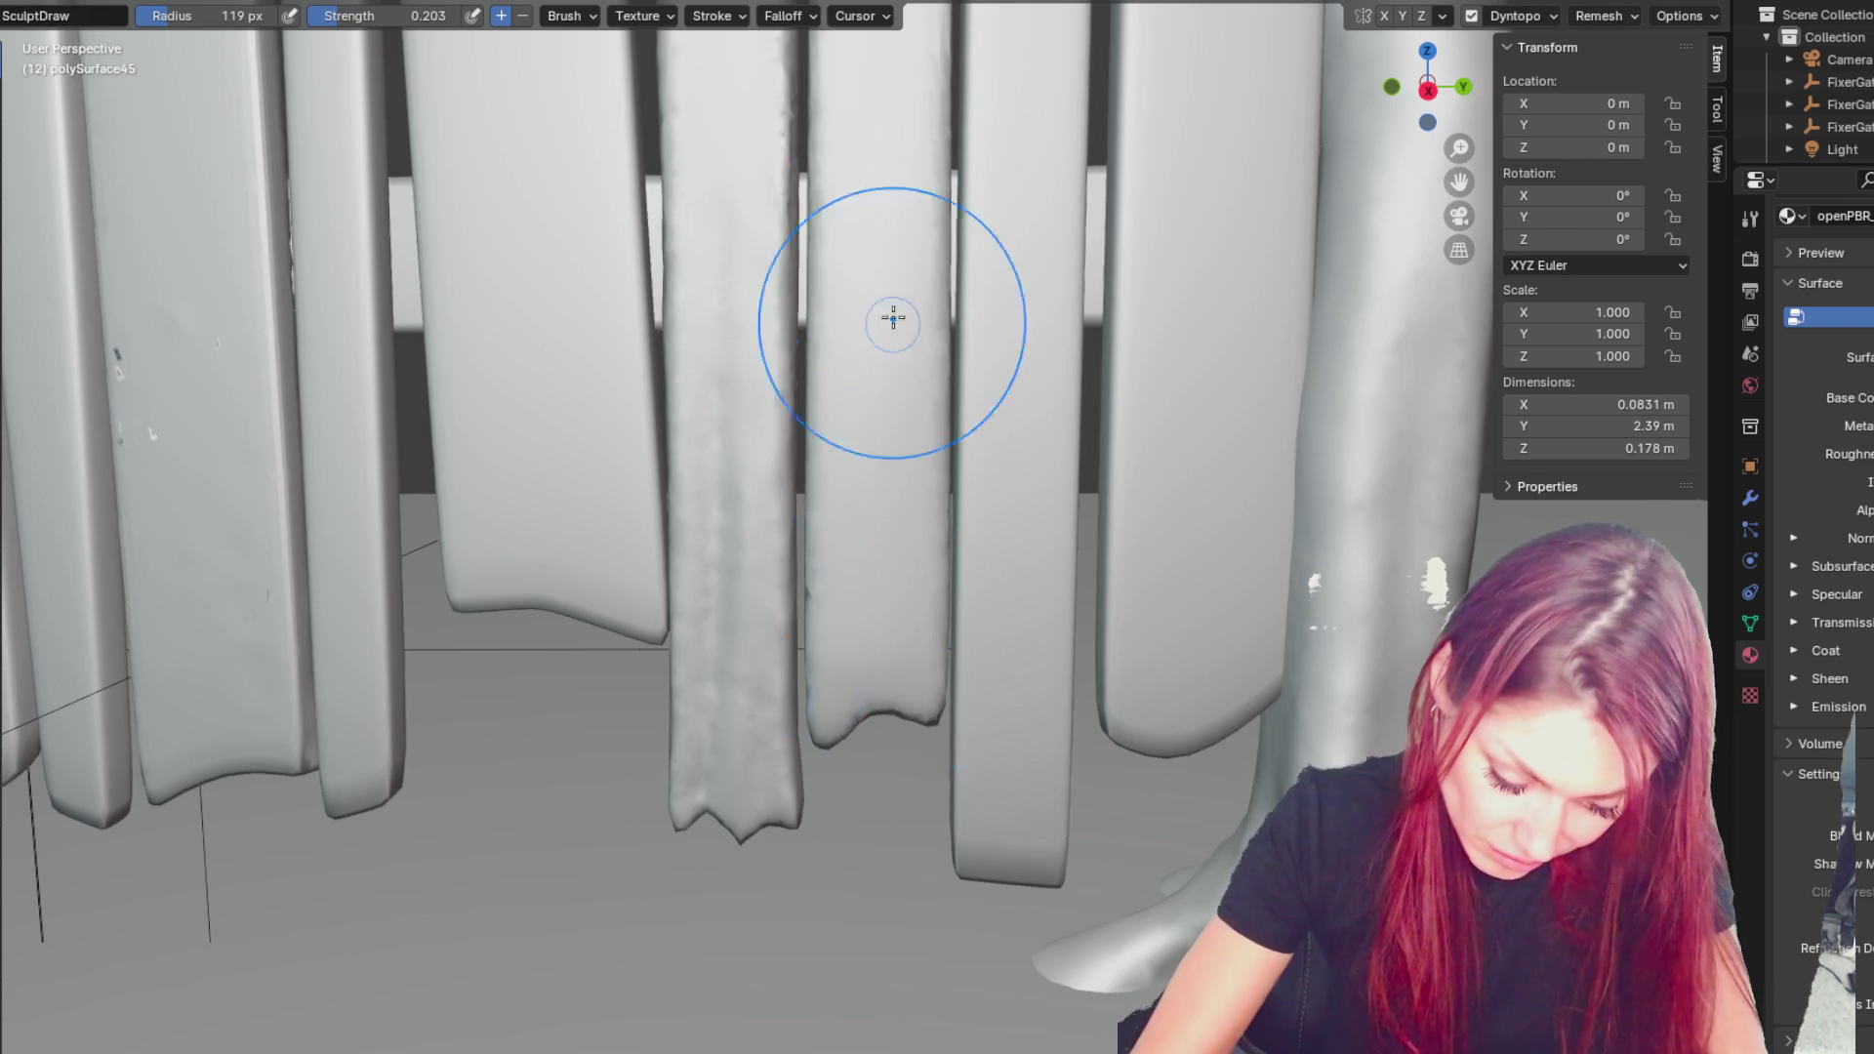
{"action": "mouse_move", "coordinate": [834, 799]}
{"action": "left_mouse_down"}
{"action": "mouse_move", "coordinate": [796, 703]}
{"action": "mouse_move", "coordinate": [957, 737]}
{"action": "mouse_move", "coordinate": [791, 688]}
{"action": "mouse_move", "coordinate": [875, 723]}
{"action": "left_mouse_up"}
- Grab the bottom end into a jagged notch, then switch to Crease for grooves
{"action": "key", "text": "g"}
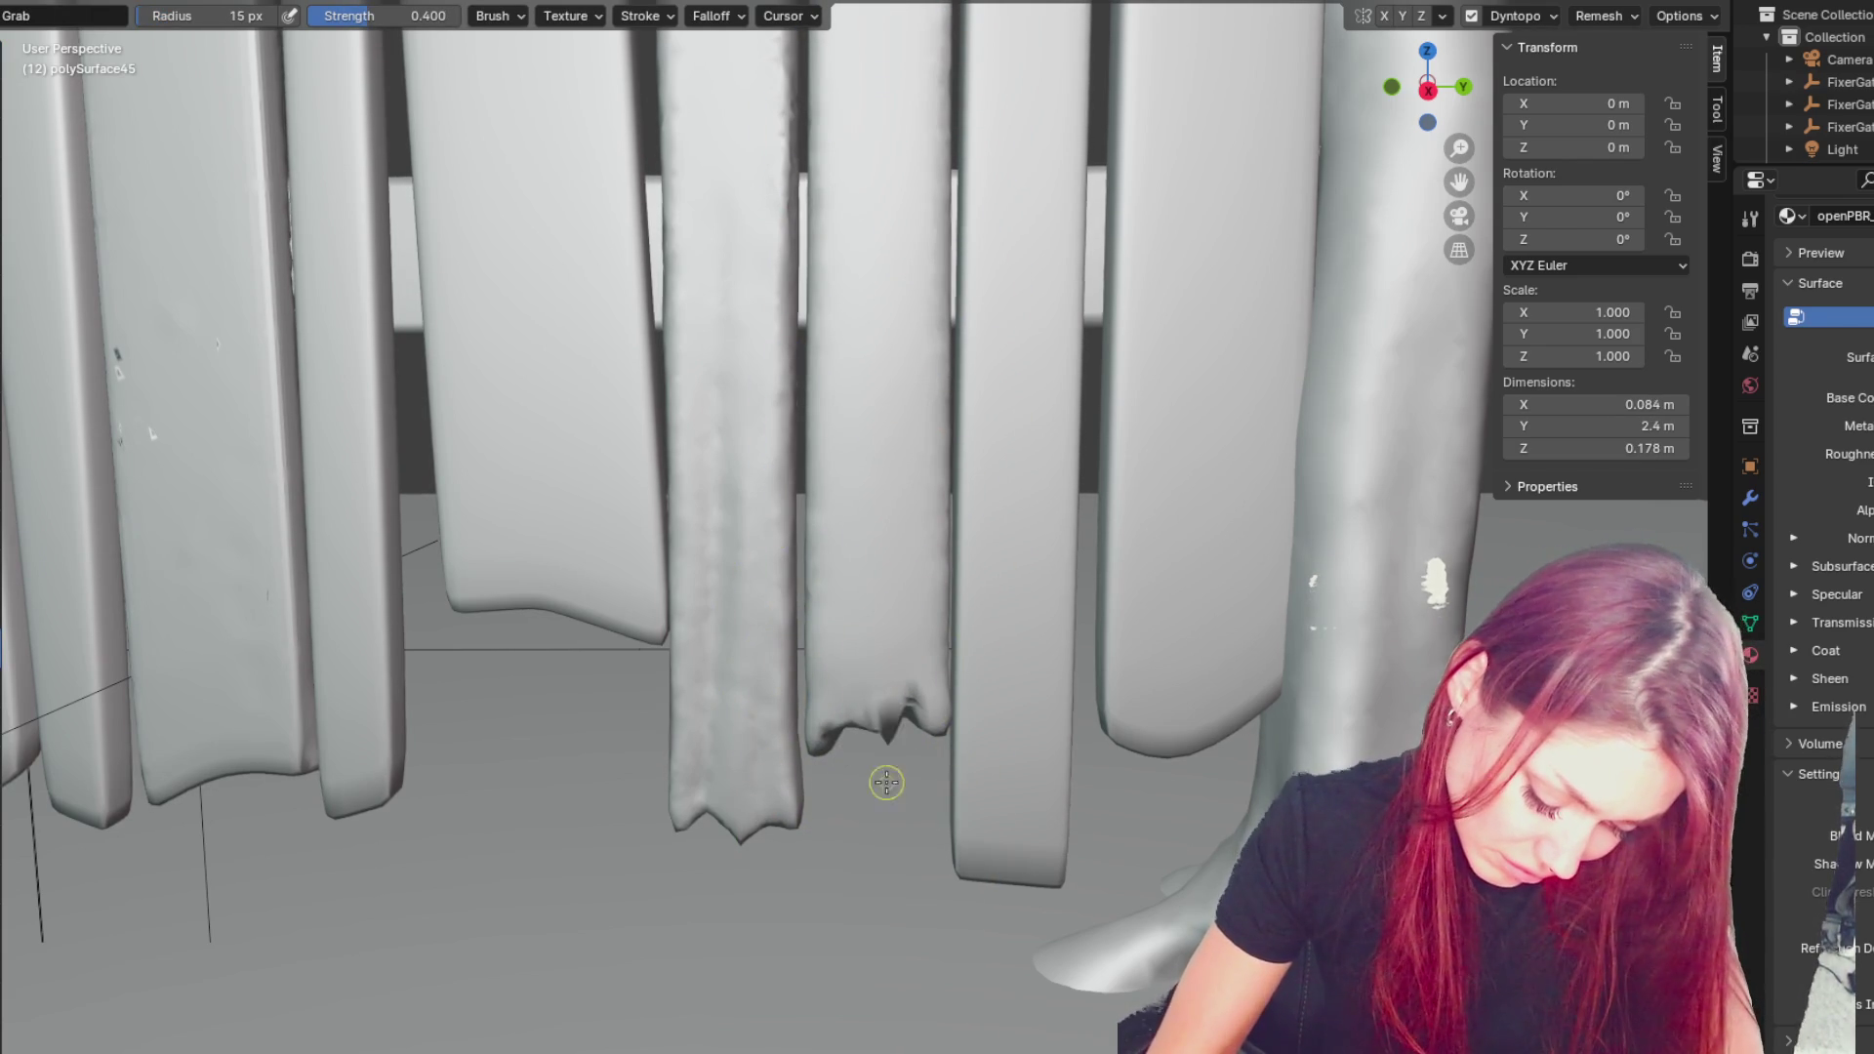
{"action": "left_click_drag", "start_coordinate": [896, 739], "coordinate": [883, 703]}
{"action": "key", "text": "shift+c"}
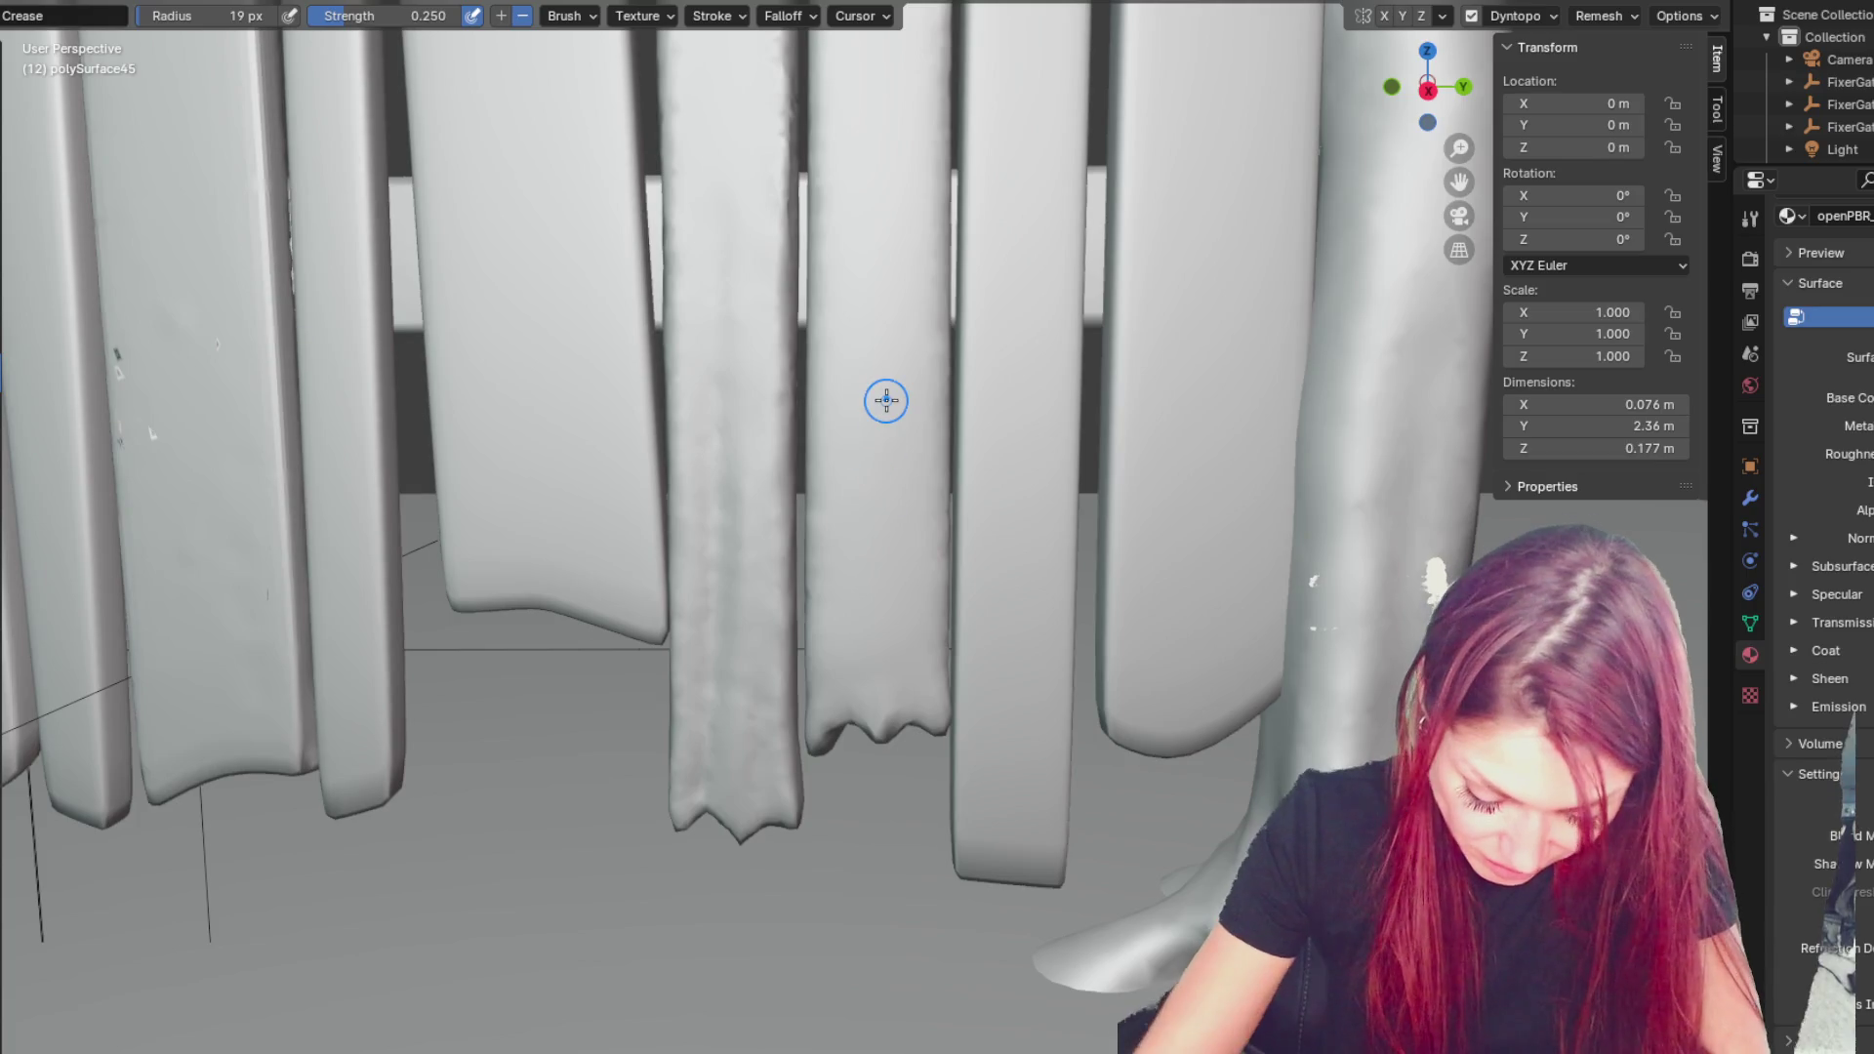
{"action": "scroll", "coordinate": [886, 400], "scroll_direction": "up", "scroll_amount": 1}
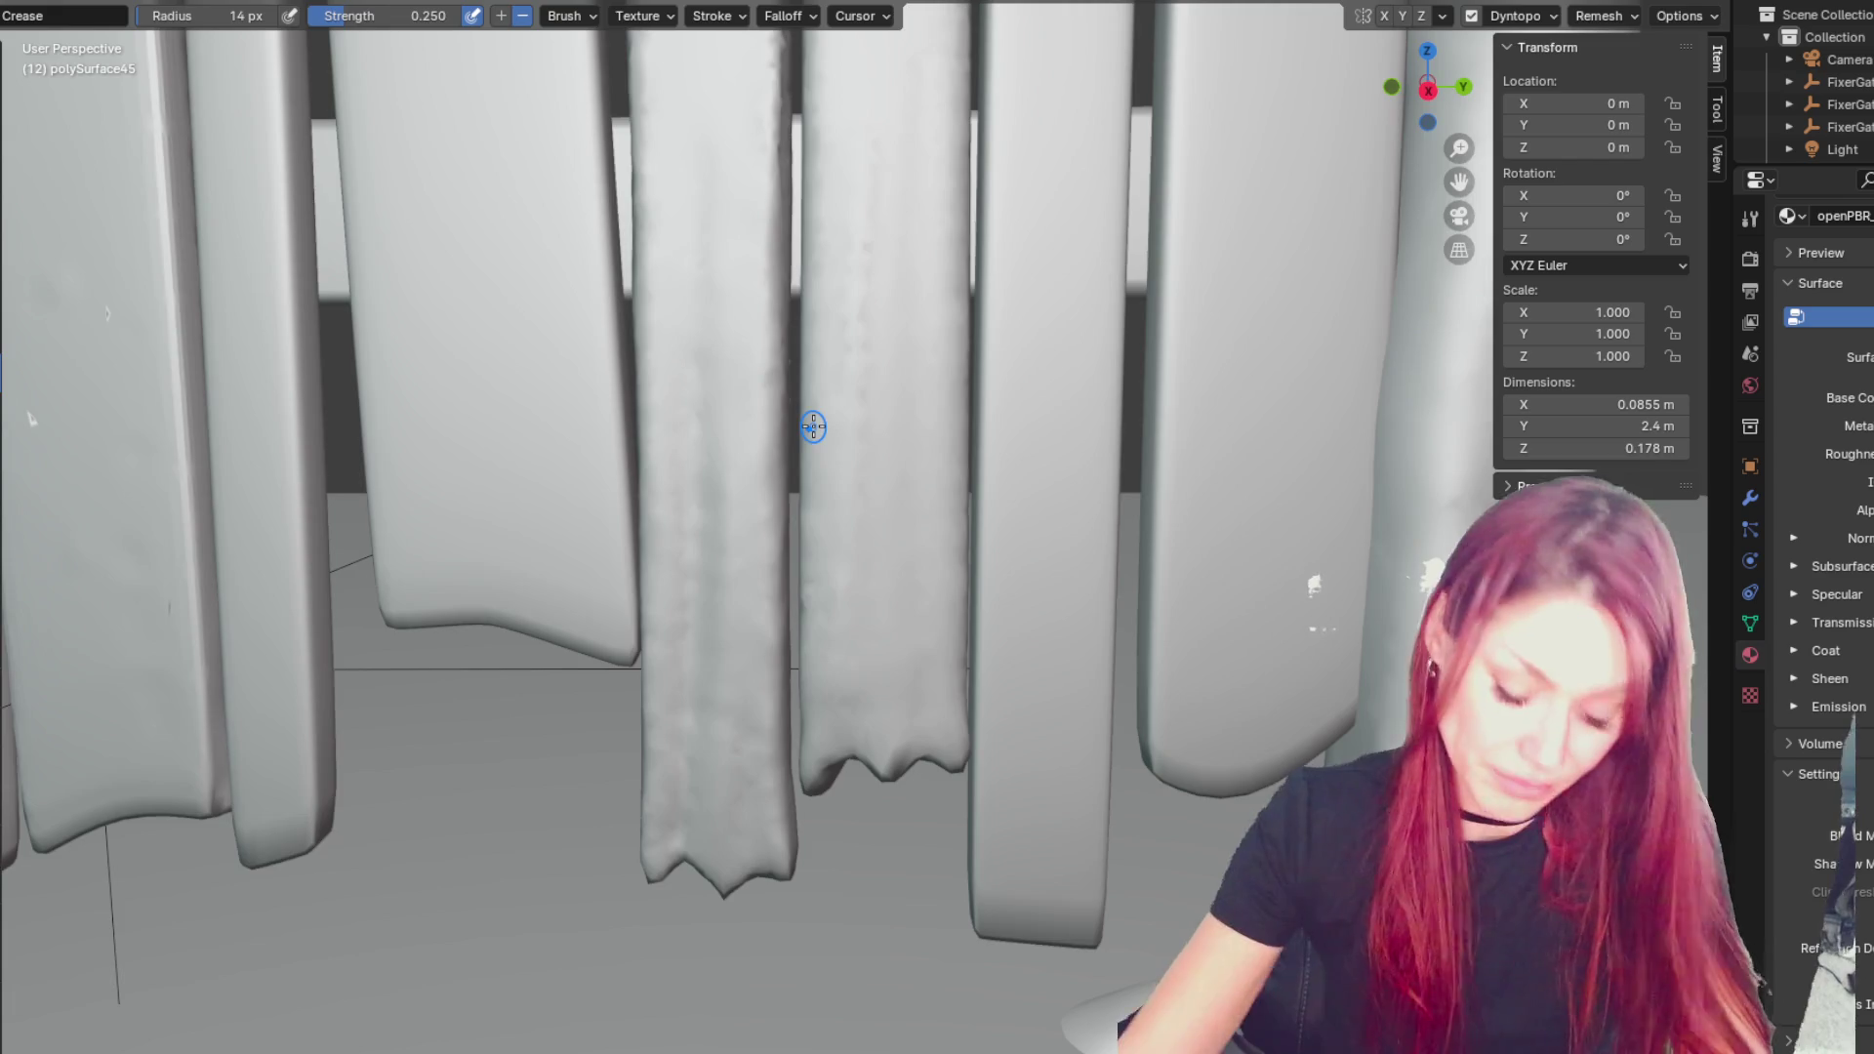
{"action": "scroll", "coordinate": [796, 459], "scroll_direction": "down", "scroll_amount": 6}
{"action": "scroll", "coordinate": [820, 546], "scroll_direction": "up", "scroll_amount": 3}
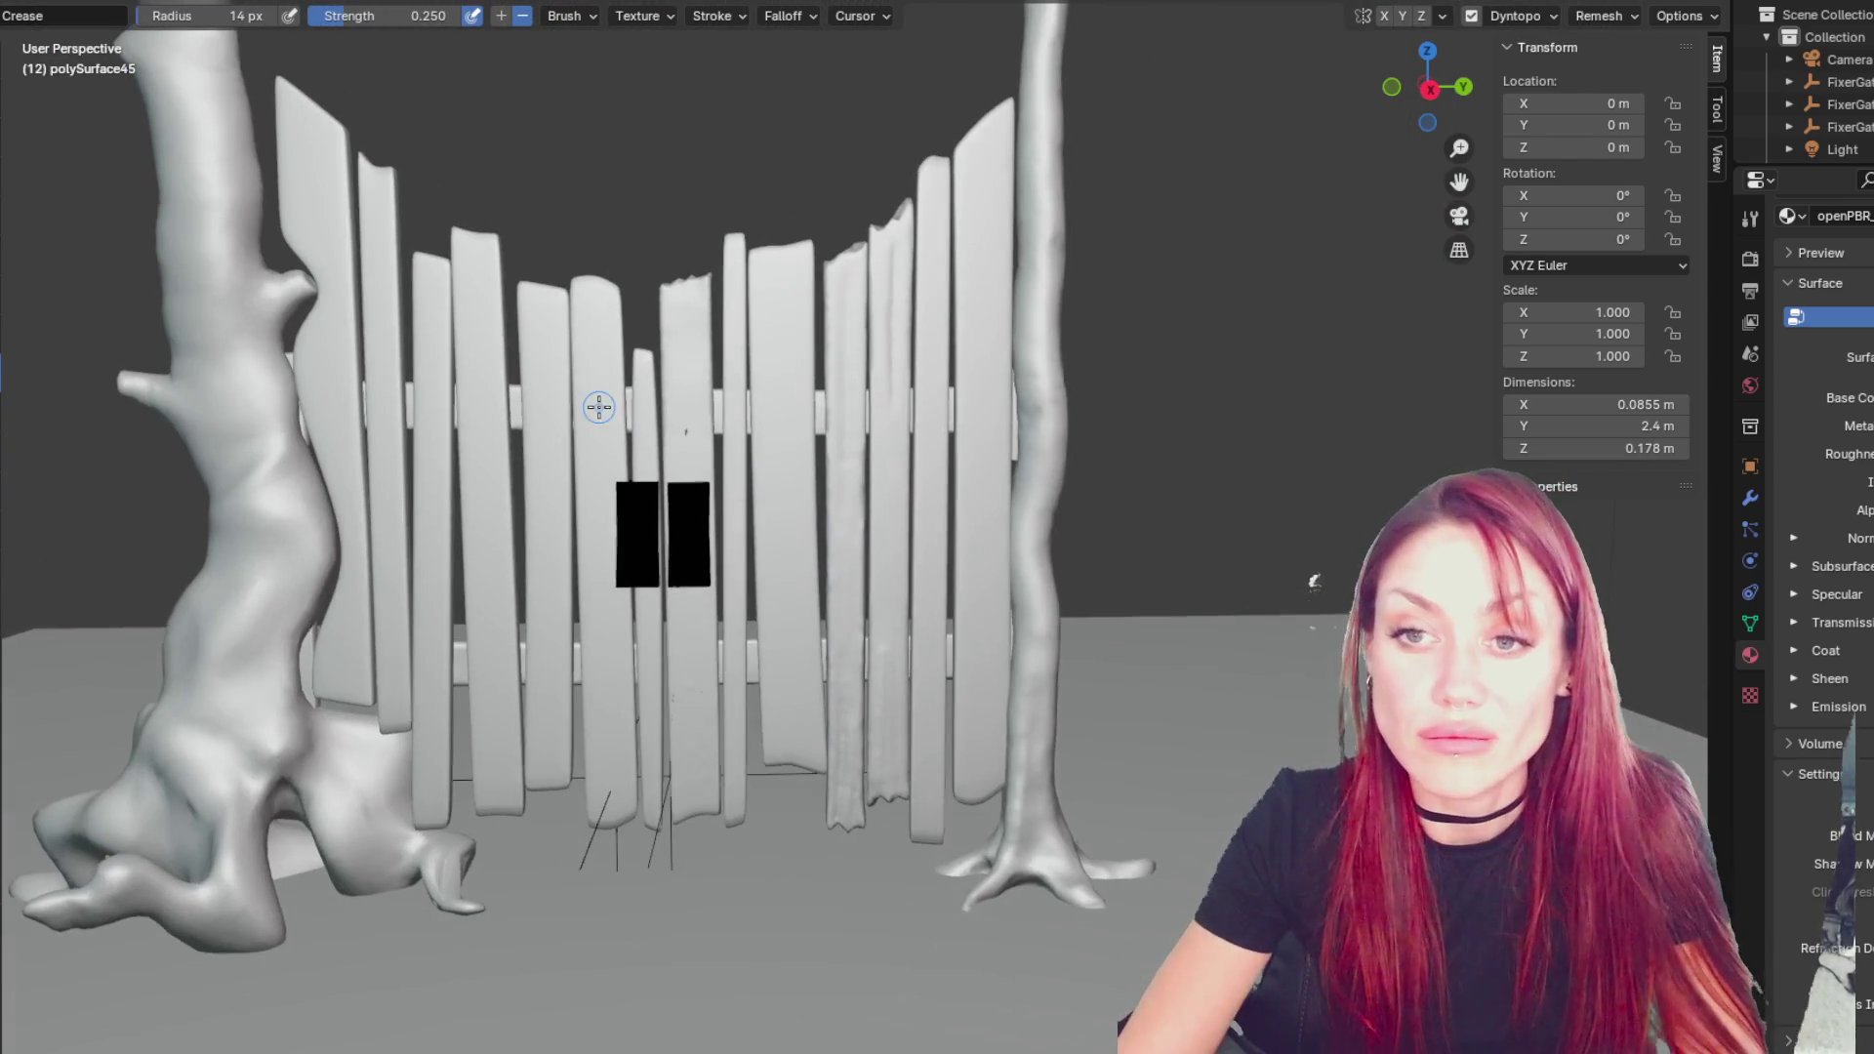
- Select plank polySurface40 and return to sculpting it with a 107 px Draw brush
{"action": "key", "text": "ctrl+Page_Up"}
{"action": "scroll", "coordinate": [465, 213], "scroll_direction": "down", "scroll_amount": 5}
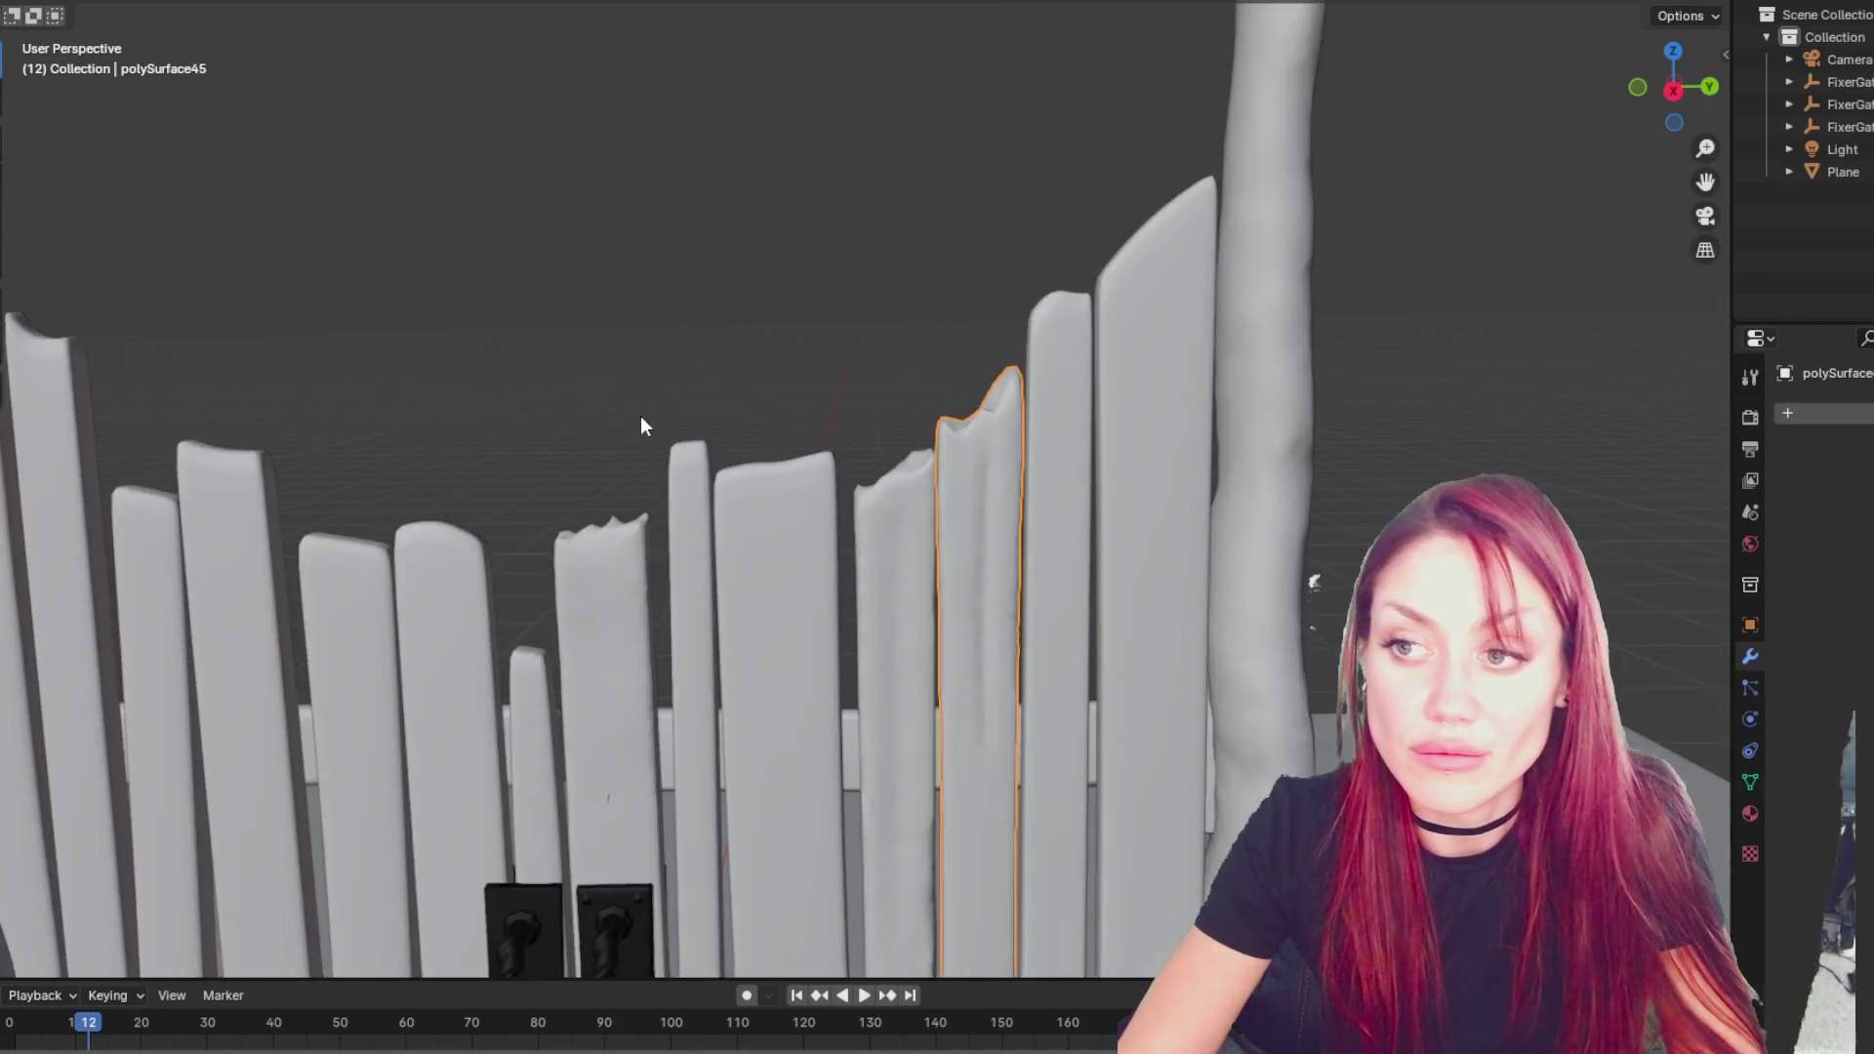
{"action": "left_click", "coordinate": [571, 502]}
{"action": "key", "text": "ctrl+Page_Up"}
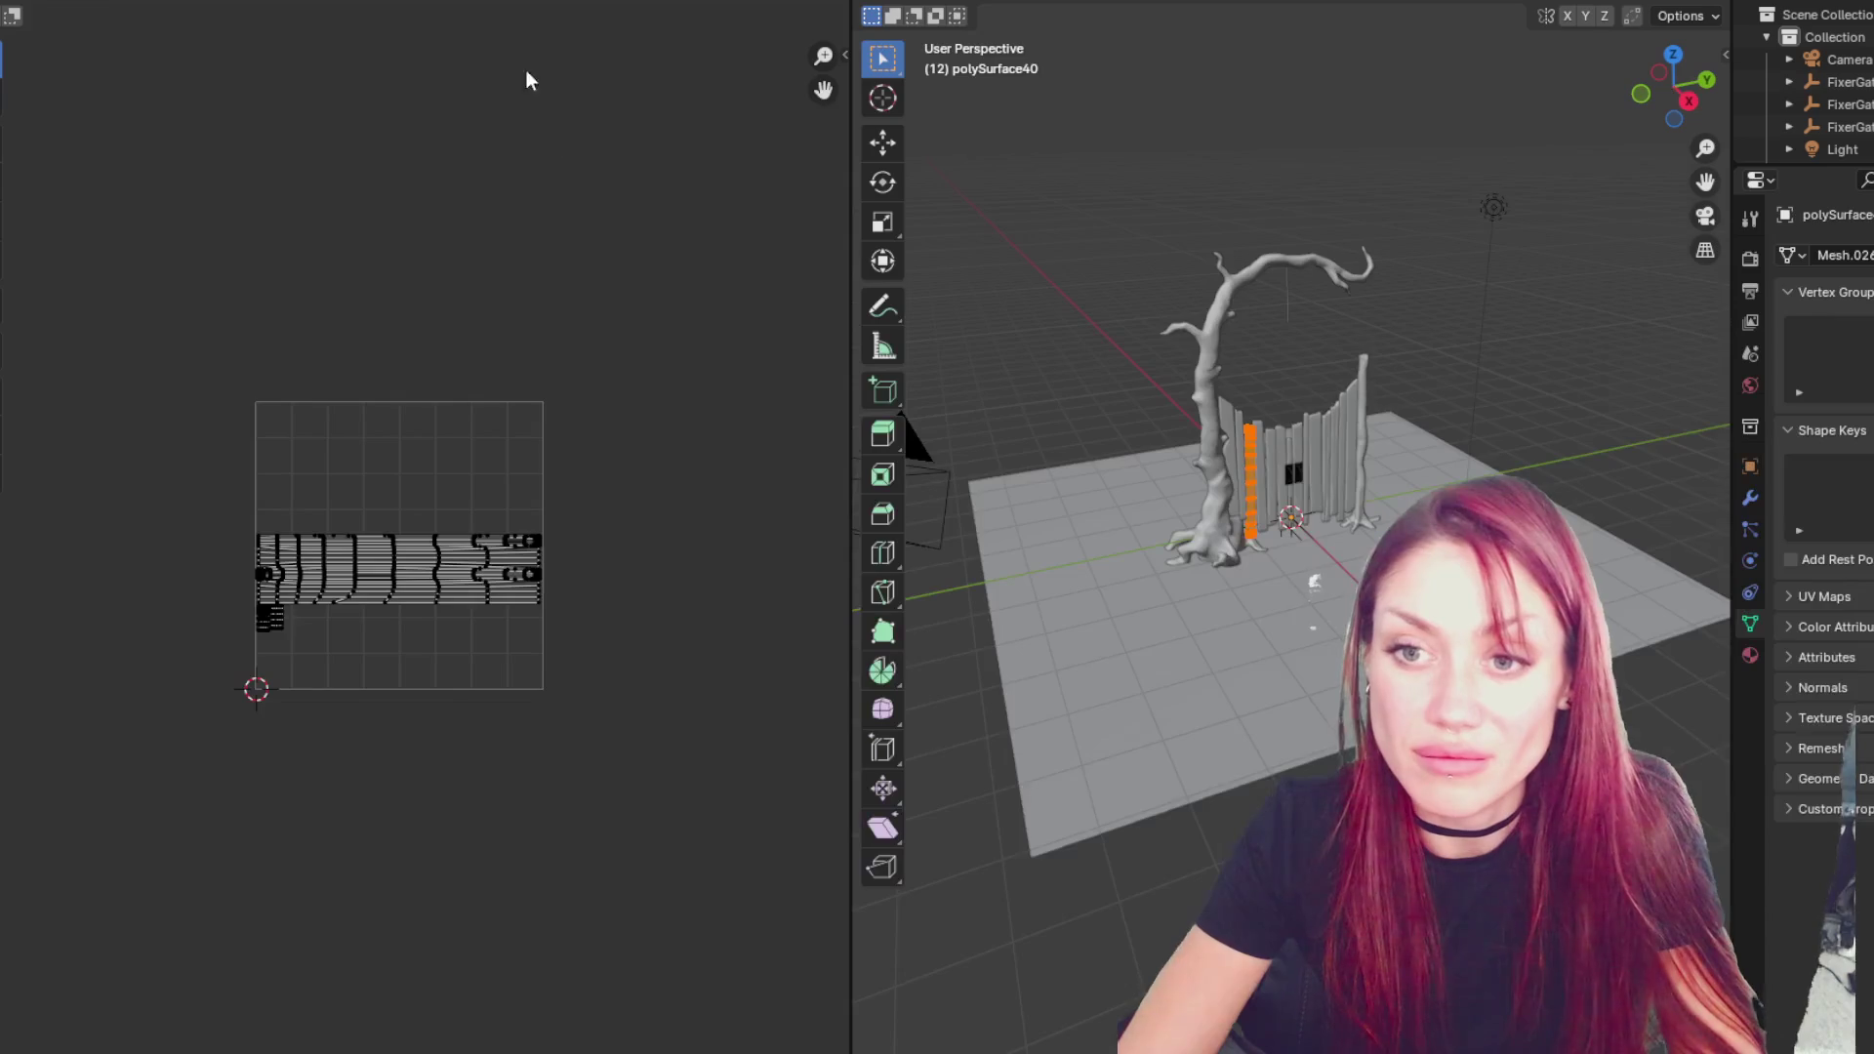
{"action": "key", "text": "ctrl+Page_Down"}
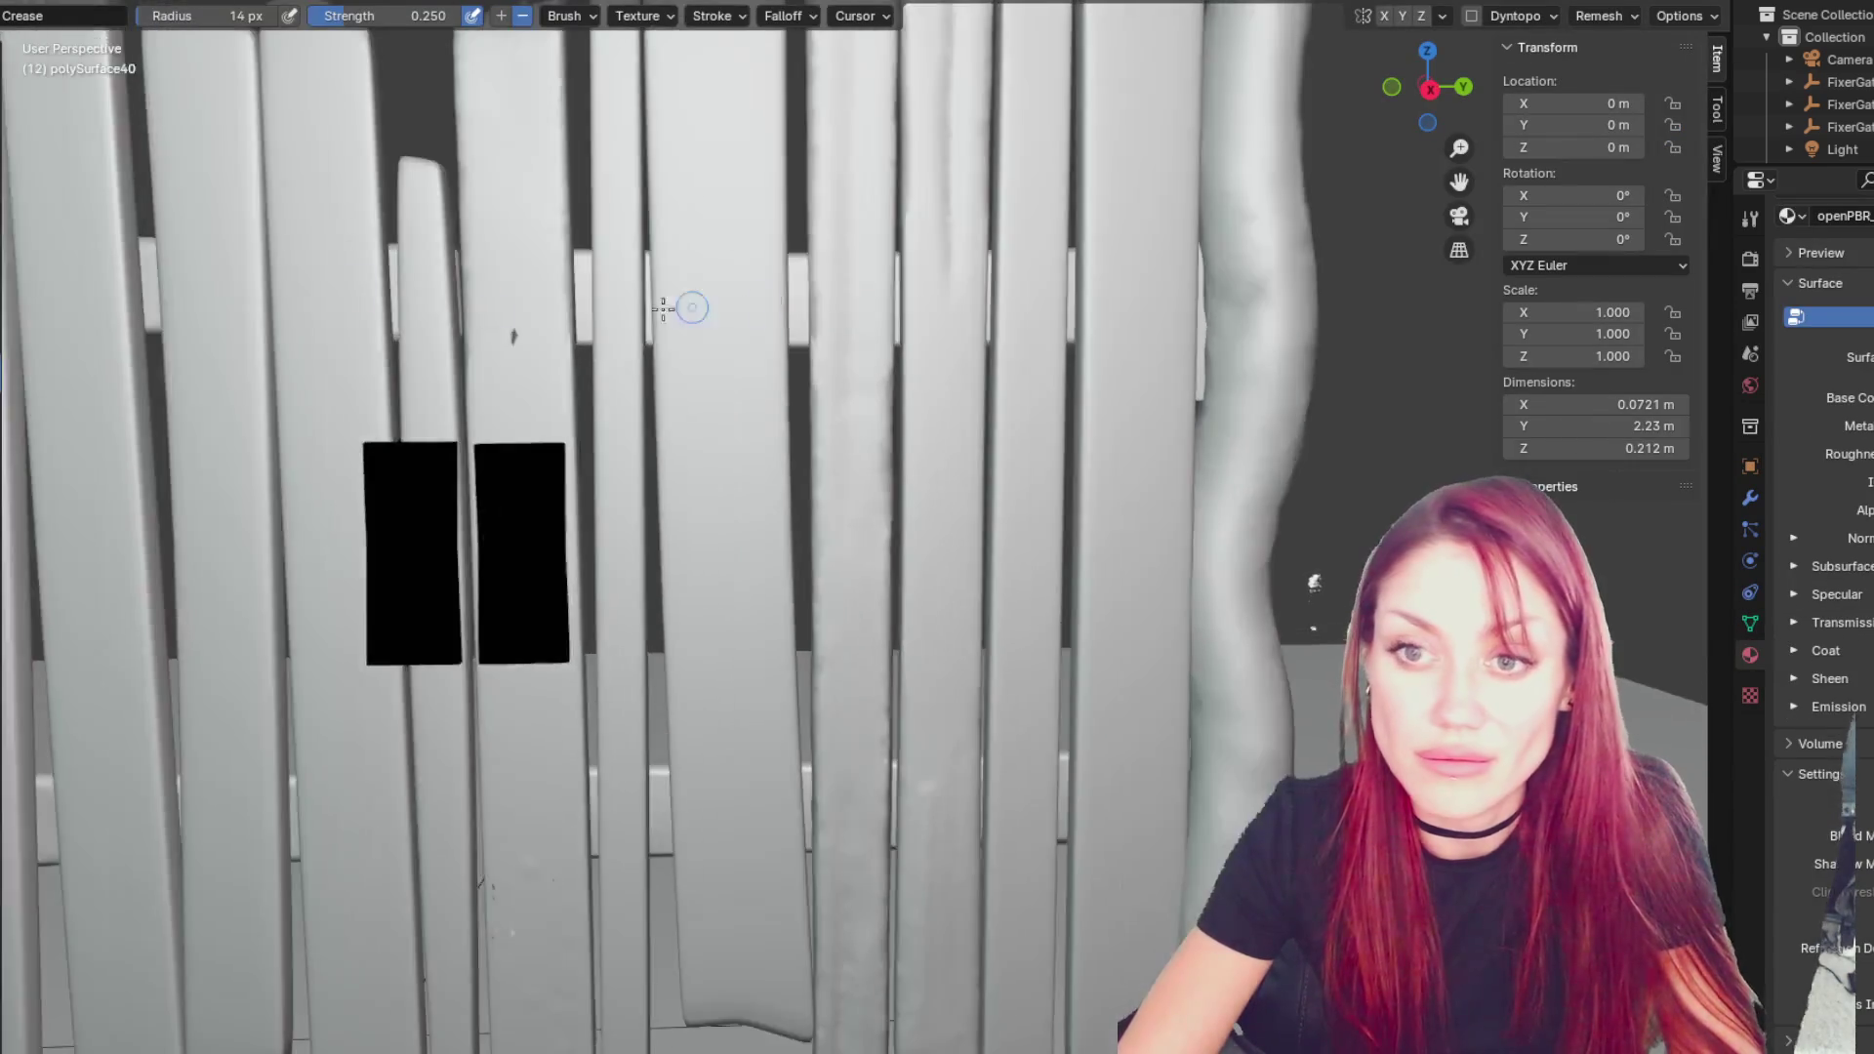
{"action": "scroll", "coordinate": [745, 477], "scroll_direction": "up", "scroll_amount": 2}
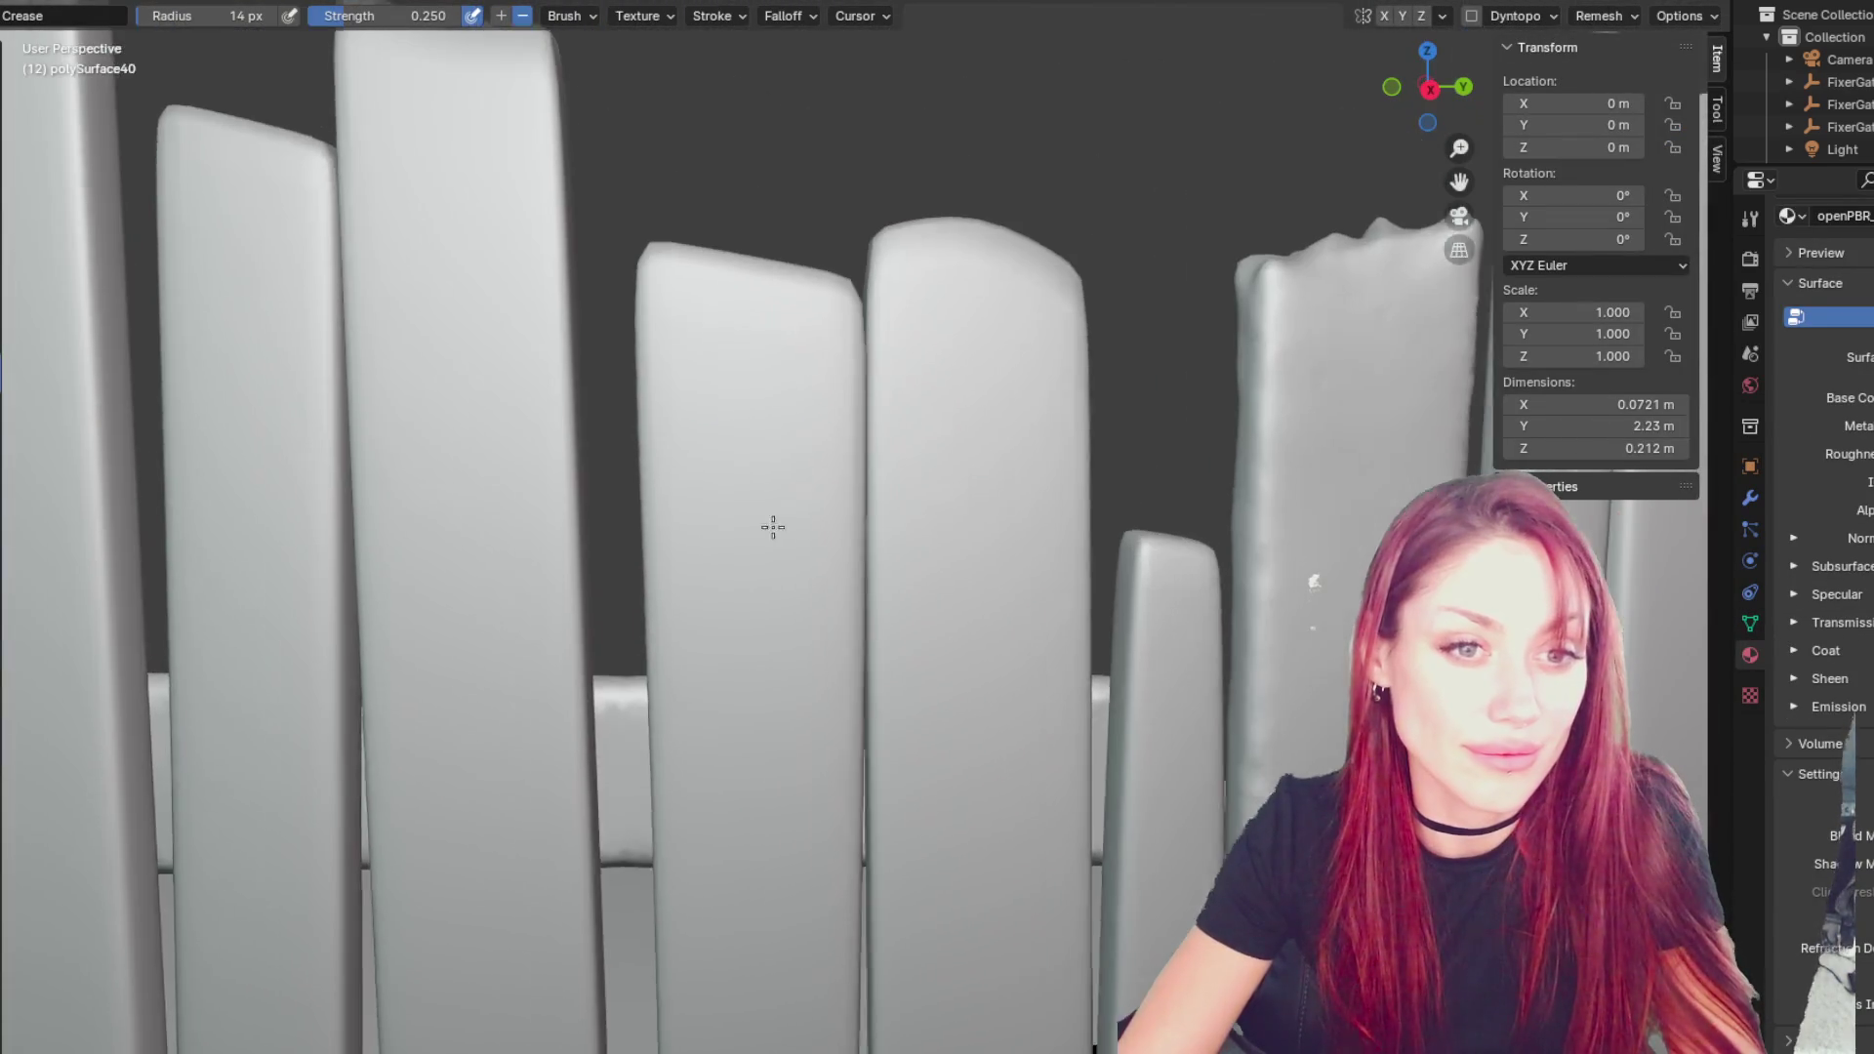
{"action": "scroll", "coordinate": [762, 508], "scroll_direction": "down", "scroll_amount": 2}
{"action": "key", "text": "f"}
{"action": "left_click", "coordinate": [837, 439]}
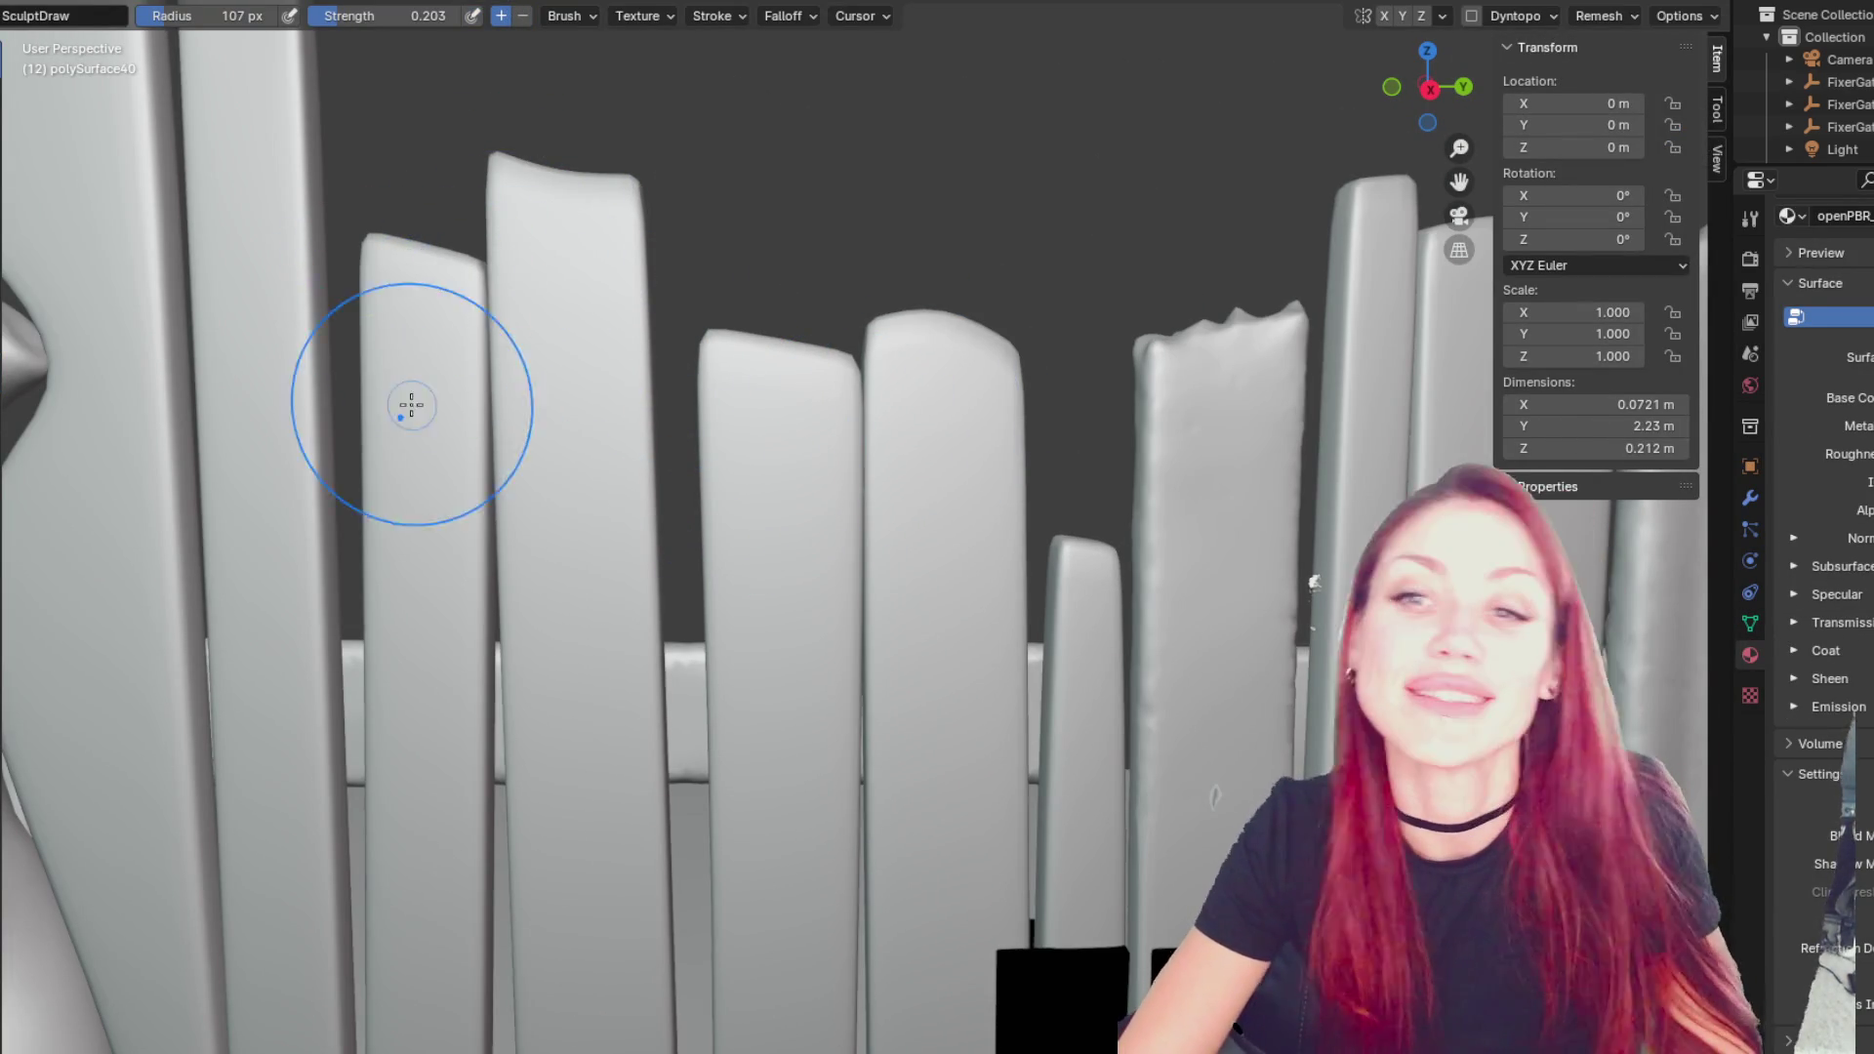
- Enable Dyntopo and set the Draw brush to 196 px, framing the plank's lower end
{"action": "mouse_move", "coordinate": [397, 313]}
{"action": "middle_mouse_down"}
{"action": "mouse_move", "coordinate": [892, 339]}
{"action": "mouse_move", "coordinate": [607, 243]}
{"action": "middle_mouse_up"}
{"action": "mouse_move", "coordinate": [494, 406]}
{"action": "middle_mouse_down"}
{"action": "mouse_move", "coordinate": [772, 417]}
{"action": "mouse_move", "coordinate": [721, 474]}
{"action": "middle_mouse_up"}
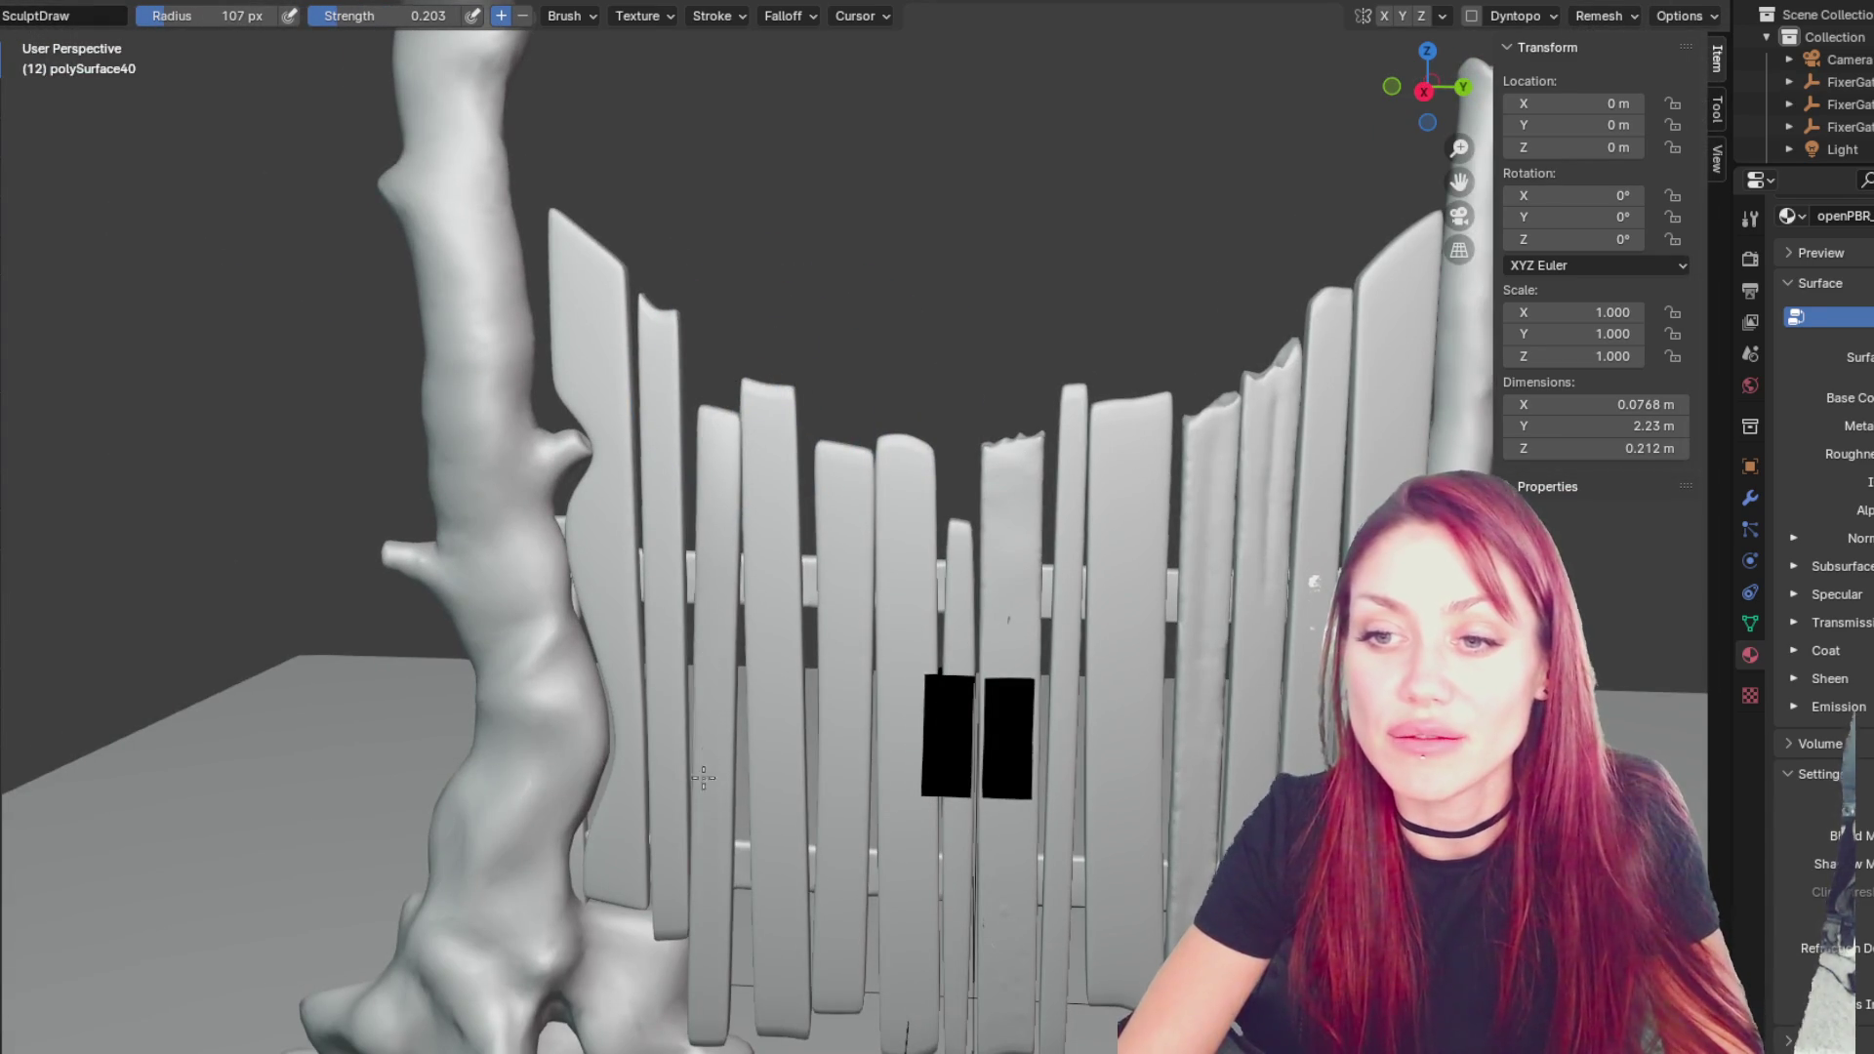
{"action": "scroll", "coordinate": [648, 816], "scroll_direction": "up", "scroll_amount": 6}
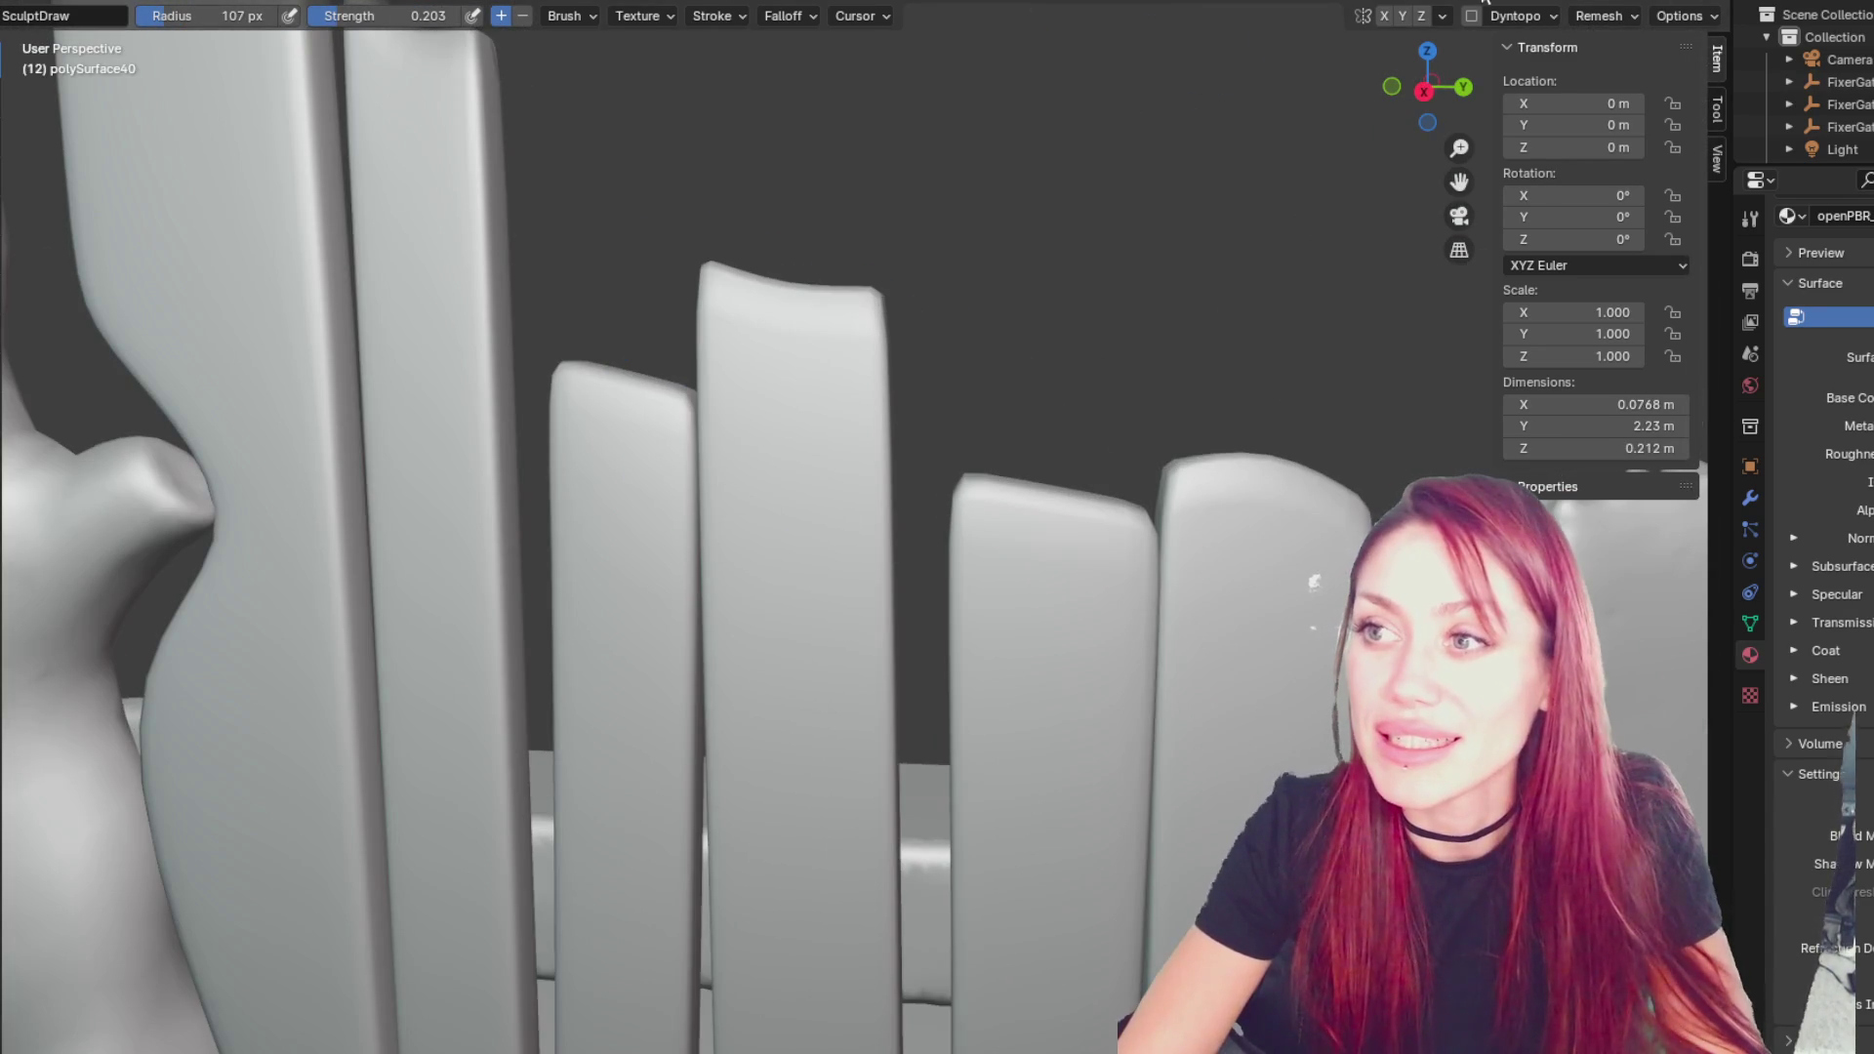
{"action": "left_click", "coordinate": [1472, 17]}
{"action": "scroll", "coordinate": [502, 397], "scroll_direction": "up", "scroll_amount": 2}
{"action": "key", "text": "f"}
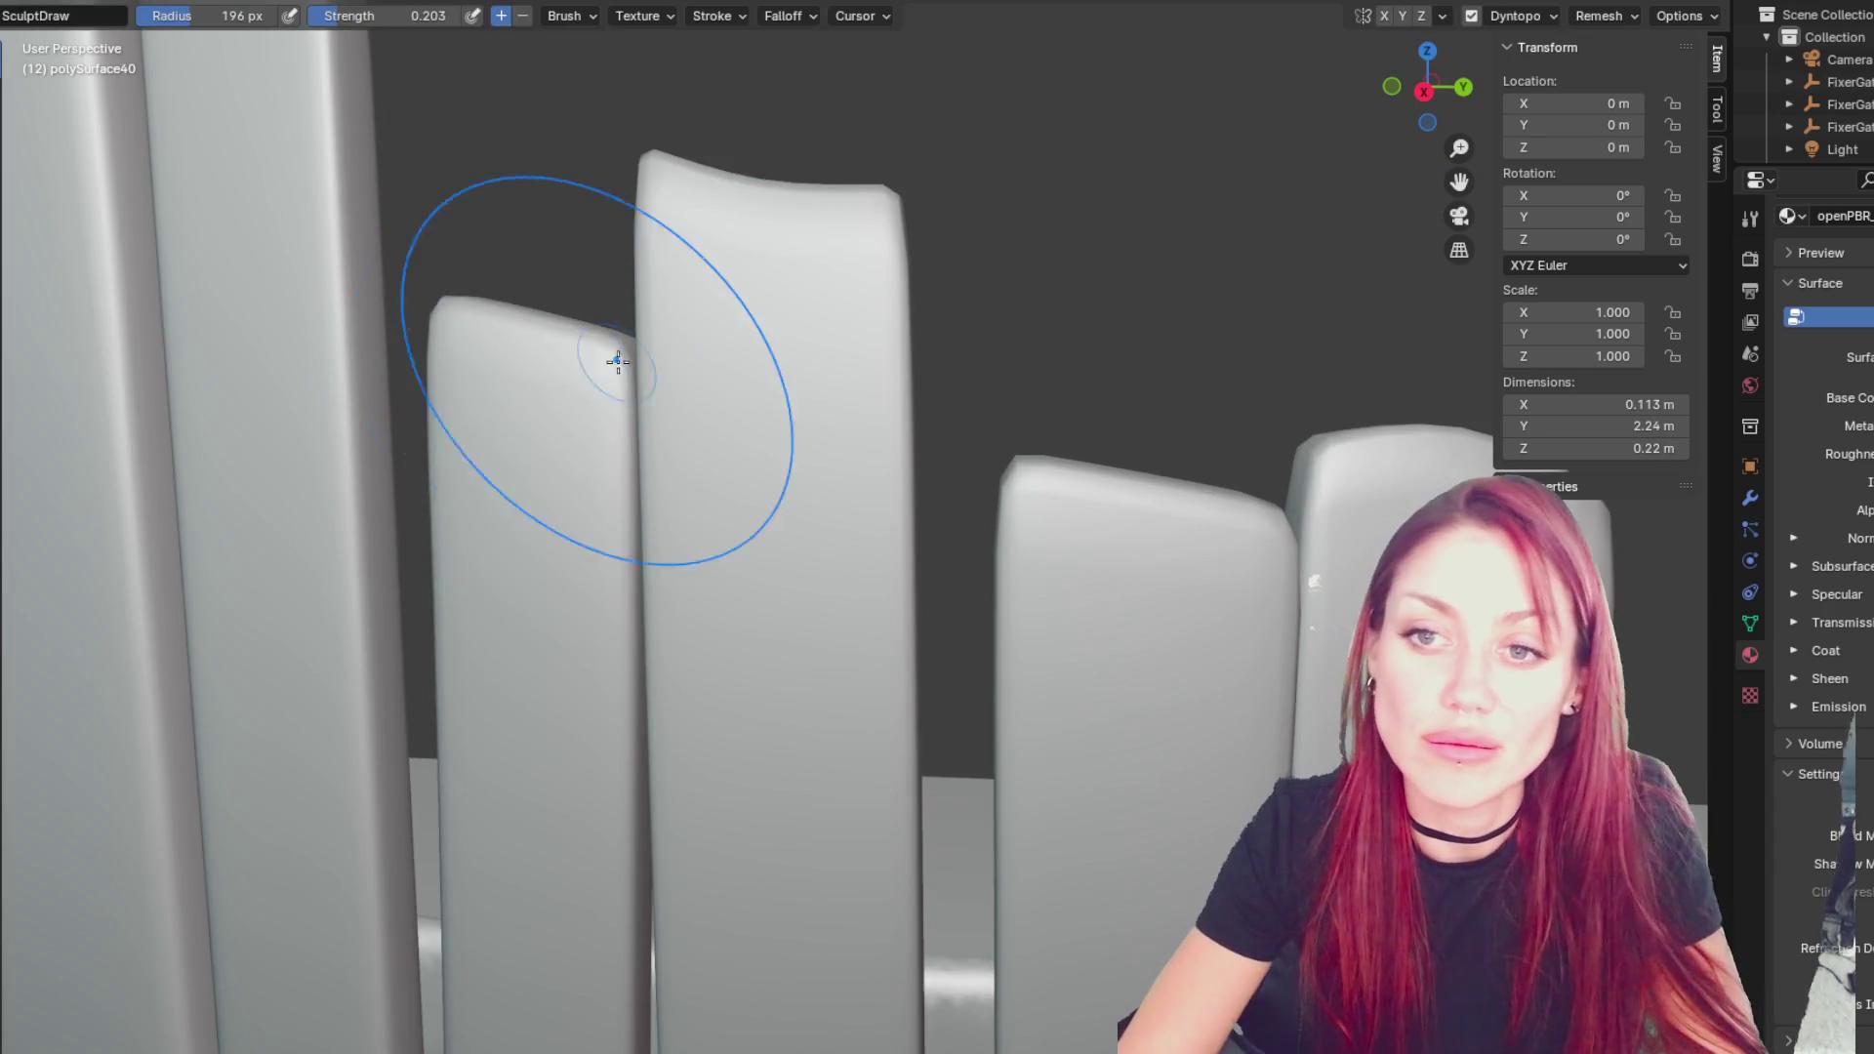
{"action": "left_click", "coordinate": [515, 349]}
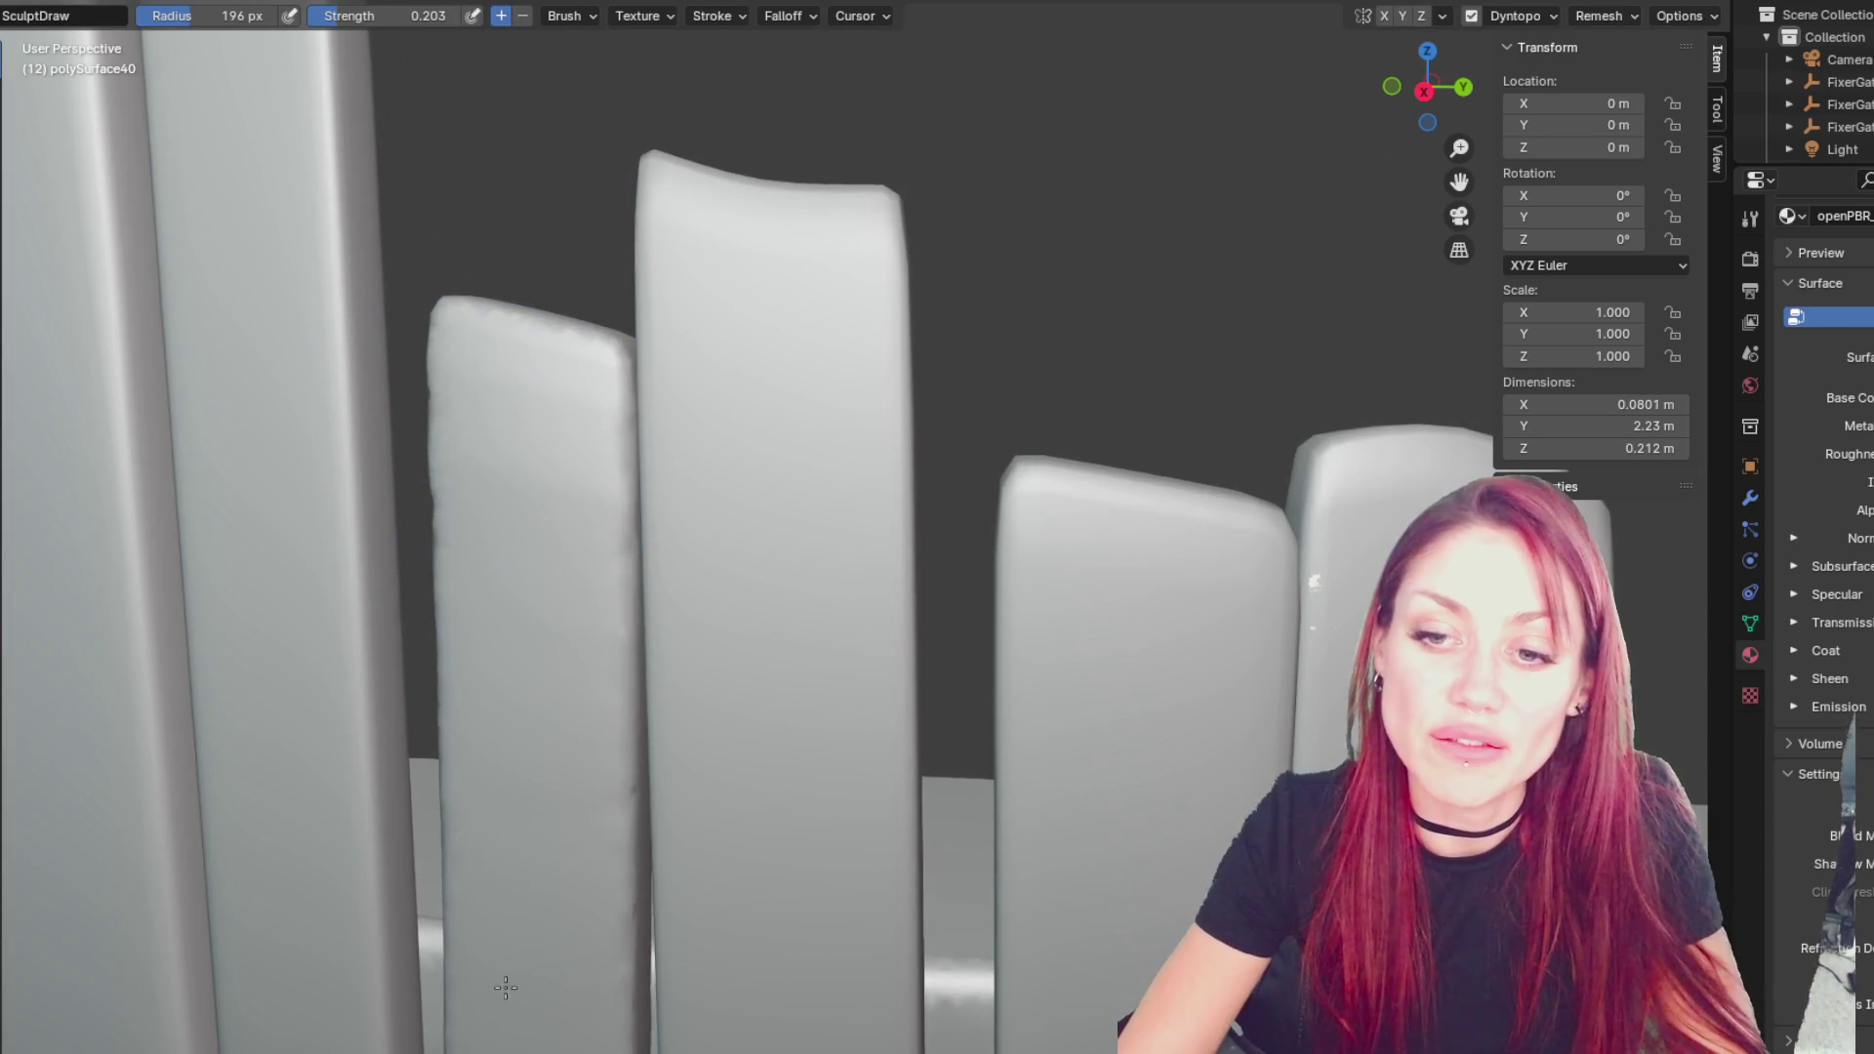
{"action": "middle_click_drag", "start_coordinate": [535, 468], "coordinate": [752, 196], "text": "shift"}
{"action": "scroll", "coordinate": [628, 745], "scroll_direction": "down", "scroll_amount": 2}
{"action": "scroll", "coordinate": [849, 510], "scroll_direction": "up", "scroll_amount": 1}
{"action": "scroll", "coordinate": [778, 586], "scroll_direction": "down", "scroll_amount": 2}
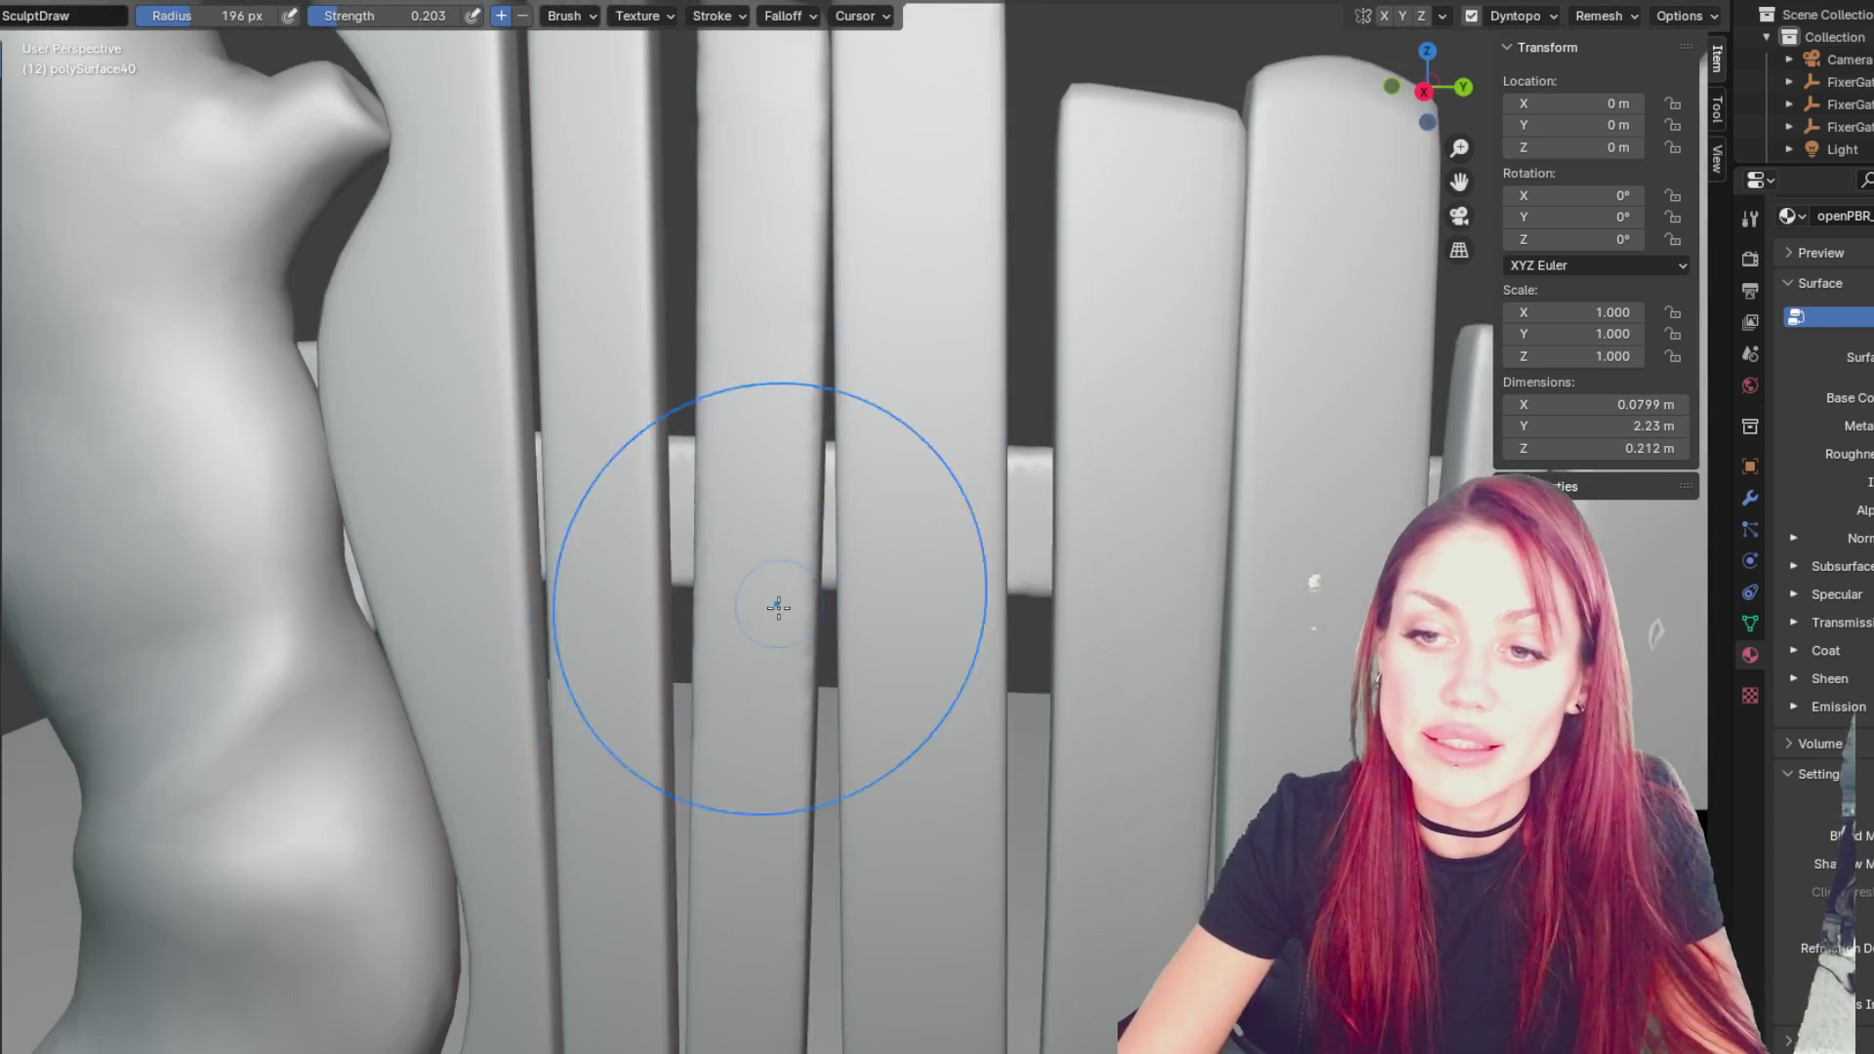
{"action": "scroll", "coordinate": [855, 1038], "scroll_direction": "up", "scroll_amount": 2}
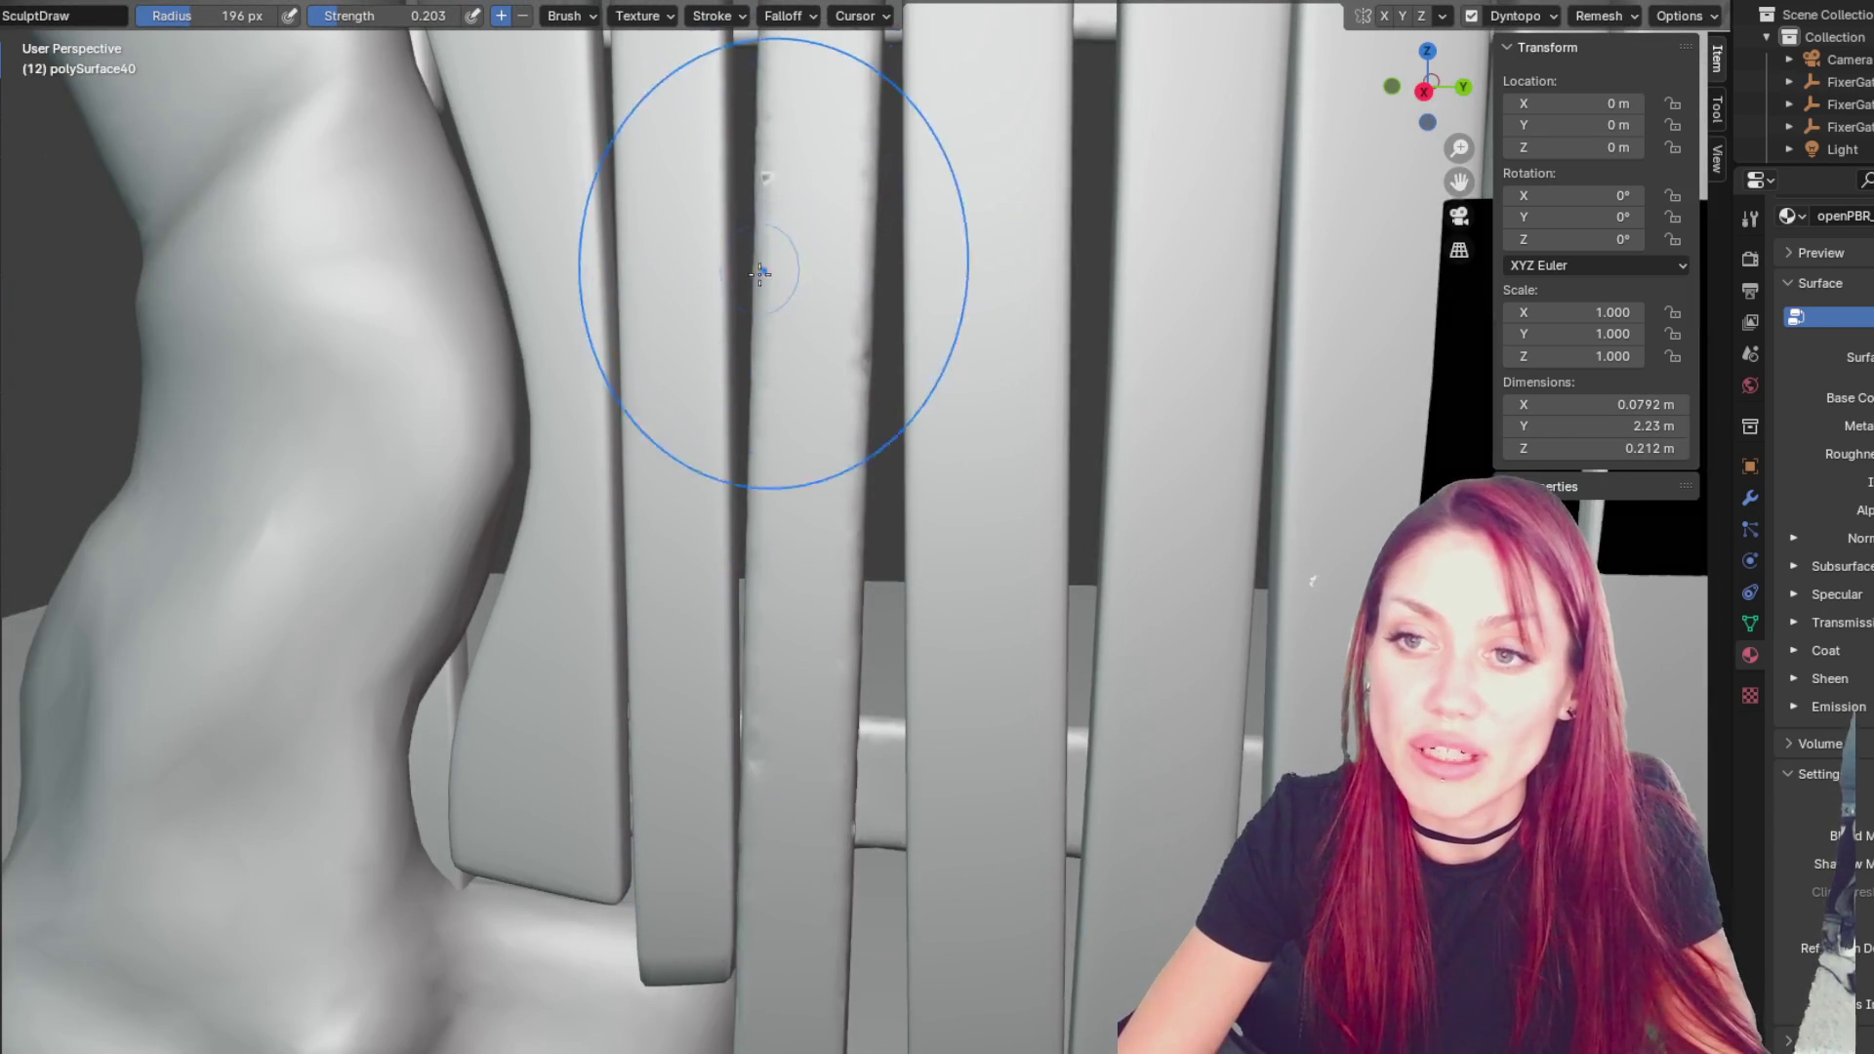
{"action": "middle_click_drag", "start_coordinate": [667, 899], "coordinate": [866, 209], "text": "shift"}
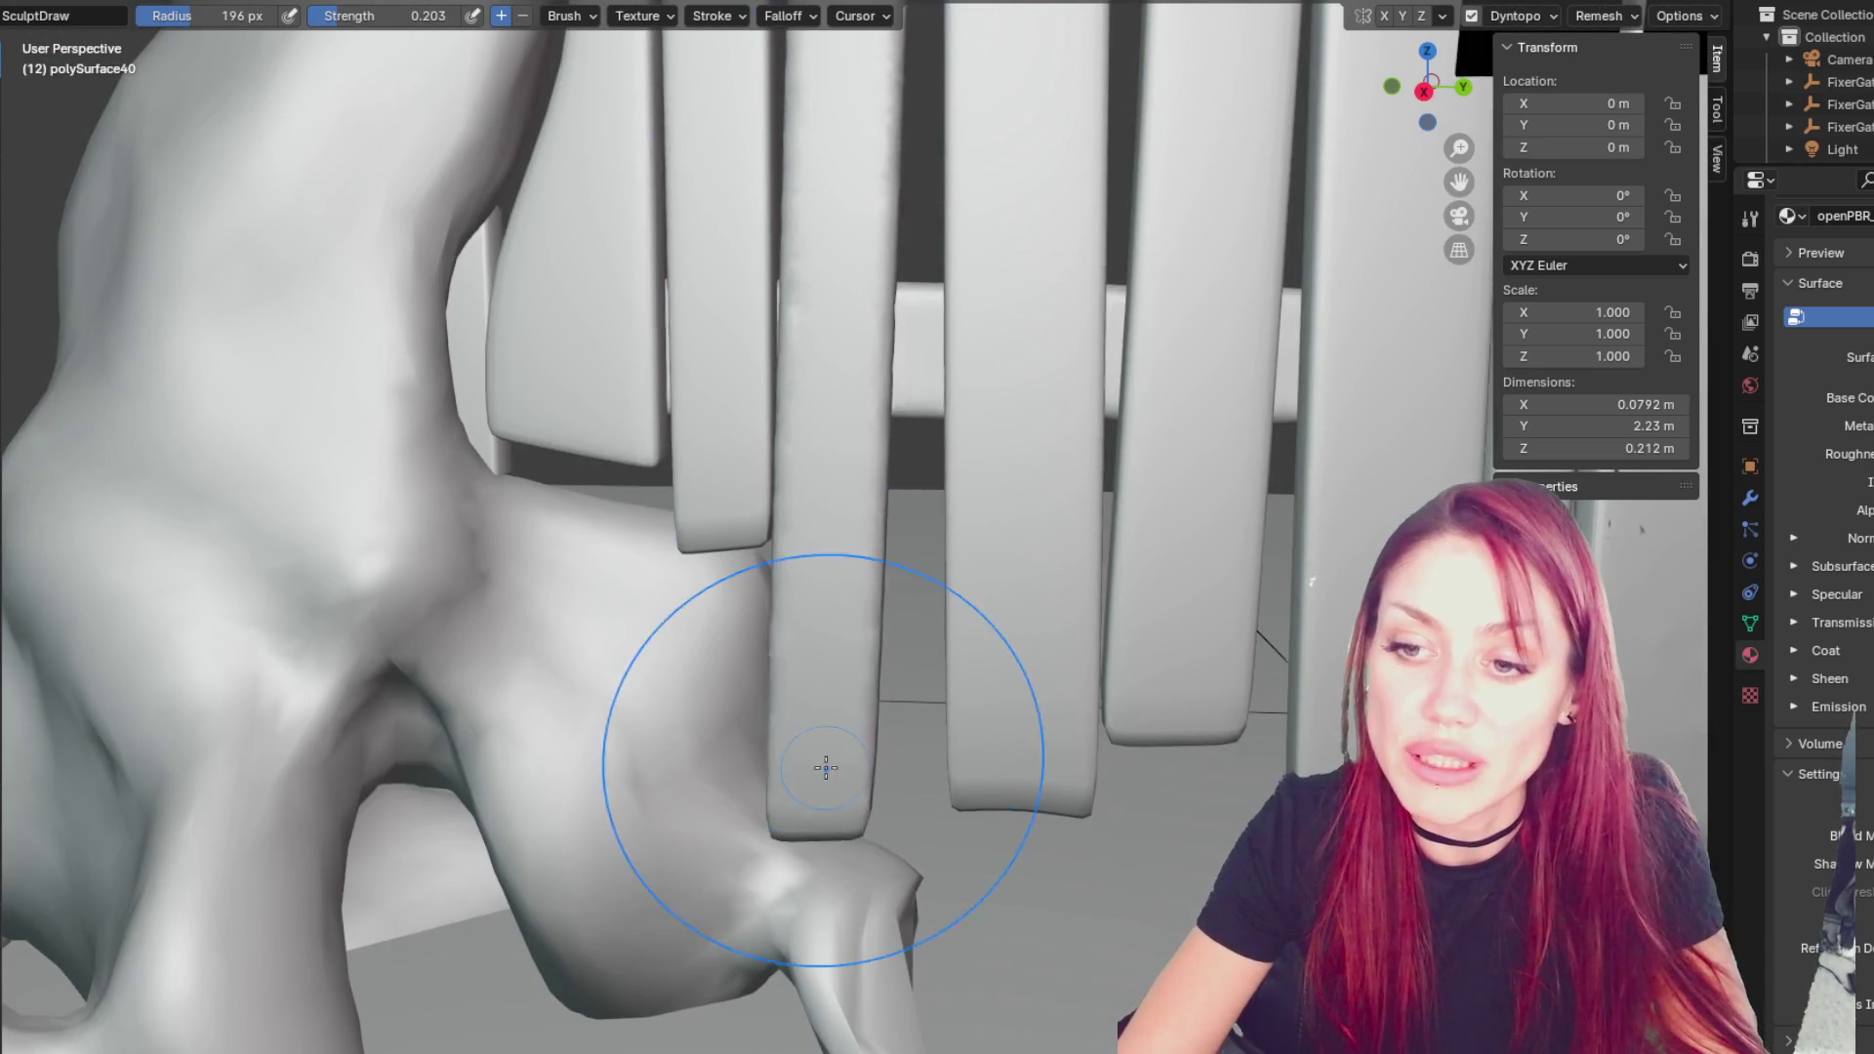
- With a 39 px Grab brush, pull the plank's bottom corner and lower end toward the root
{"action": "key", "text": "g"}
{"action": "key", "text": "f"}
{"action": "left_click", "coordinate": [954, 787]}
{"action": "key", "text": "ctrl+z"}
{"action": "mouse_move", "coordinate": [784, 823]}
{"action": "left_mouse_down"}
{"action": "mouse_move", "coordinate": [816, 824]}
{"action": "mouse_move", "coordinate": [879, 774]}
{"action": "left_mouse_up"}
{"action": "key", "text": "f"}
{"action": "left_click", "coordinate": [791, 832]}
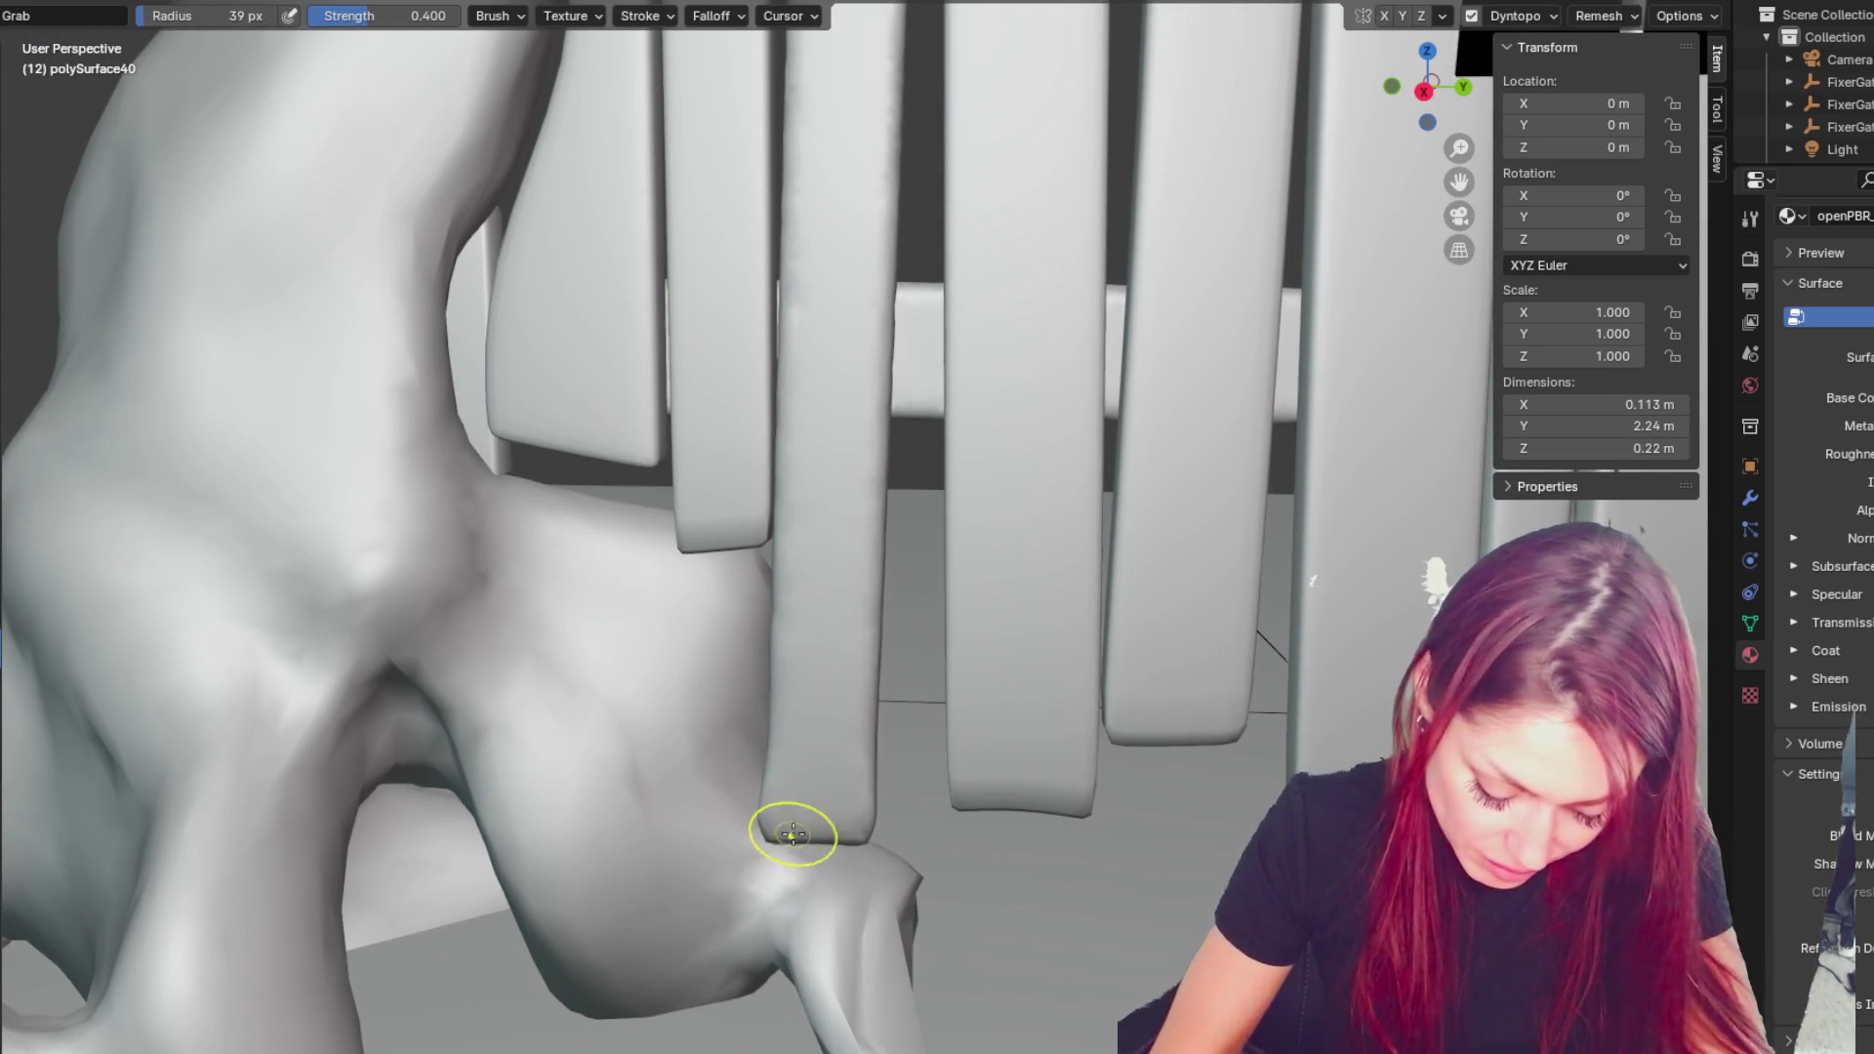
{"action": "left_click_drag", "start_coordinate": [790, 832], "coordinate": [818, 835]}
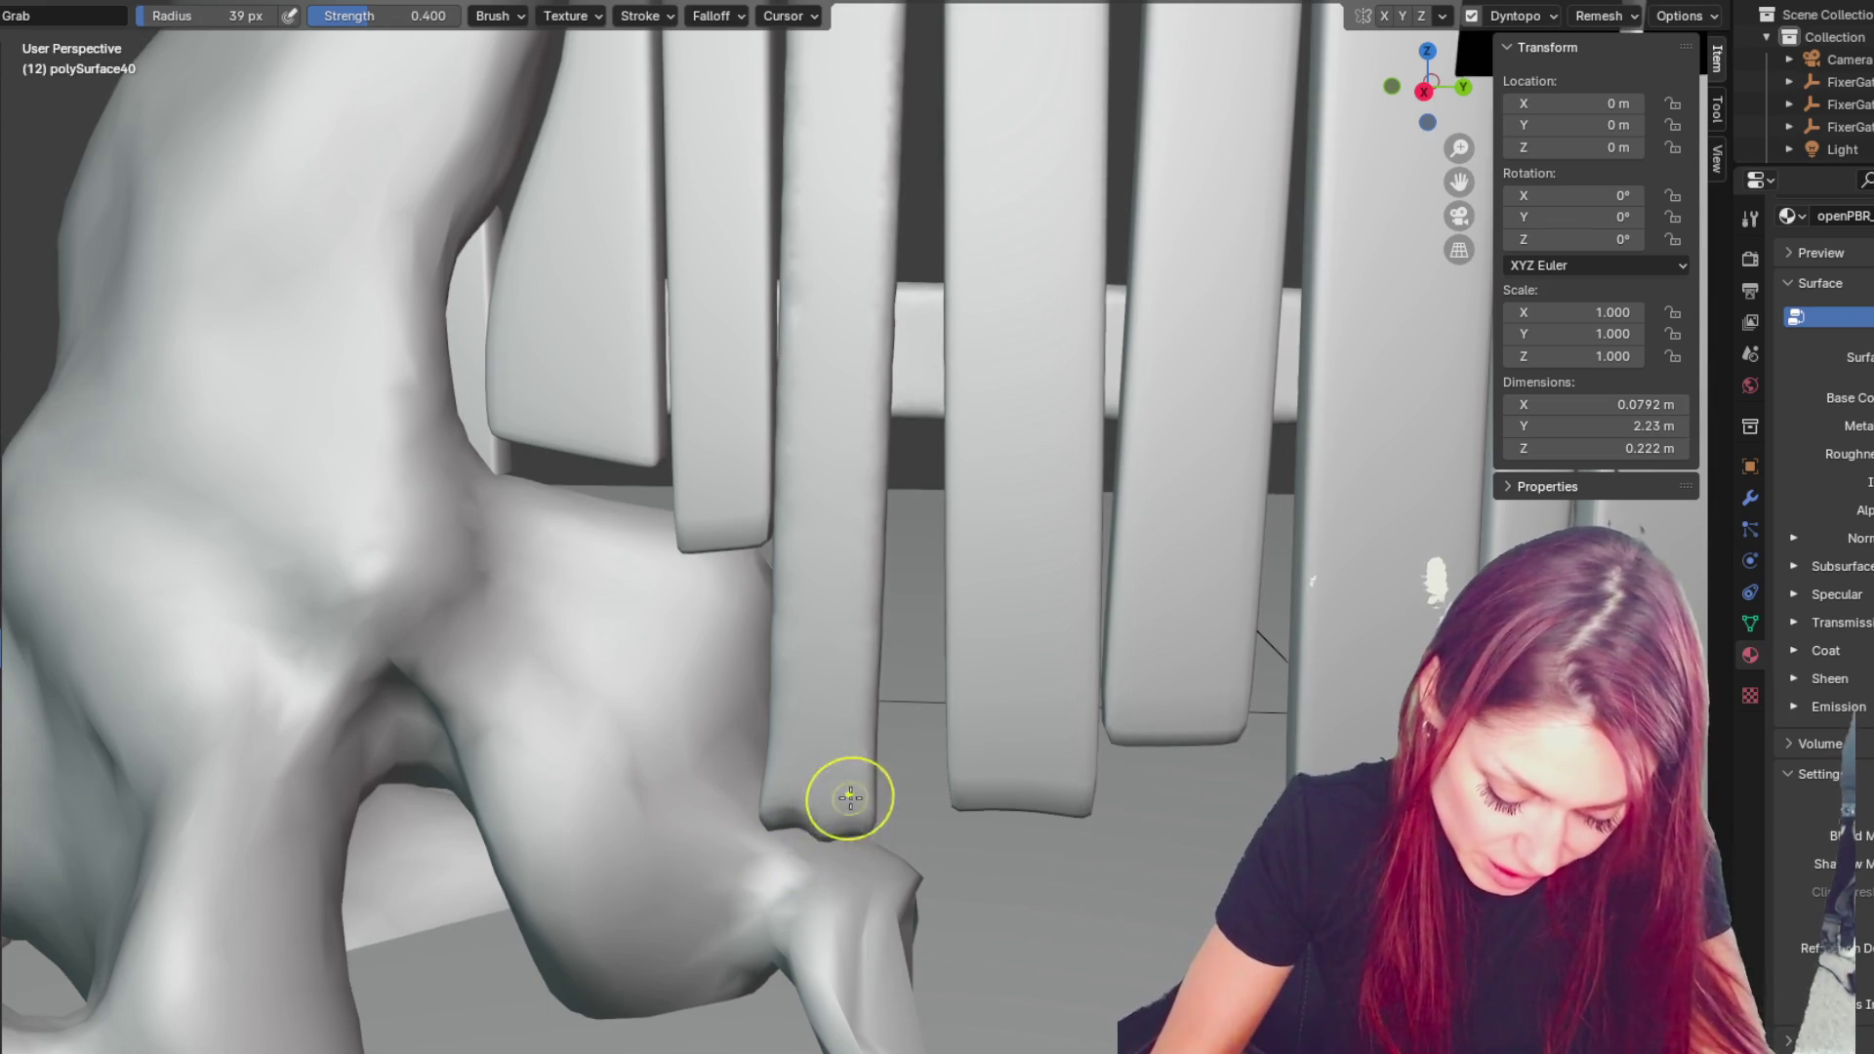
{"action": "left_click_drag", "start_coordinate": [867, 690], "coordinate": [820, 703]}
- Switch to Crease, undo the stray pull, and carve a groove with a 20 px brush
{"action": "key", "text": "shift+c"}
{"action": "scroll", "coordinate": [800, 697], "scroll_direction": "up", "scroll_amount": 2}
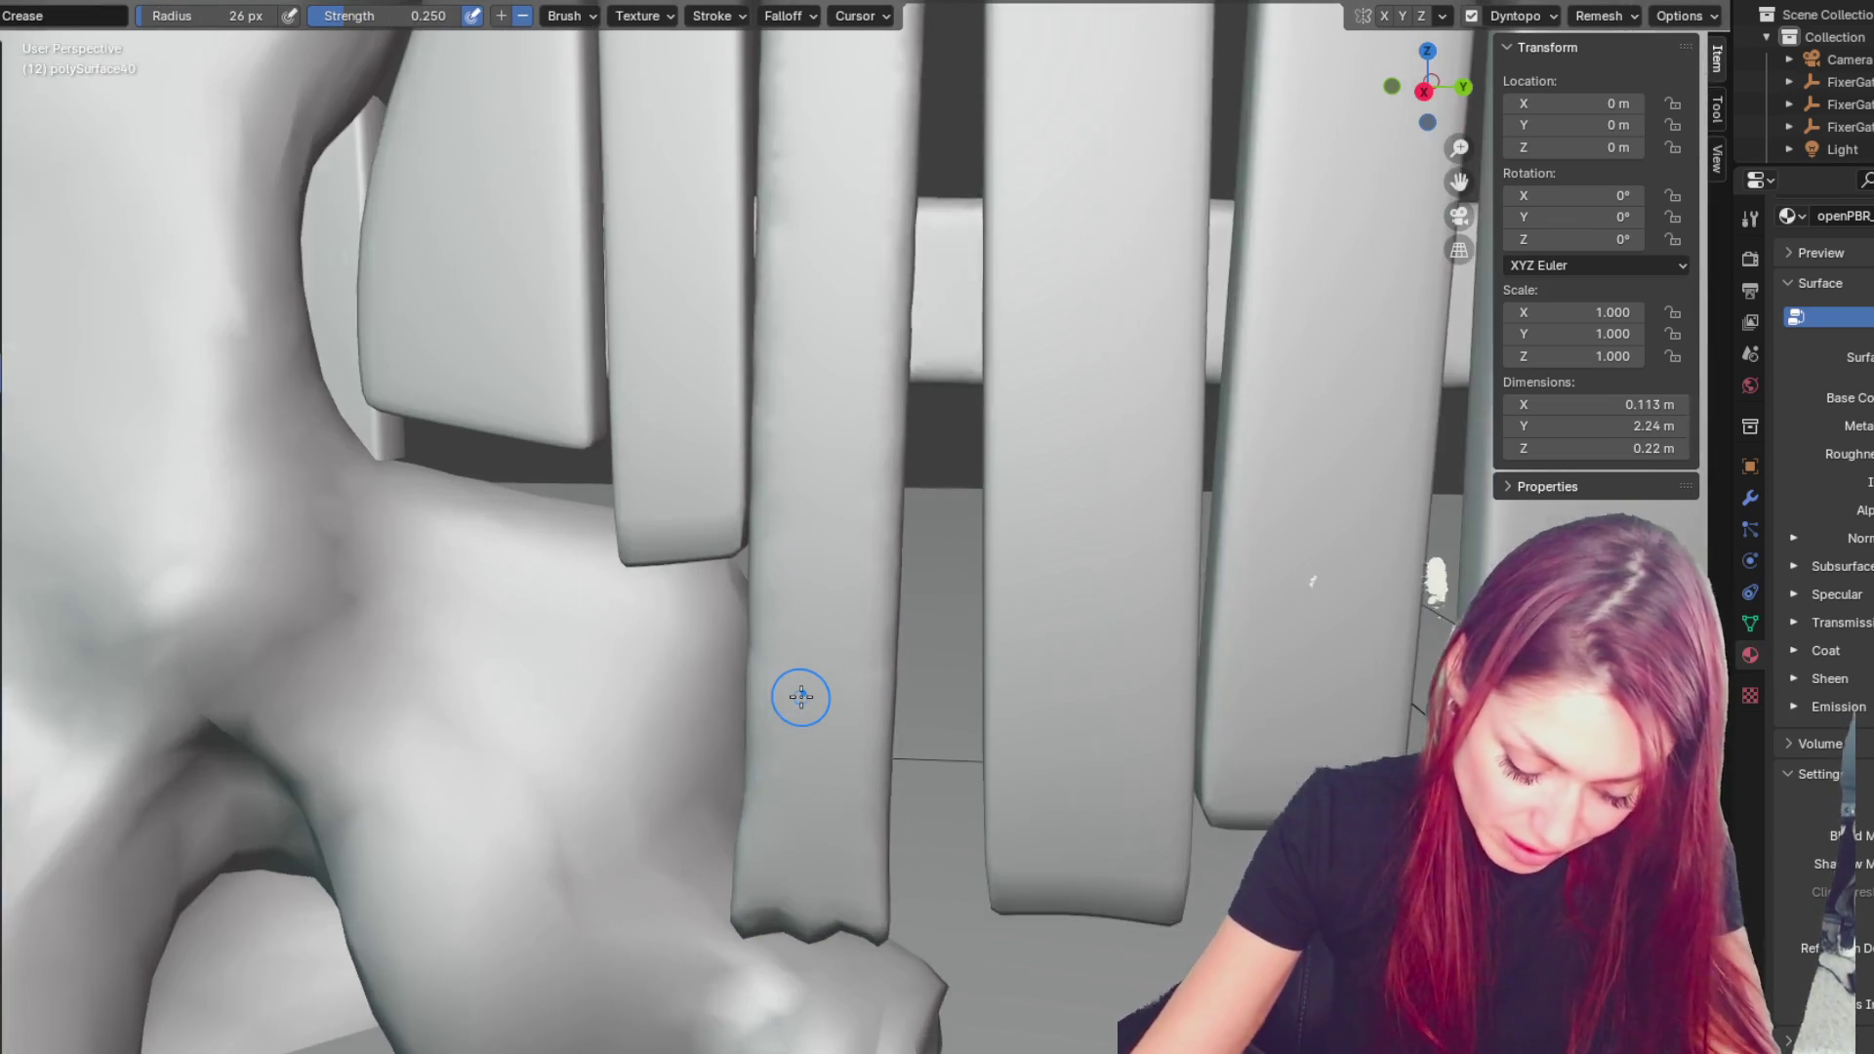
{"action": "key", "text": "ctrl+z"}
{"action": "scroll", "coordinate": [800, 697], "scroll_direction": "up", "scroll_amount": 2}
{"action": "key", "text": "f"}
{"action": "left_click", "coordinate": [857, 625]}
{"action": "key", "text": "f"}
{"action": "left_click", "coordinate": [849, 759]}
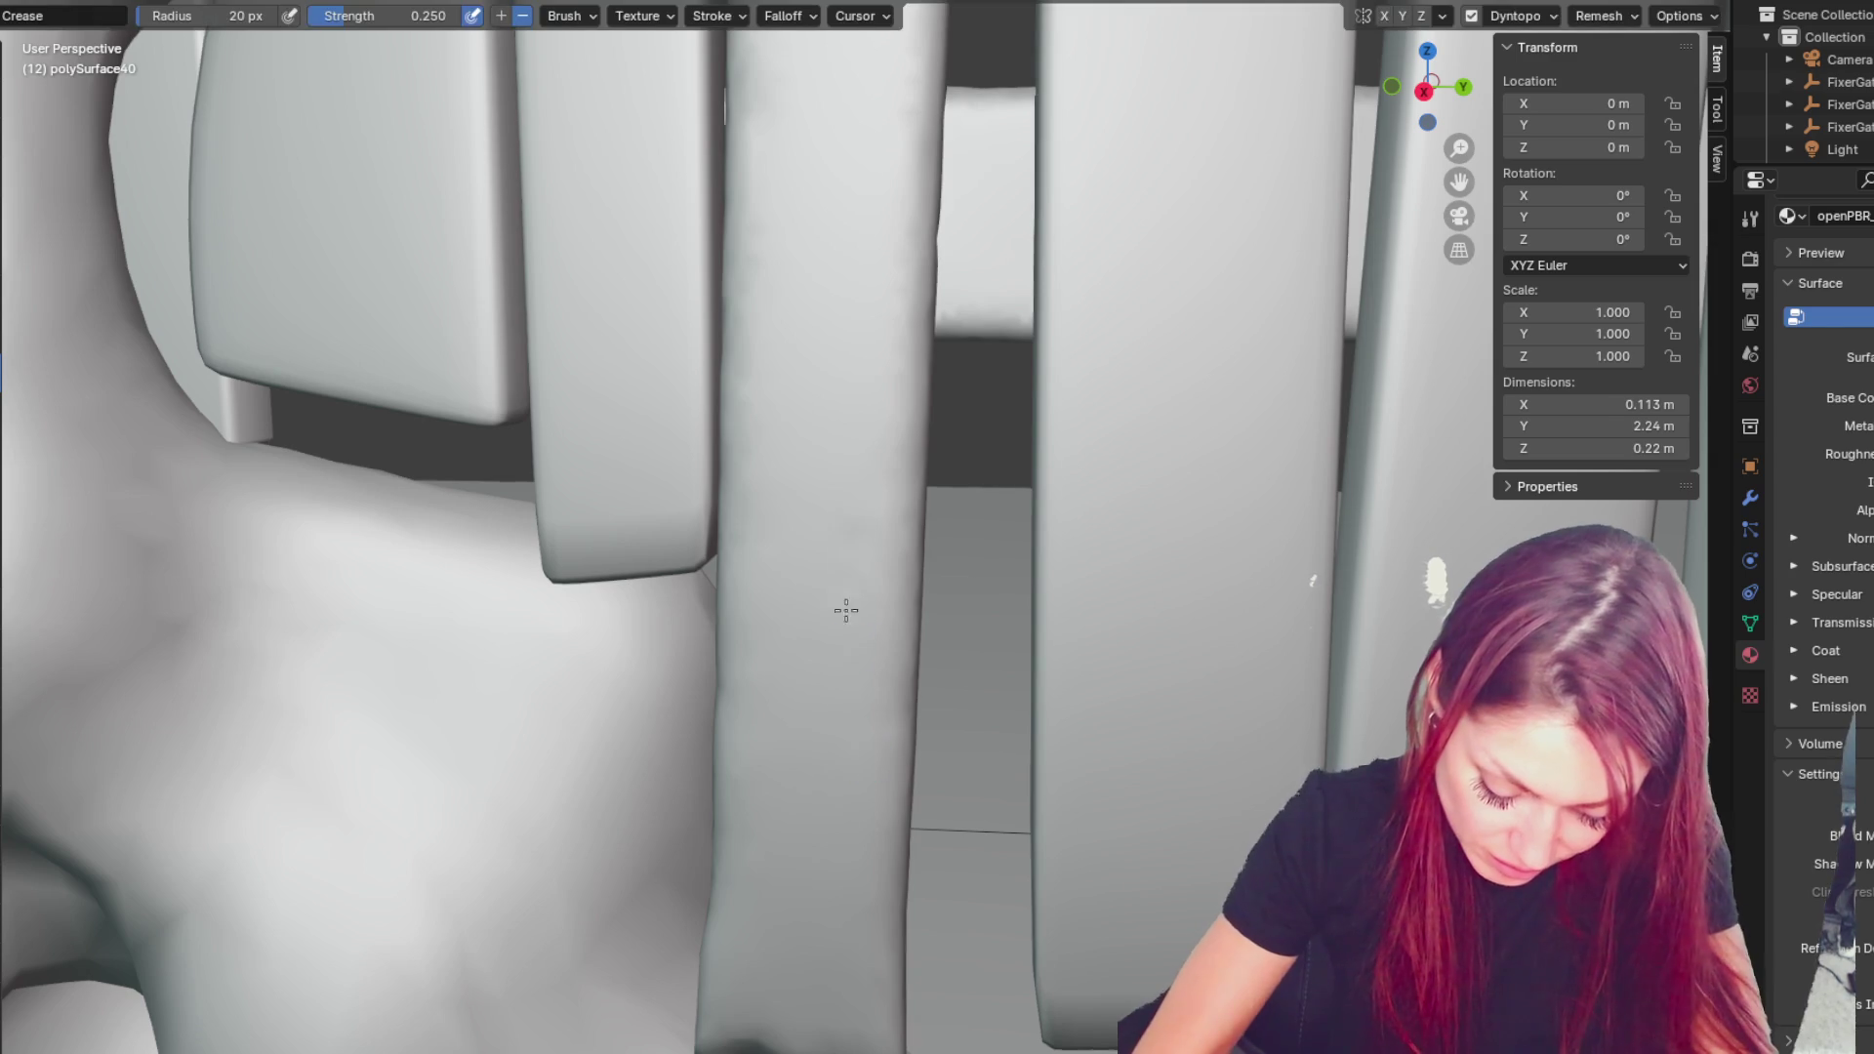
{"action": "left_click_drag", "start_coordinate": [841, 430], "coordinate": [841, 368]}
- Undo a crease stroke, settle the brush at 26 px, and view along the fence planks
{"action": "key", "text": "f"}
{"action": "left_click", "coordinate": [859, 459]}
{"action": "key", "text": "ctrl+z"}
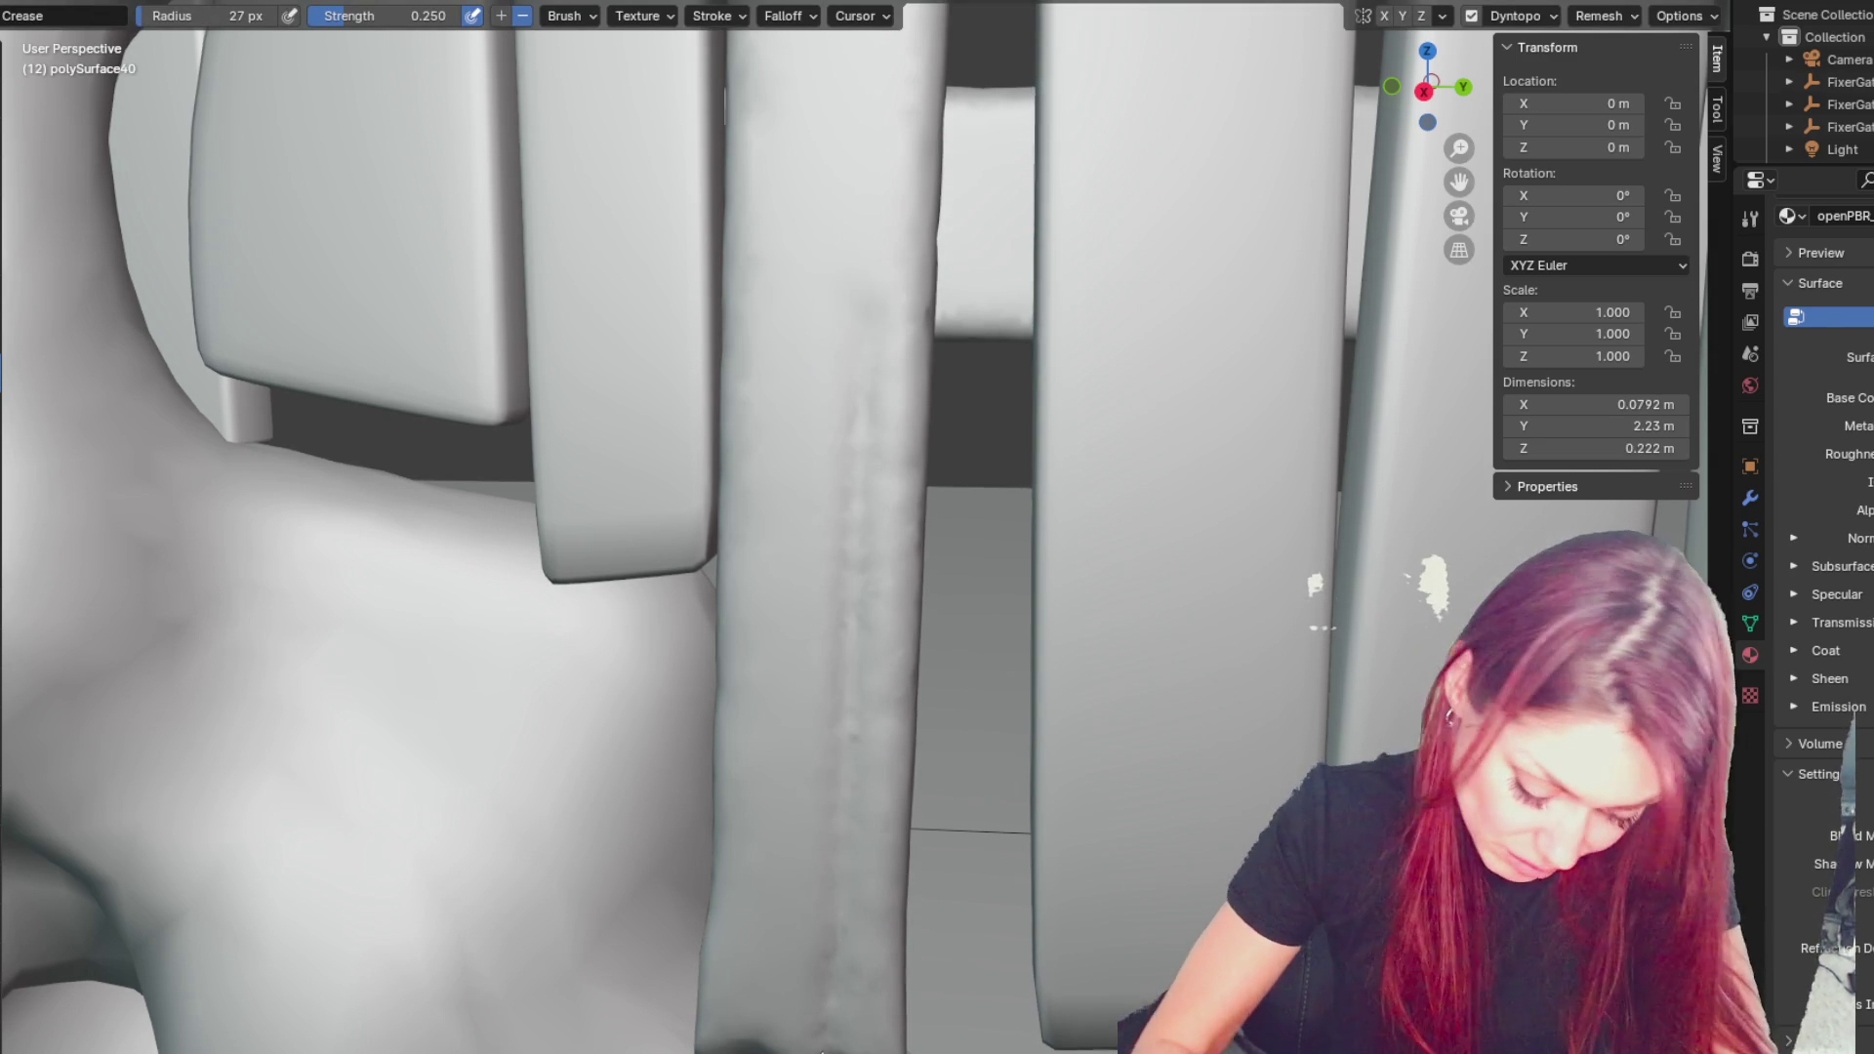
{"action": "key", "text": "f"}
{"action": "left_click", "coordinate": [768, 704]}
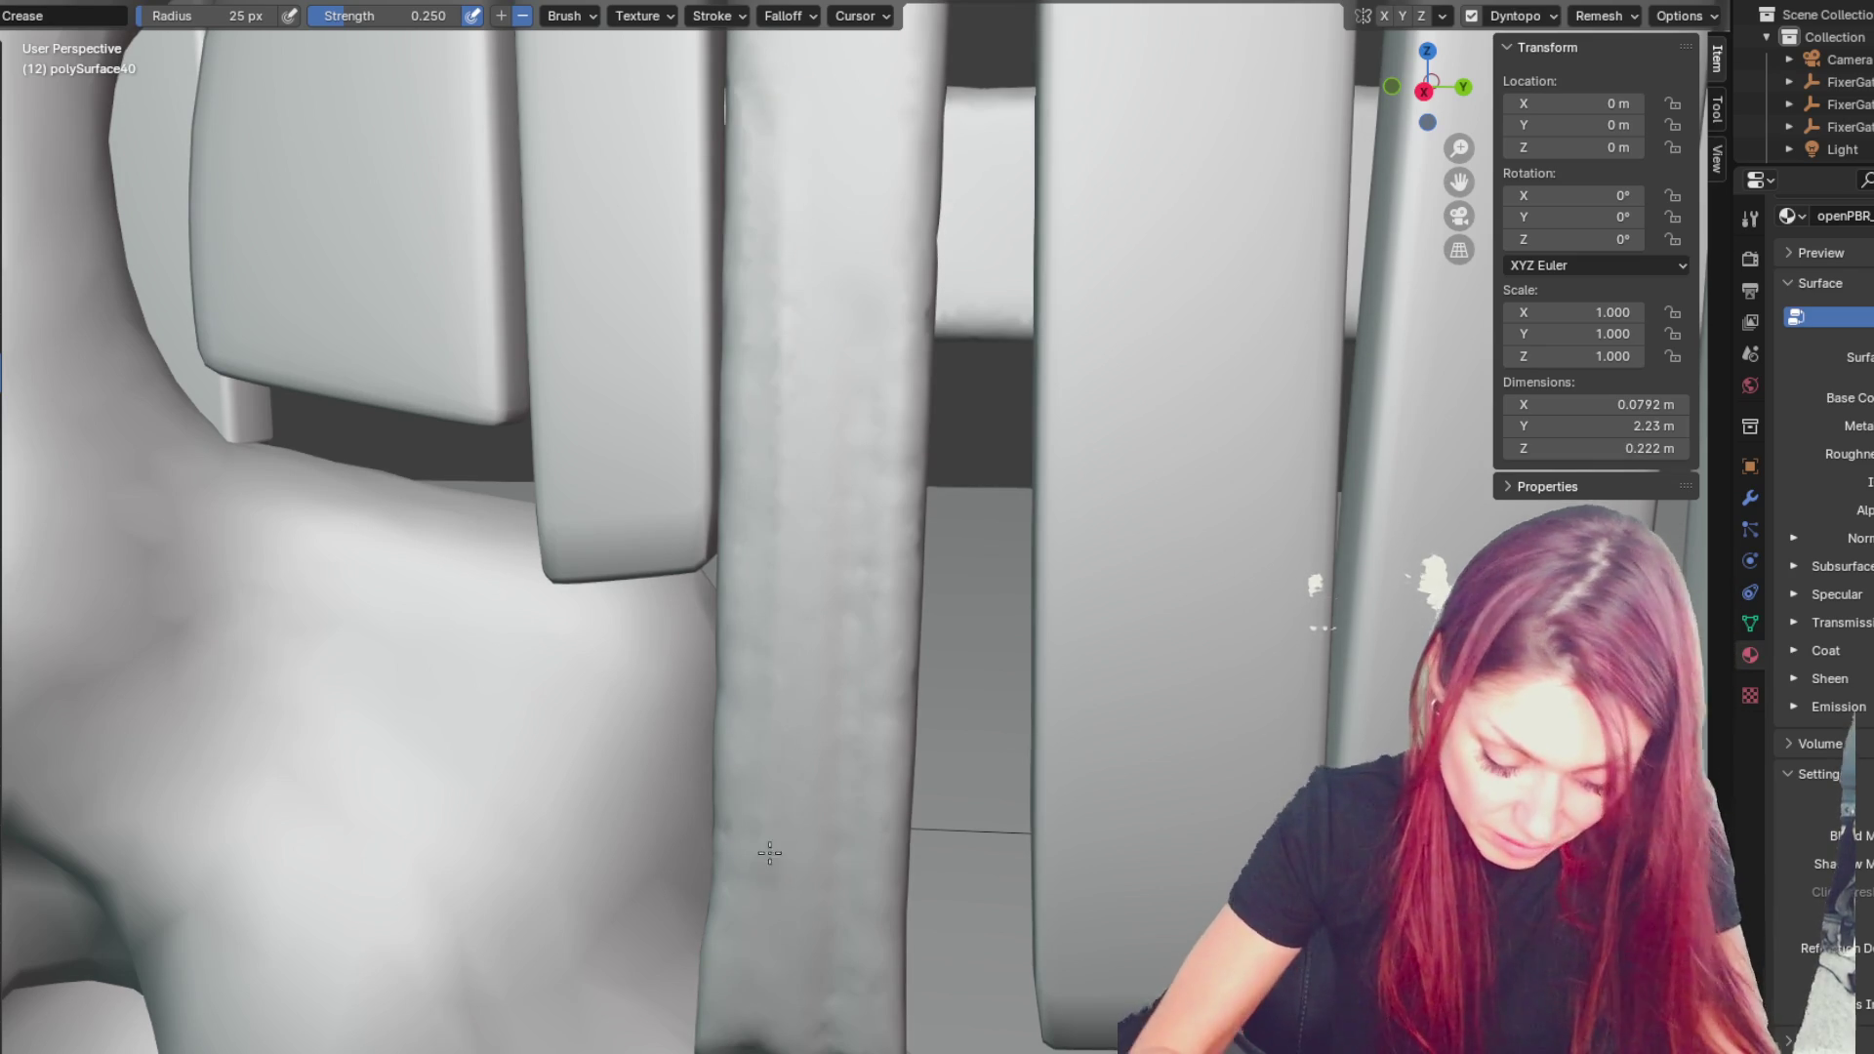
{"action": "scroll", "coordinate": [879, 318], "scroll_direction": "down", "scroll_amount": 2}
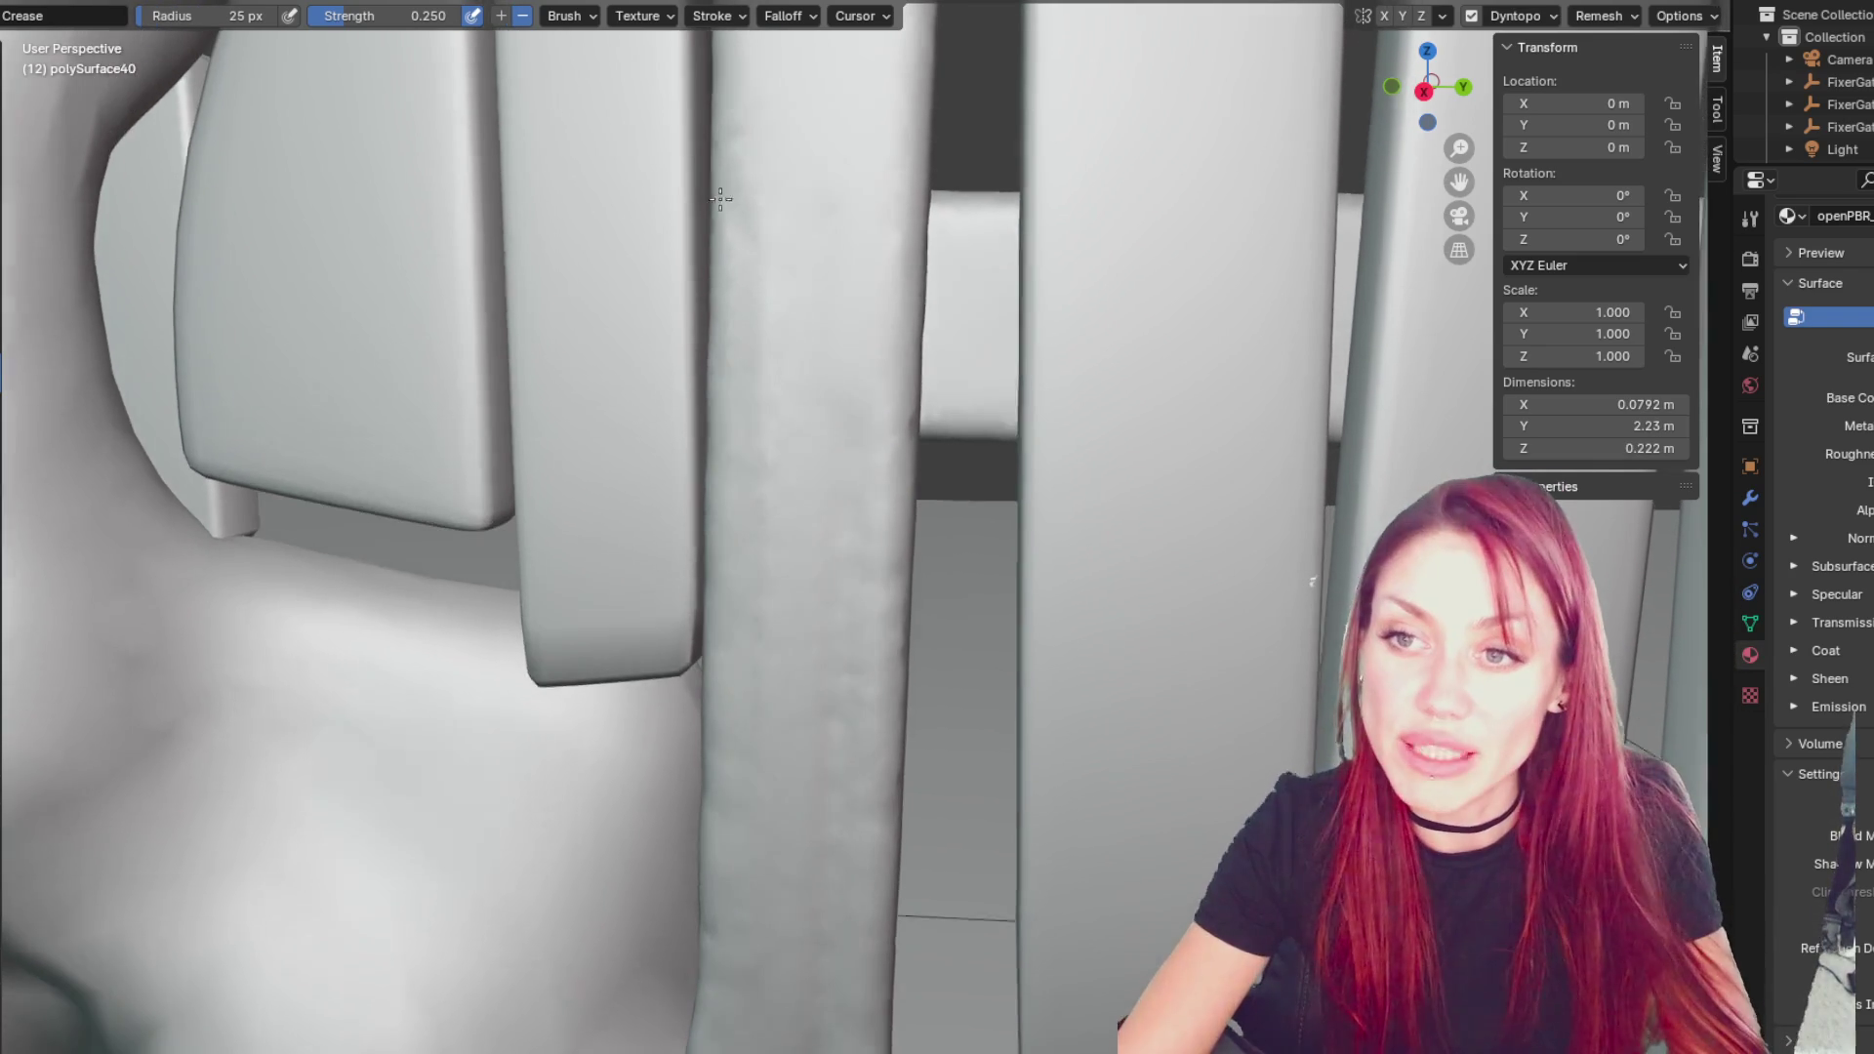
{"action": "scroll", "coordinate": [865, 452], "scroll_direction": "down", "scroll_amount": 10}
{"action": "scroll", "coordinate": [1027, 309], "scroll_direction": "up", "scroll_amount": 10}
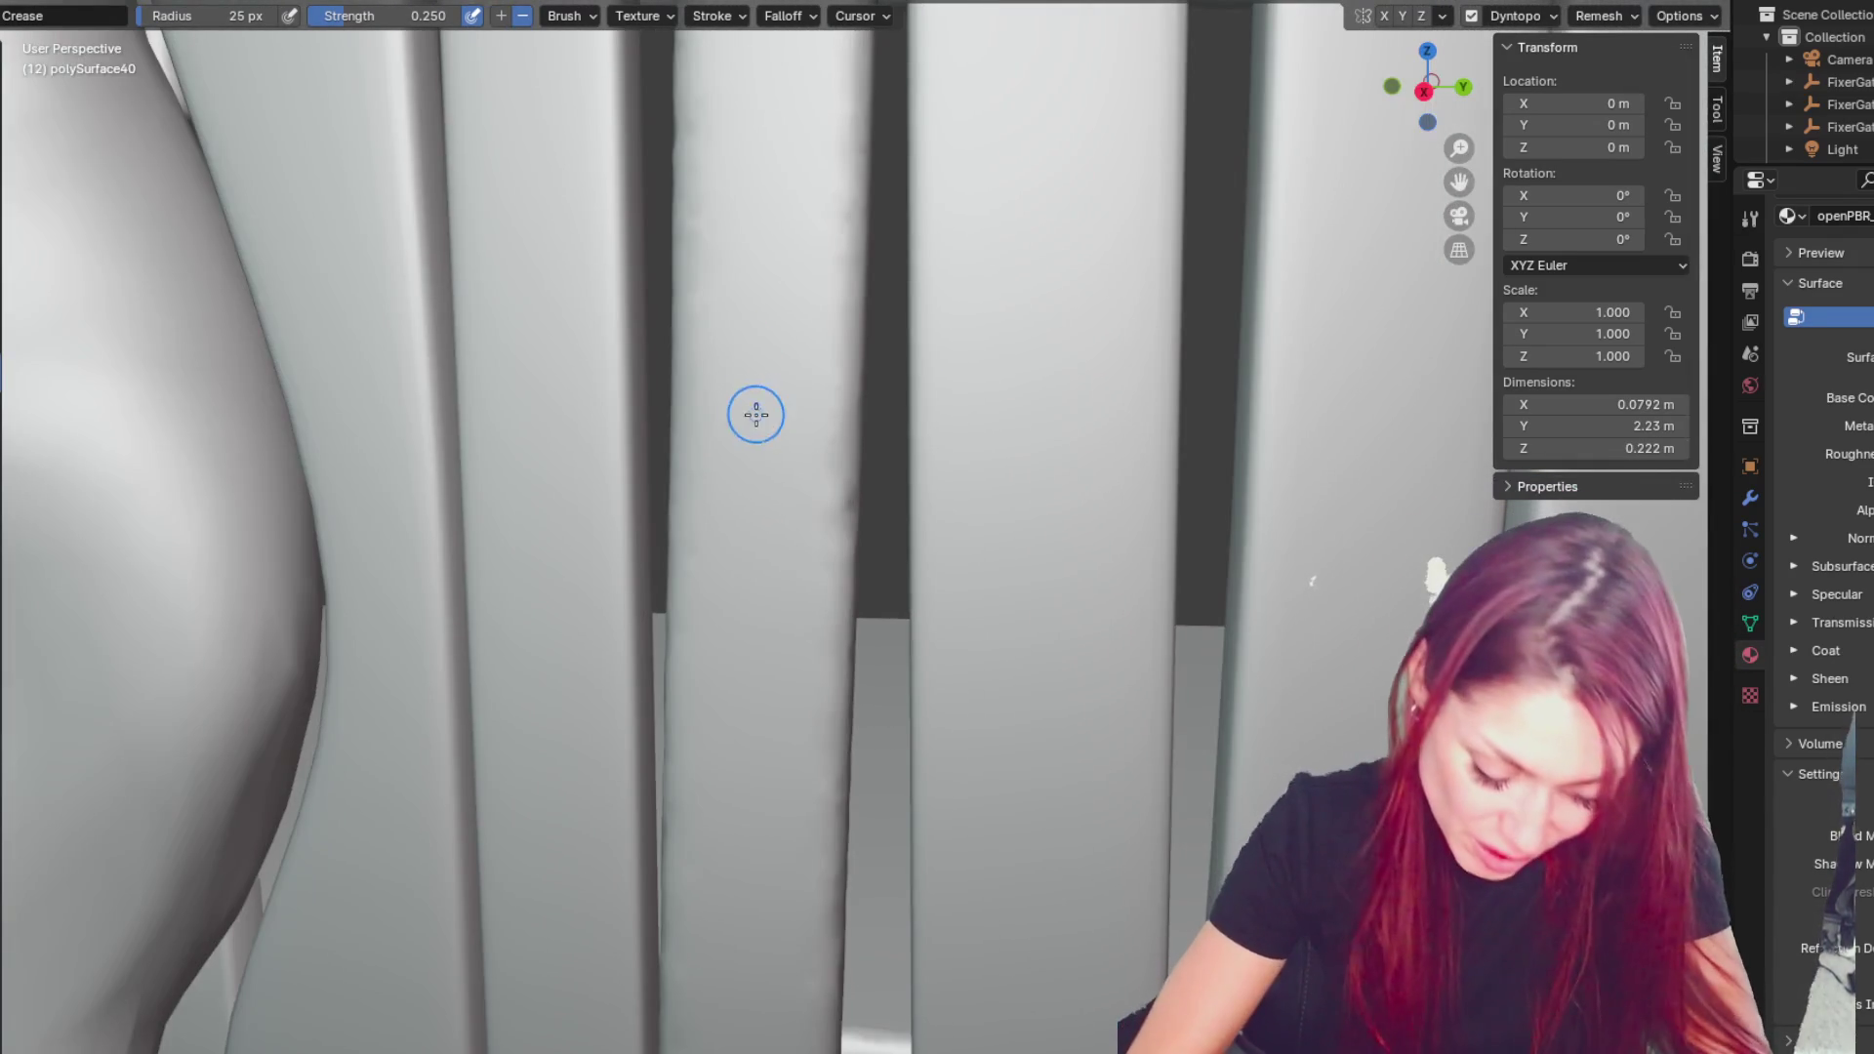
{"action": "key", "text": "f"}
{"action": "left_click", "coordinate": [774, 313]}
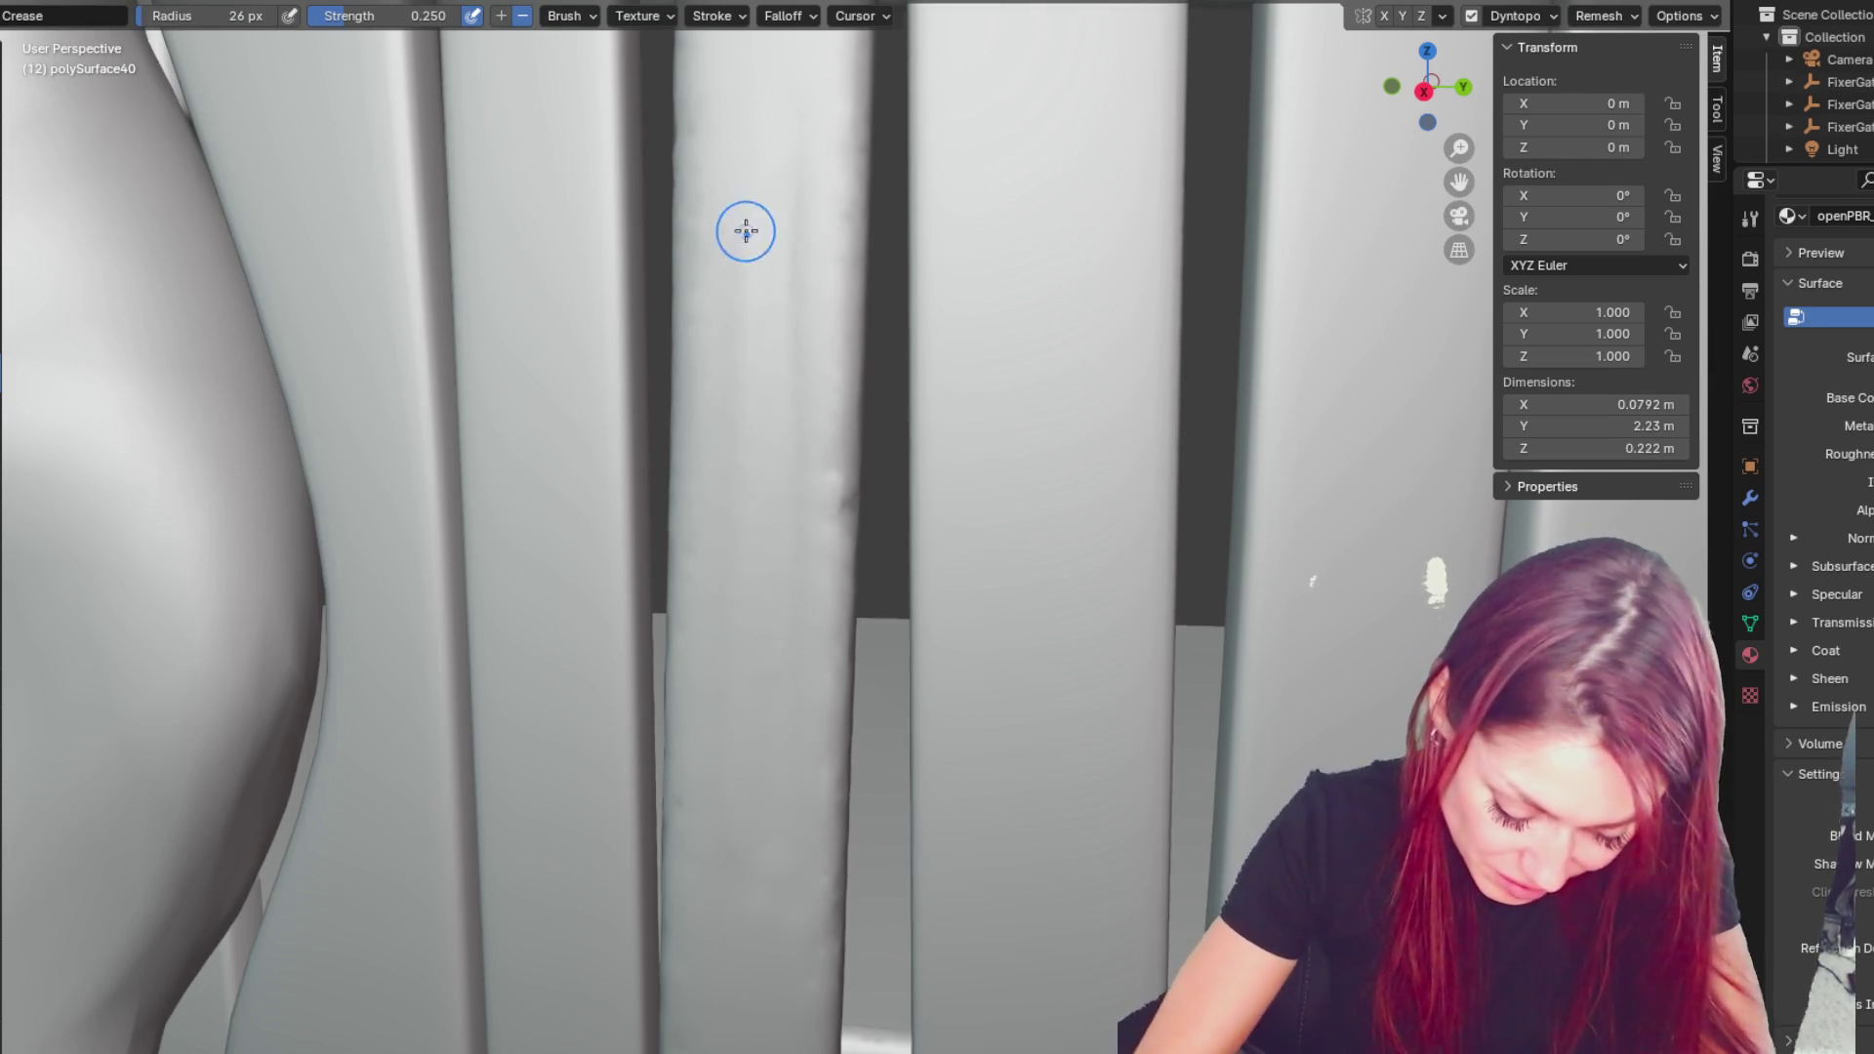
{"action": "middle_click_drag", "start_coordinate": [789, 156], "coordinate": [816, 225]}
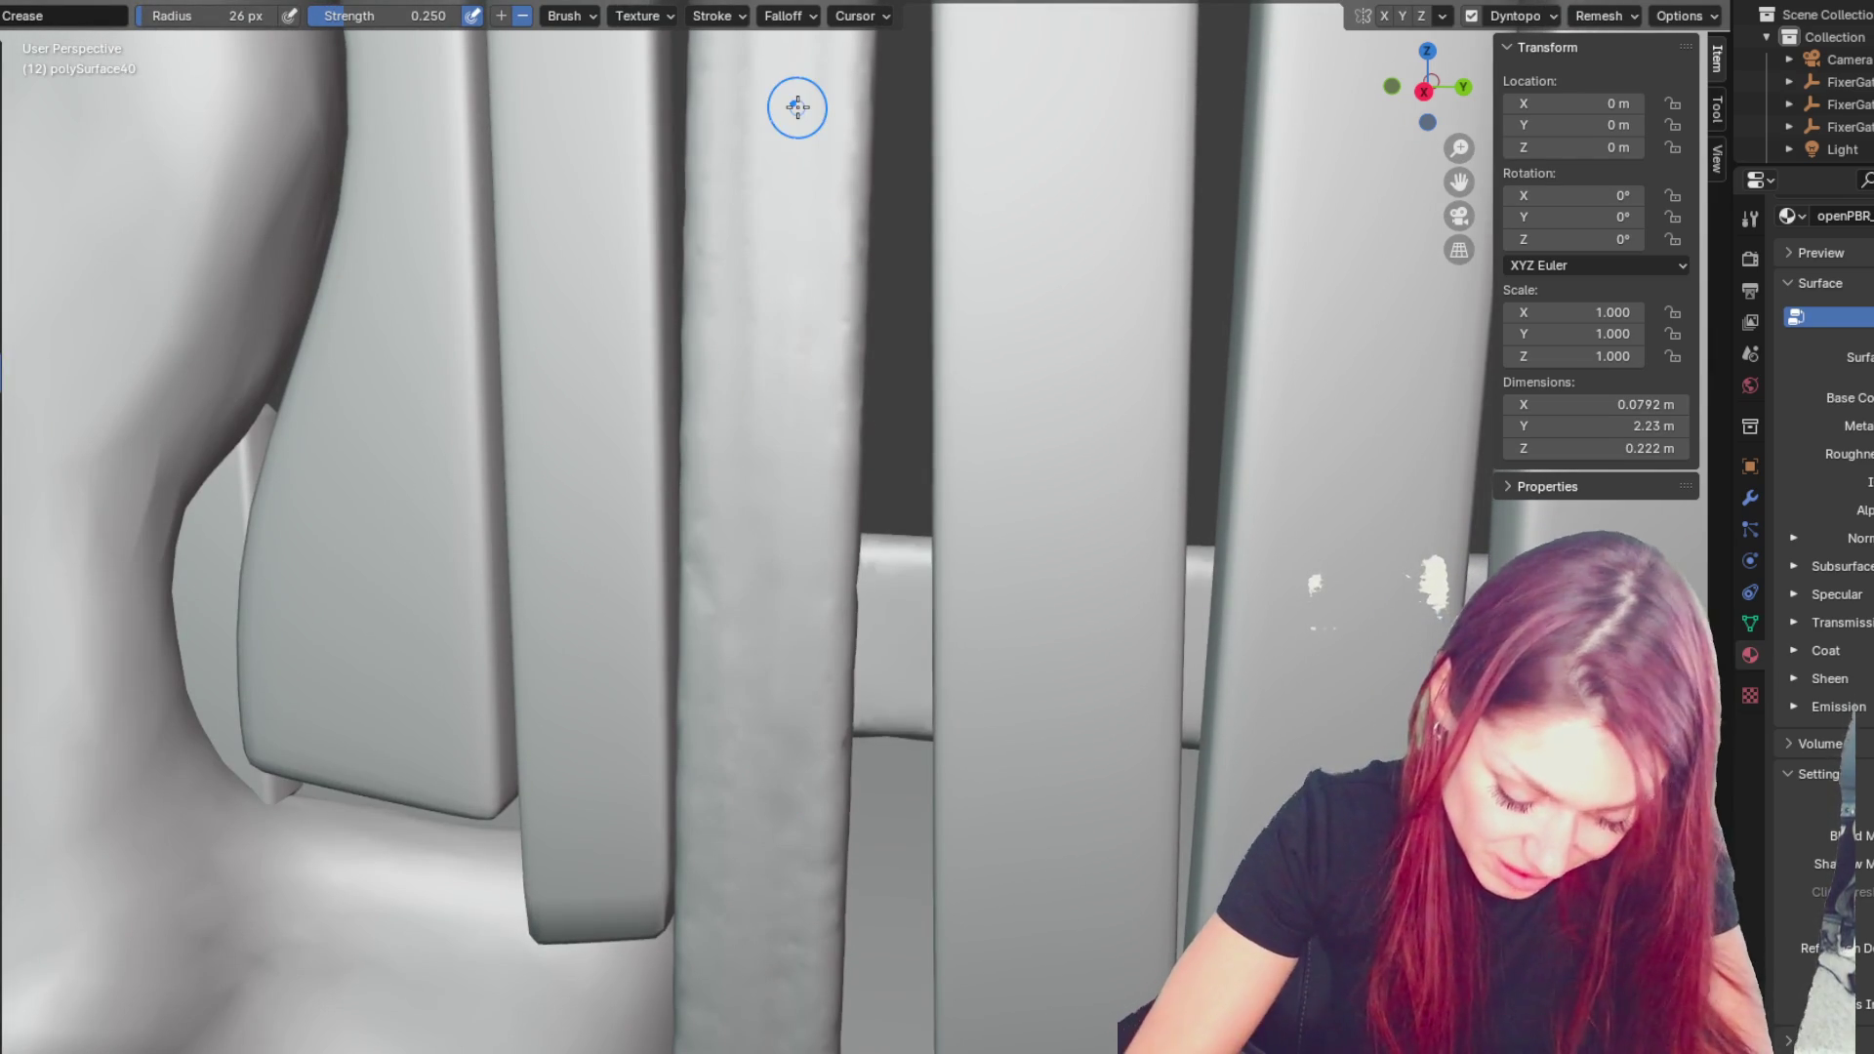
{"action": "mouse_move", "coordinate": [798, 107]}
{"action": "middle_mouse_down", "text": "shift"}
{"action": "mouse_move", "coordinate": [900, 348]}
{"action": "mouse_move", "coordinate": [1004, 71]}
{"action": "mouse_move", "coordinate": [1025, 930]}
{"action": "mouse_move", "coordinate": [921, 76]}
{"action": "mouse_move", "coordinate": [954, 342]}
{"action": "mouse_move", "coordinate": [1121, 664]}
{"action": "mouse_move", "coordinate": [1184, 907]}
{"action": "middle_mouse_up", "text": "shift"}
- Use the Grab brush to dent the plank's top into a chipped, broken edge
{"action": "key", "text": "g"}
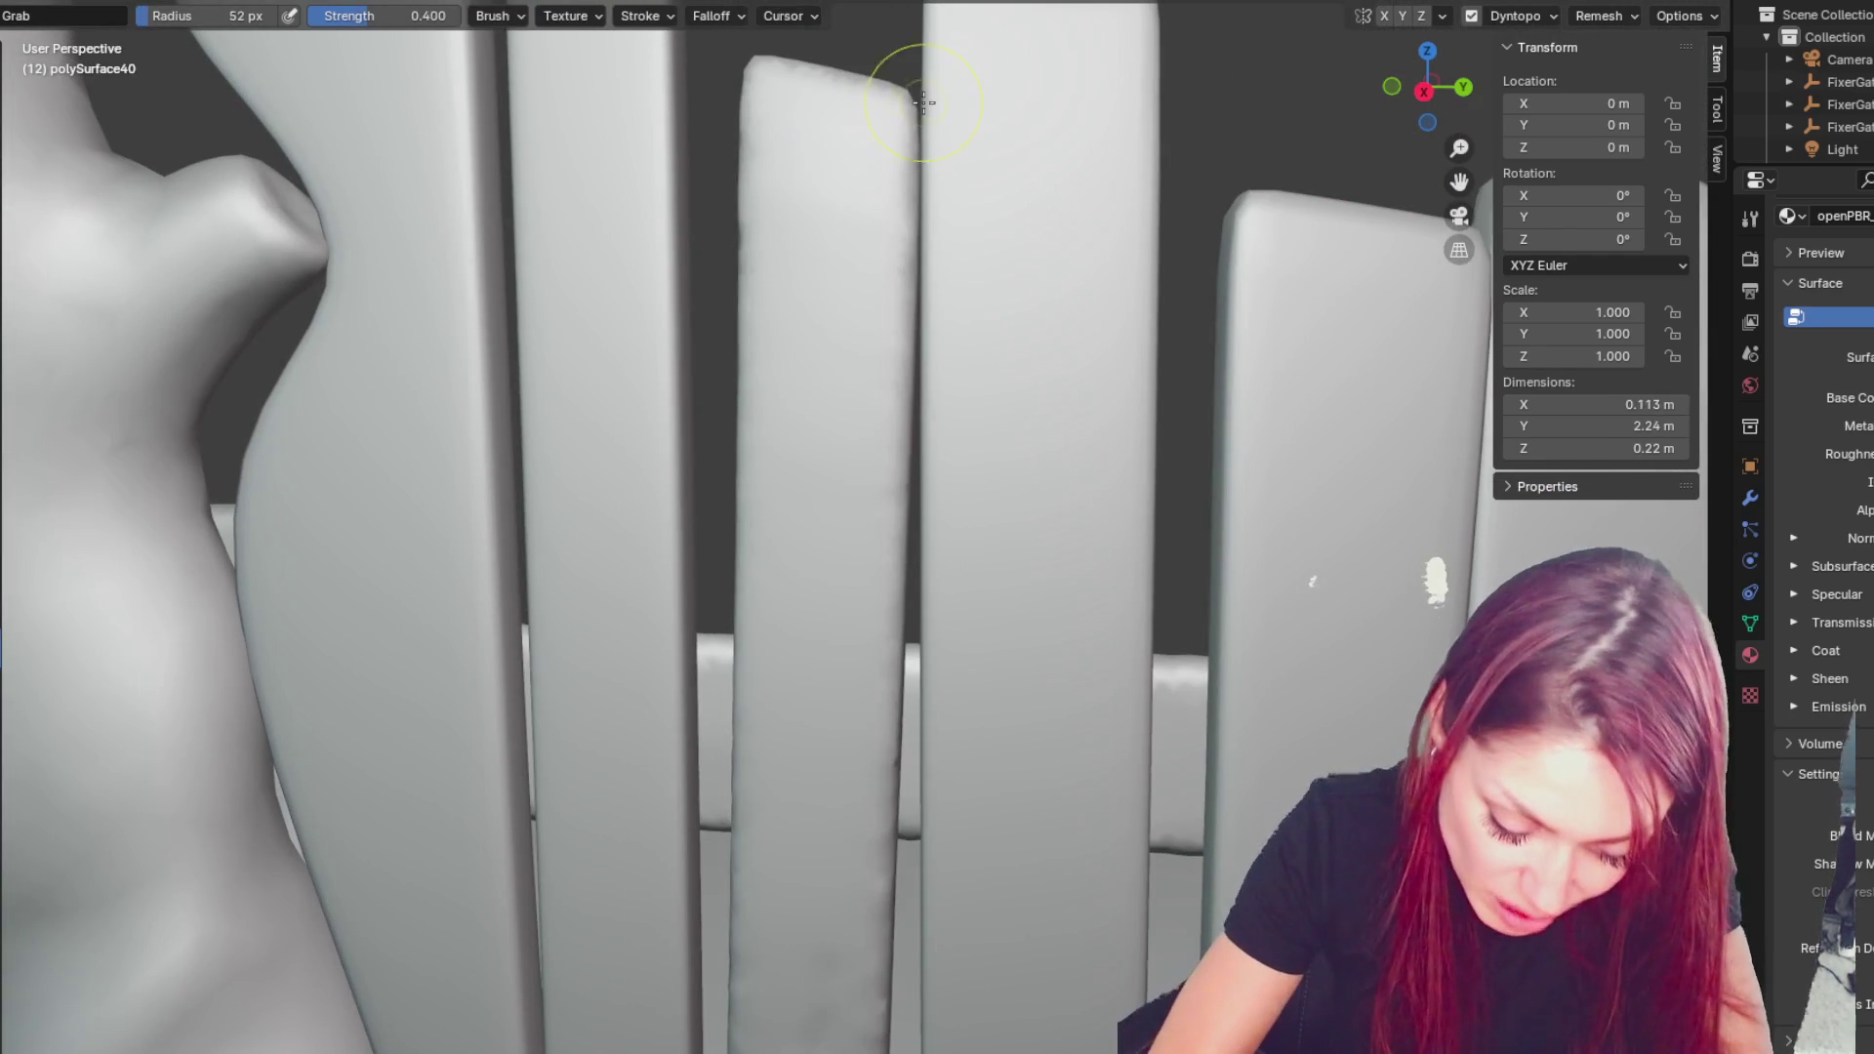
{"action": "mouse_move", "coordinate": [828, 86]}
{"action": "left_mouse_down"}
{"action": "mouse_move", "coordinate": [879, 155]}
{"action": "mouse_move", "coordinate": [899, 126]}
{"action": "left_mouse_up"}
{"action": "left_click_drag", "start_coordinate": [794, 84], "coordinate": [871, 133]}
- Carve a crease groove down the plank's face with Crease, undoing the unwanted stroke
{"action": "key", "text": "shift+c"}
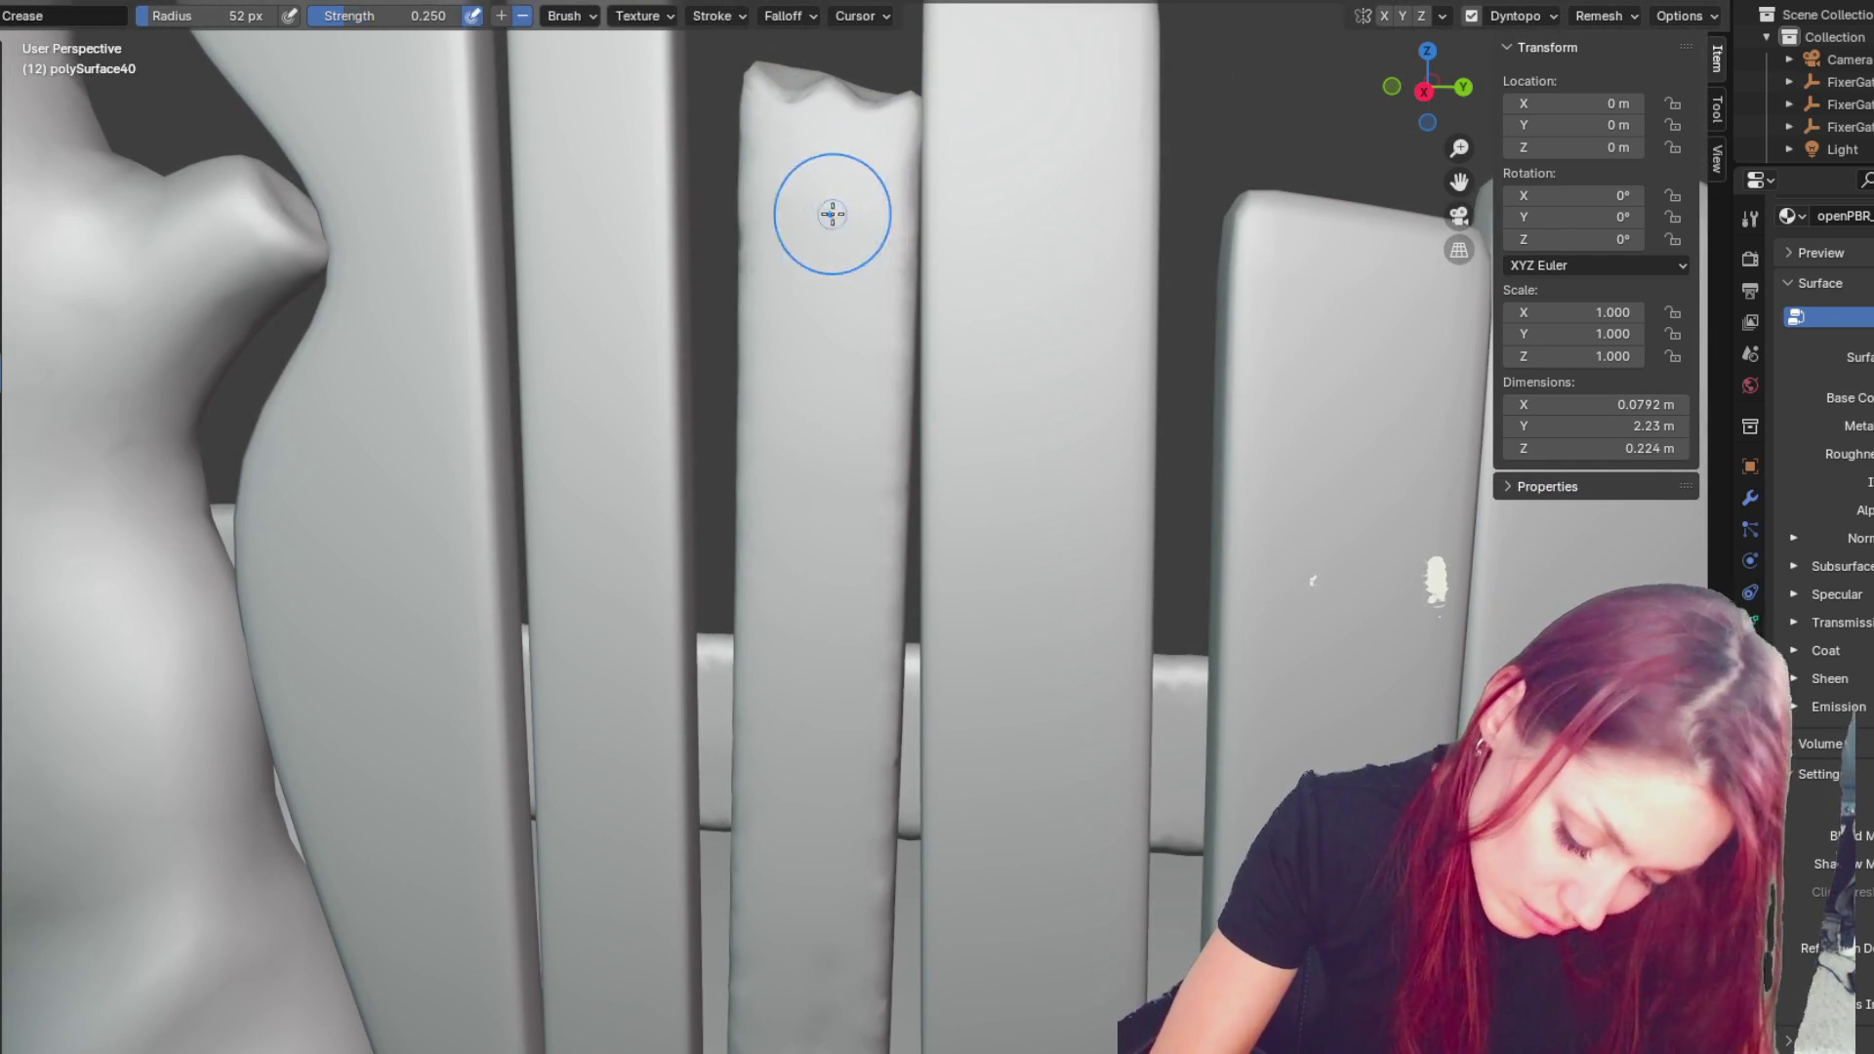
{"action": "left_click_drag", "start_coordinate": [846, 340], "coordinate": [848, 580]}
{"action": "key", "text": "ctrl+z"}
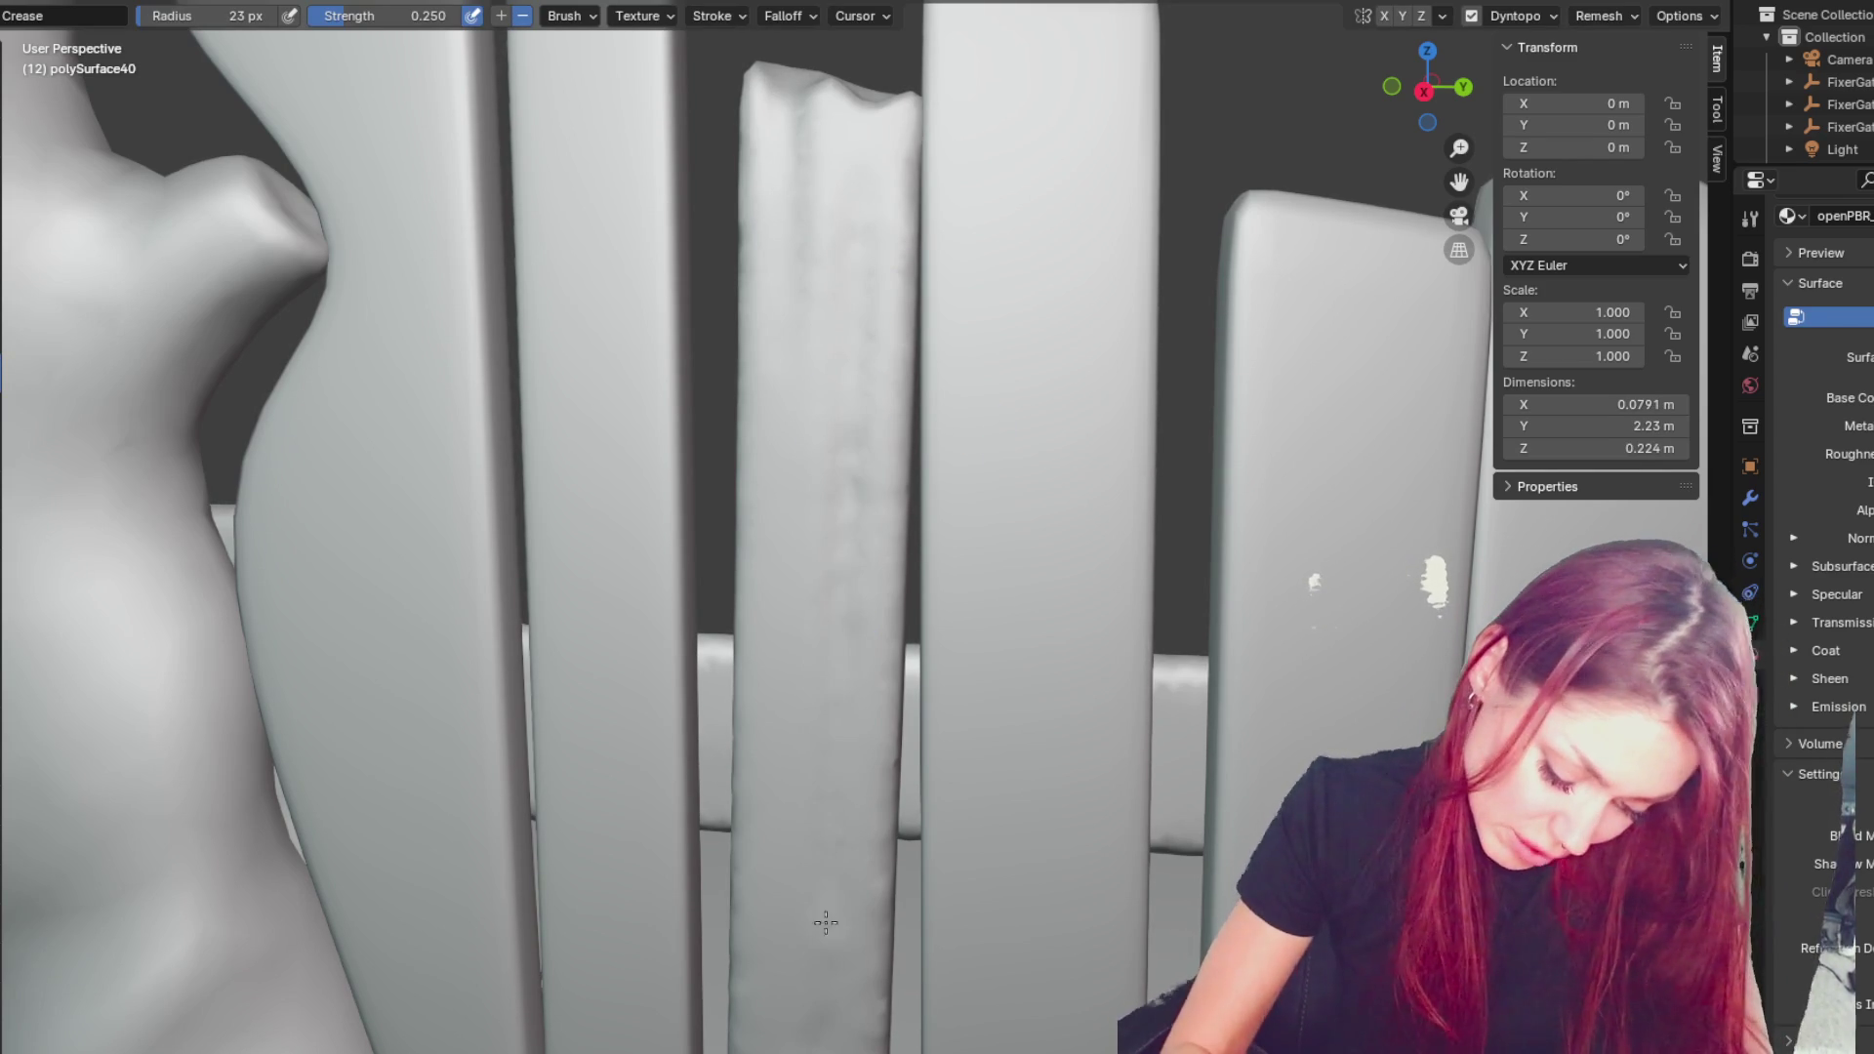
- Zoom and orbit around the whole fence gate, then show the sculpt brush's Texture properties
{"action": "scroll", "coordinate": [811, 991], "scroll_direction": "down", "scroll_amount": 5}
{"action": "scroll", "coordinate": [924, 511], "scroll_direction": "up", "scroll_amount": 2}
{"action": "scroll", "coordinate": [996, 693], "scroll_direction": "up", "scroll_amount": 2}
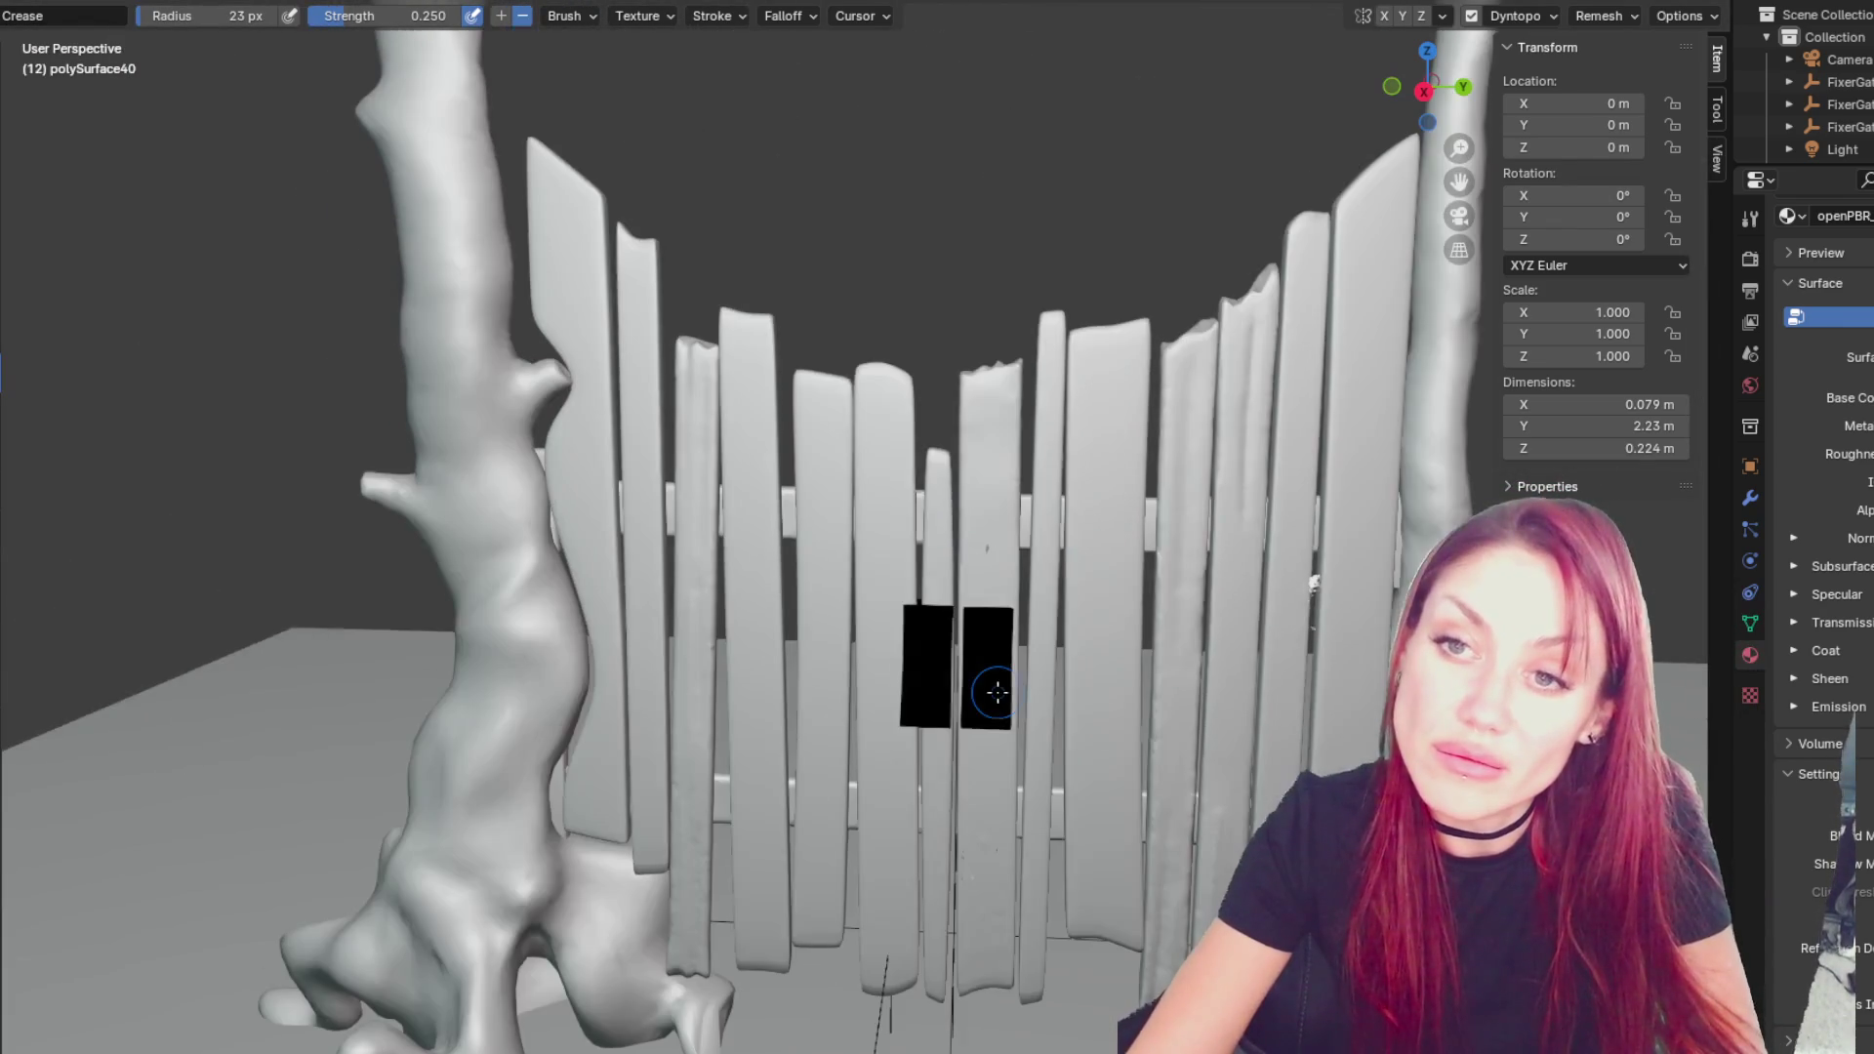
{"action": "scroll", "coordinate": [997, 698], "scroll_direction": "down", "scroll_amount": 5}
{"action": "scroll", "coordinate": [1003, 720], "scroll_direction": "up", "scroll_amount": 3}
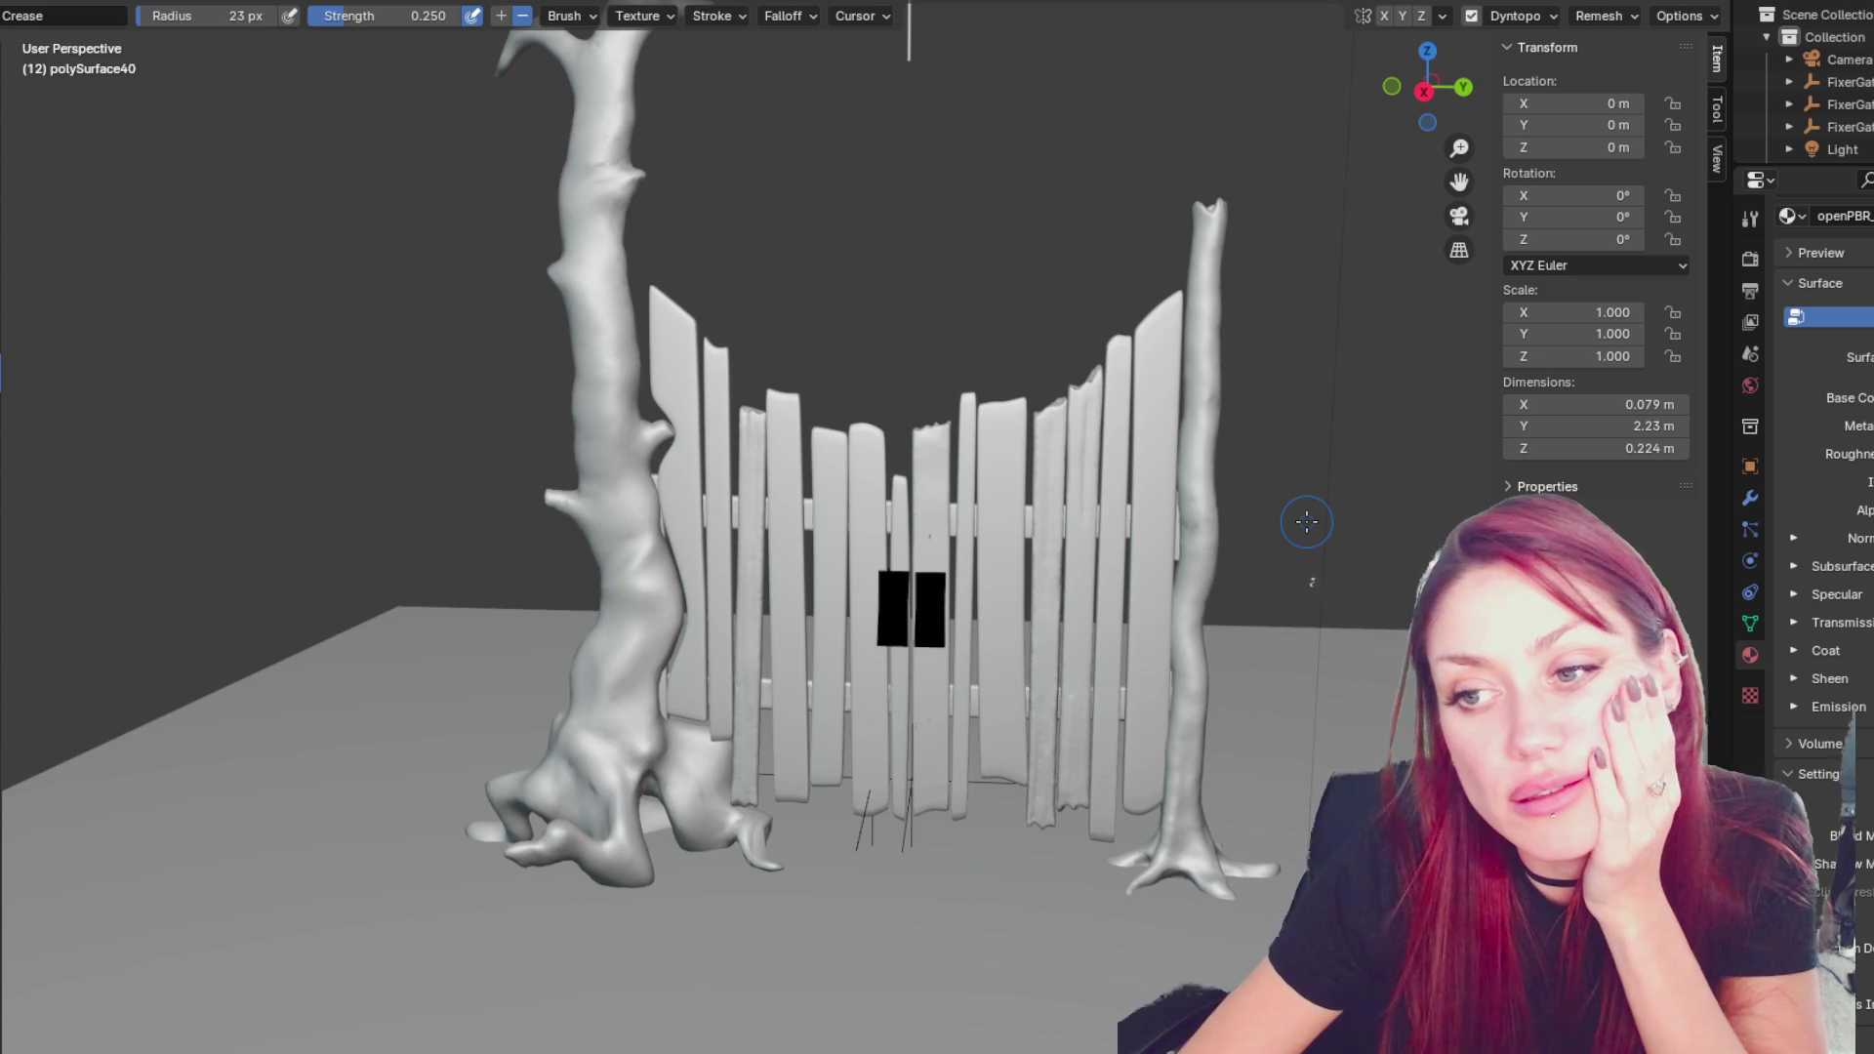
{"action": "mouse_move", "coordinate": [1306, 522]}
{"action": "middle_mouse_down"}
{"action": "mouse_move", "coordinate": [1074, 478]}
{"action": "mouse_move", "coordinate": [1619, 507]}
{"action": "mouse_move", "coordinate": [1806, 438]}
{"action": "middle_mouse_up"}
{"action": "scroll", "coordinate": [1040, 459], "scroll_direction": "up", "scroll_amount": 8}
{"action": "scroll", "coordinate": [1041, 460], "scroll_direction": "down", "scroll_amount": 5}
{"action": "left_click", "coordinate": [1751, 695]}
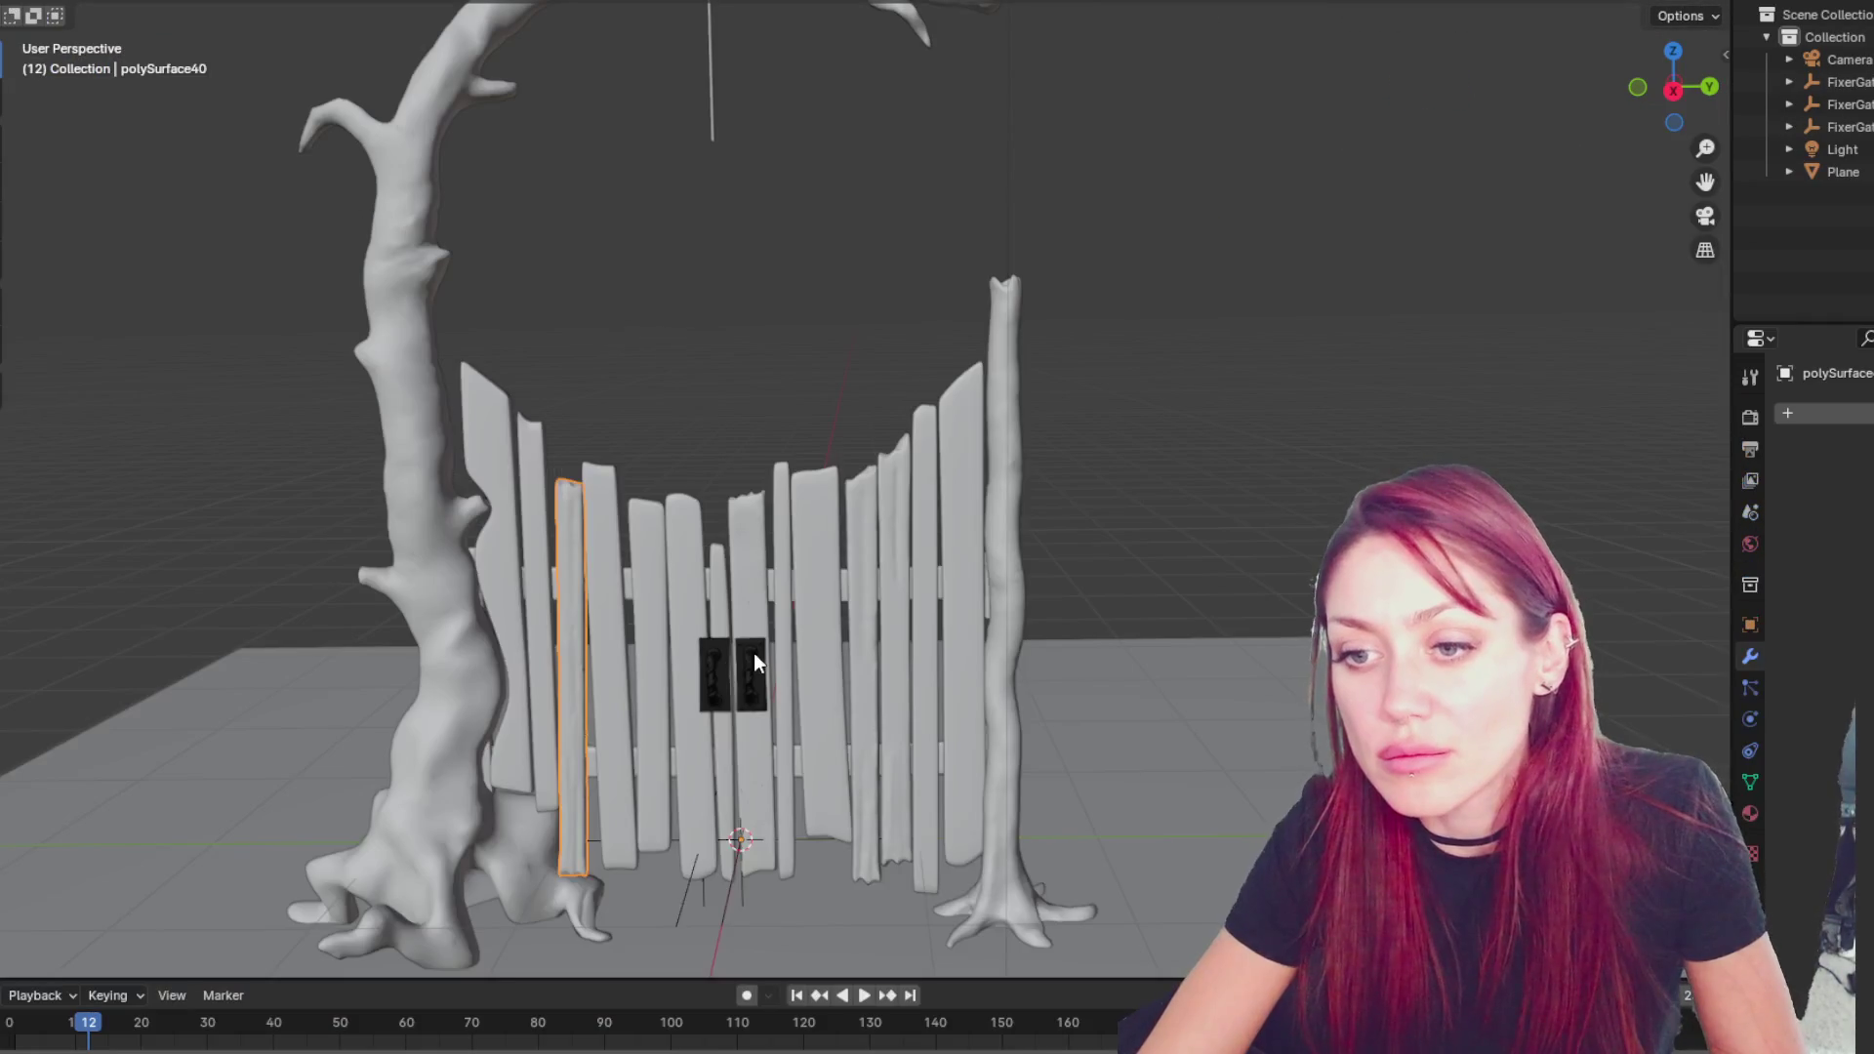
- Select the right gate hinge and bring up its Metal material and shader nodes
{"action": "left_click", "coordinate": [752, 674]}
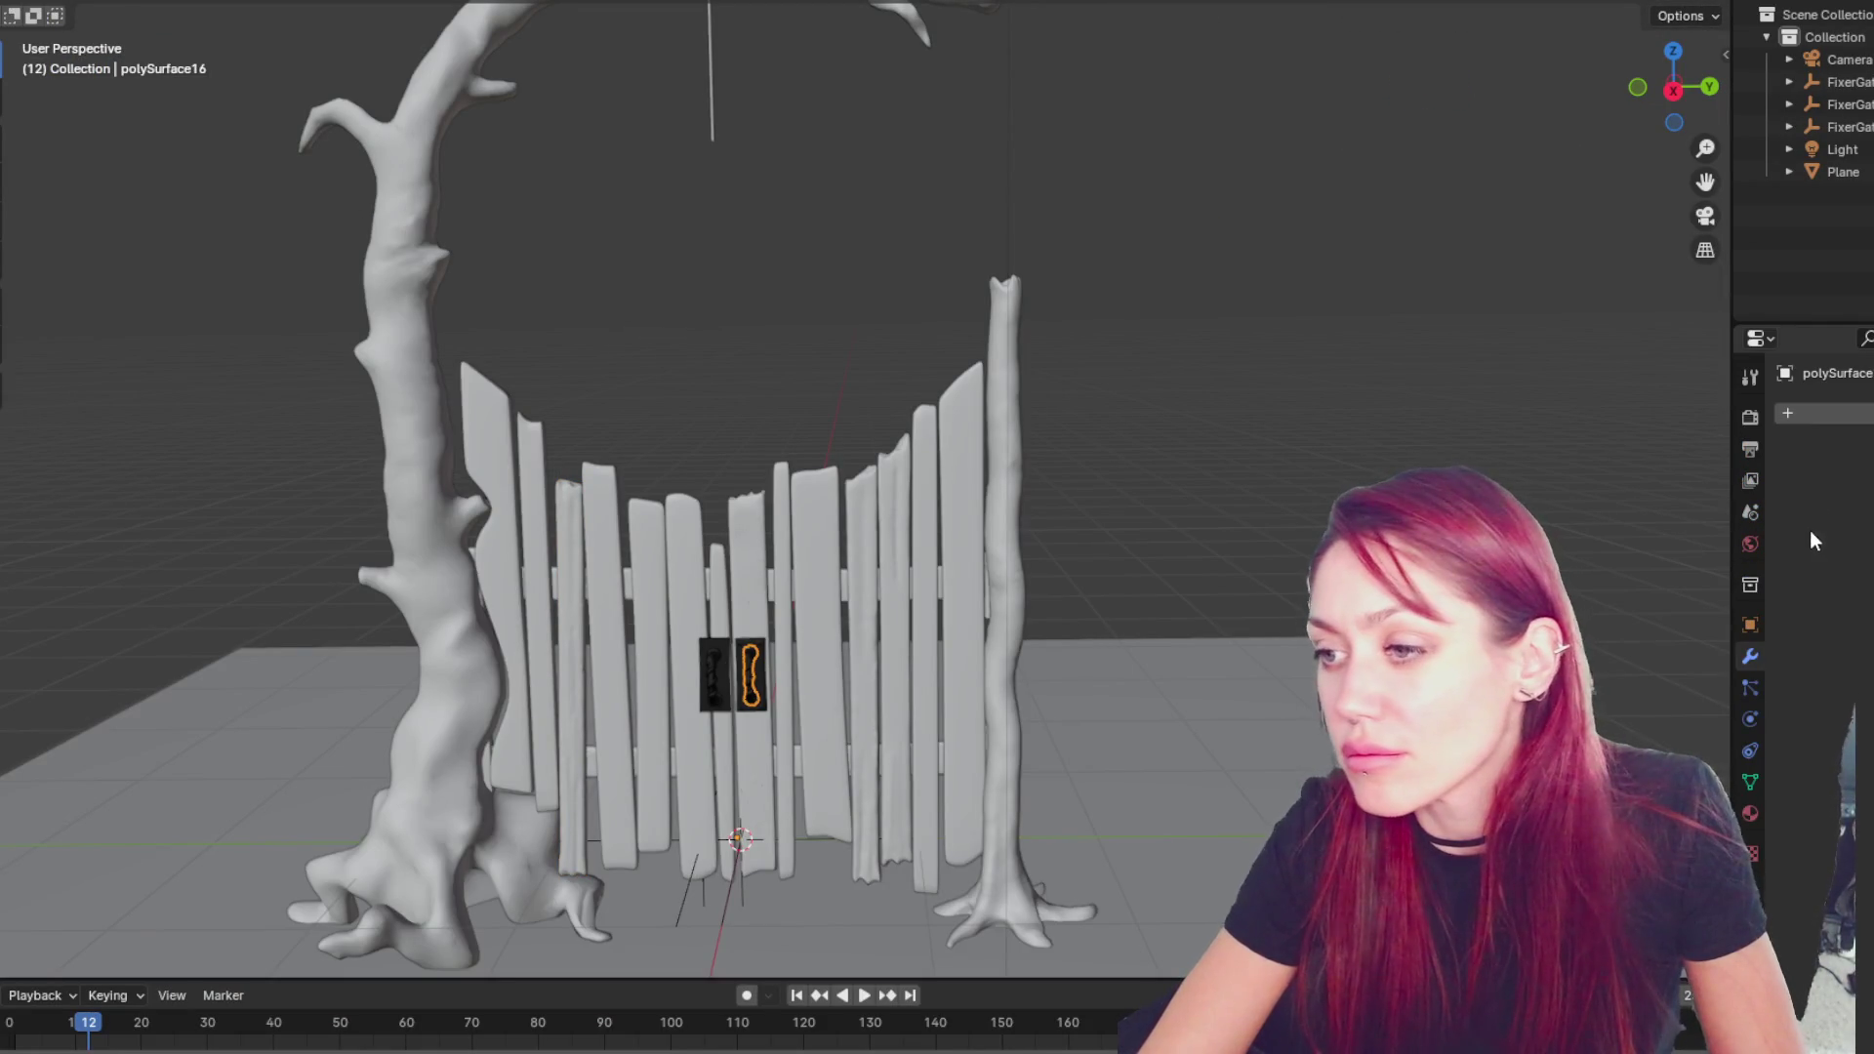
{"action": "left_click", "coordinate": [1752, 815]}
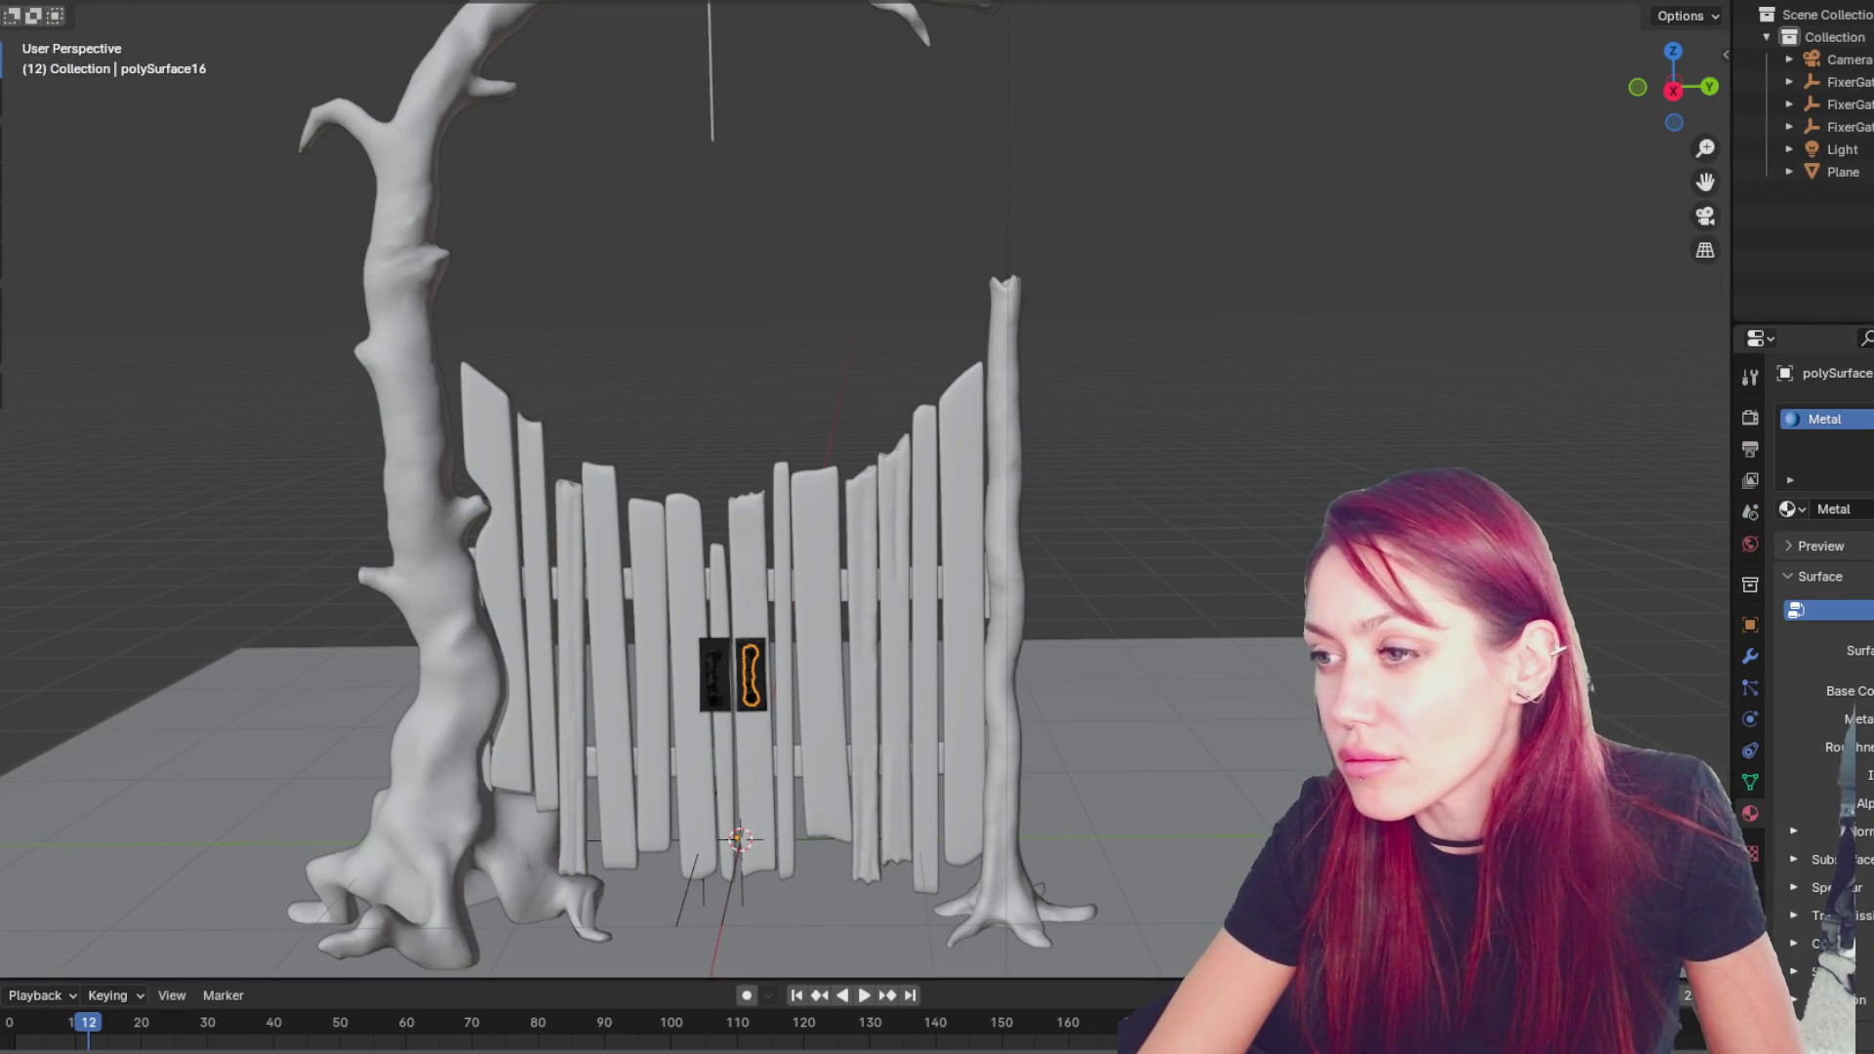
{"action": "double_click", "coordinate": [1834, 509]}
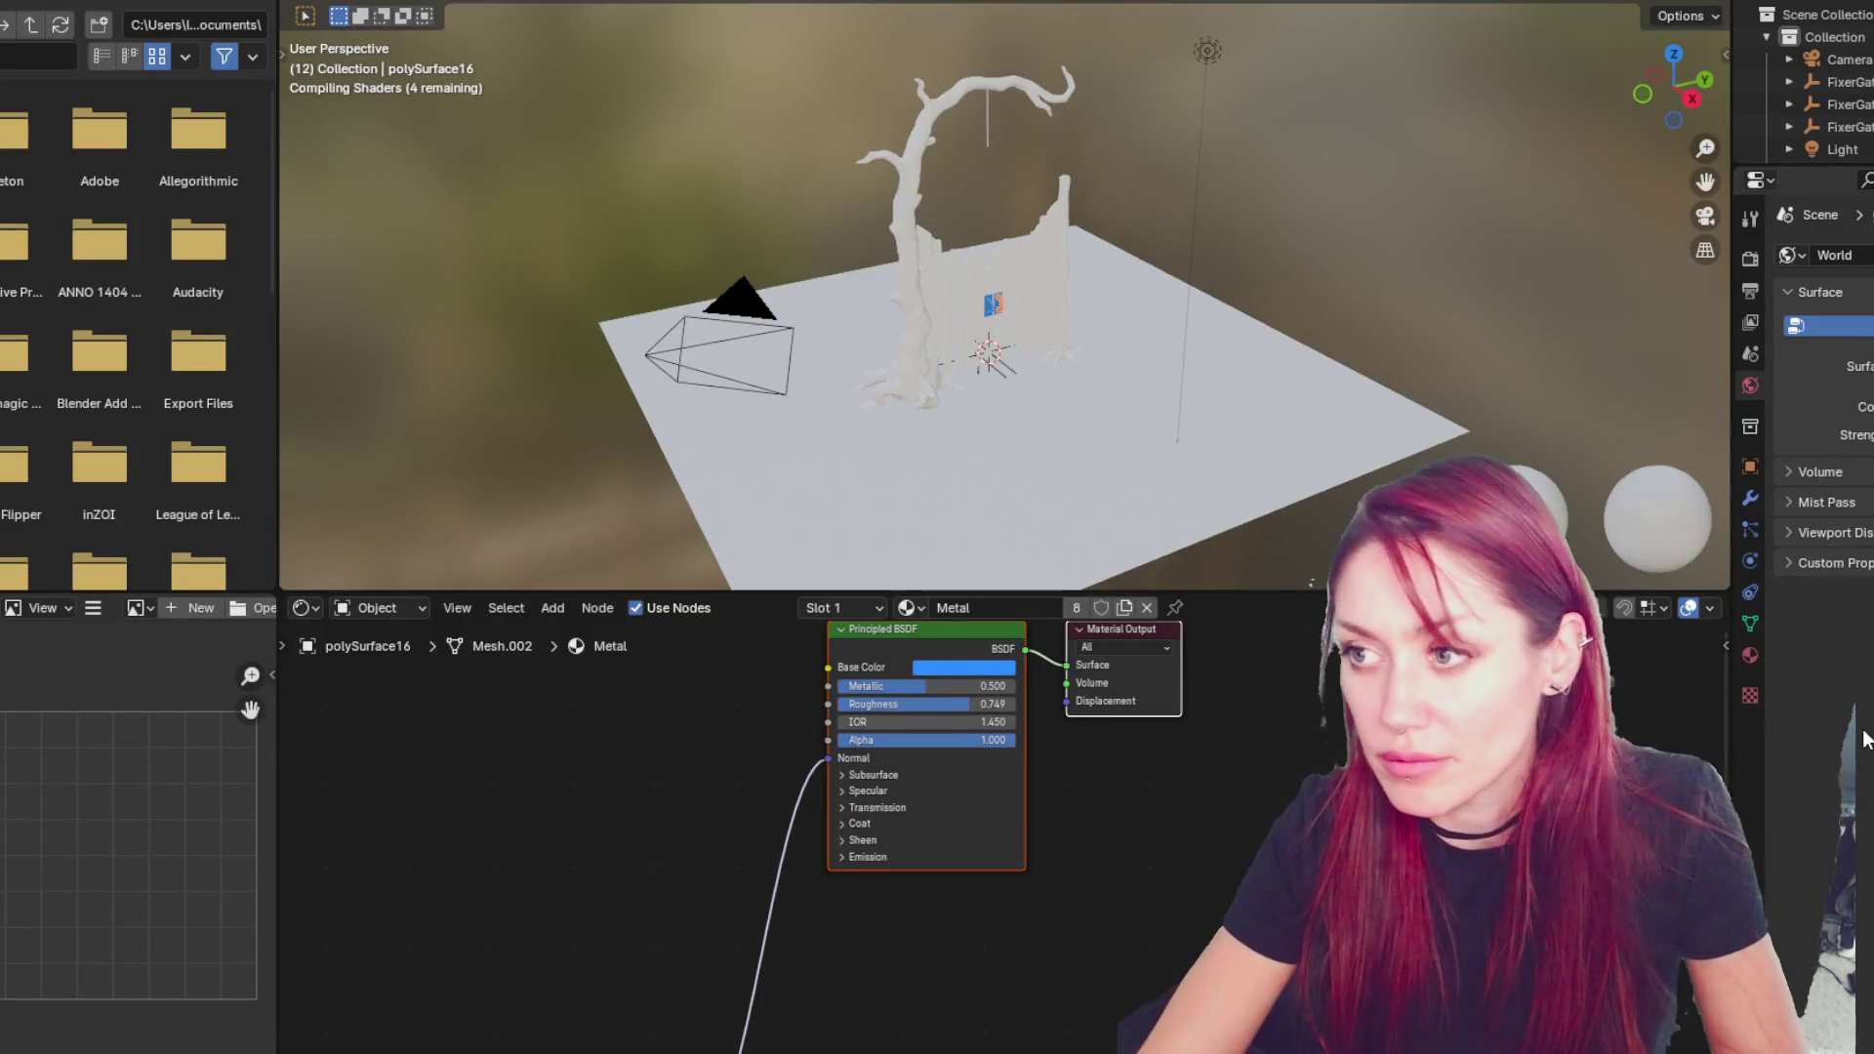
{"action": "scroll", "coordinate": [1070, 864], "scroll_direction": "down", "scroll_amount": 2}
{"action": "scroll", "coordinate": [1109, 781], "scroll_direction": "up", "scroll_amount": 3}
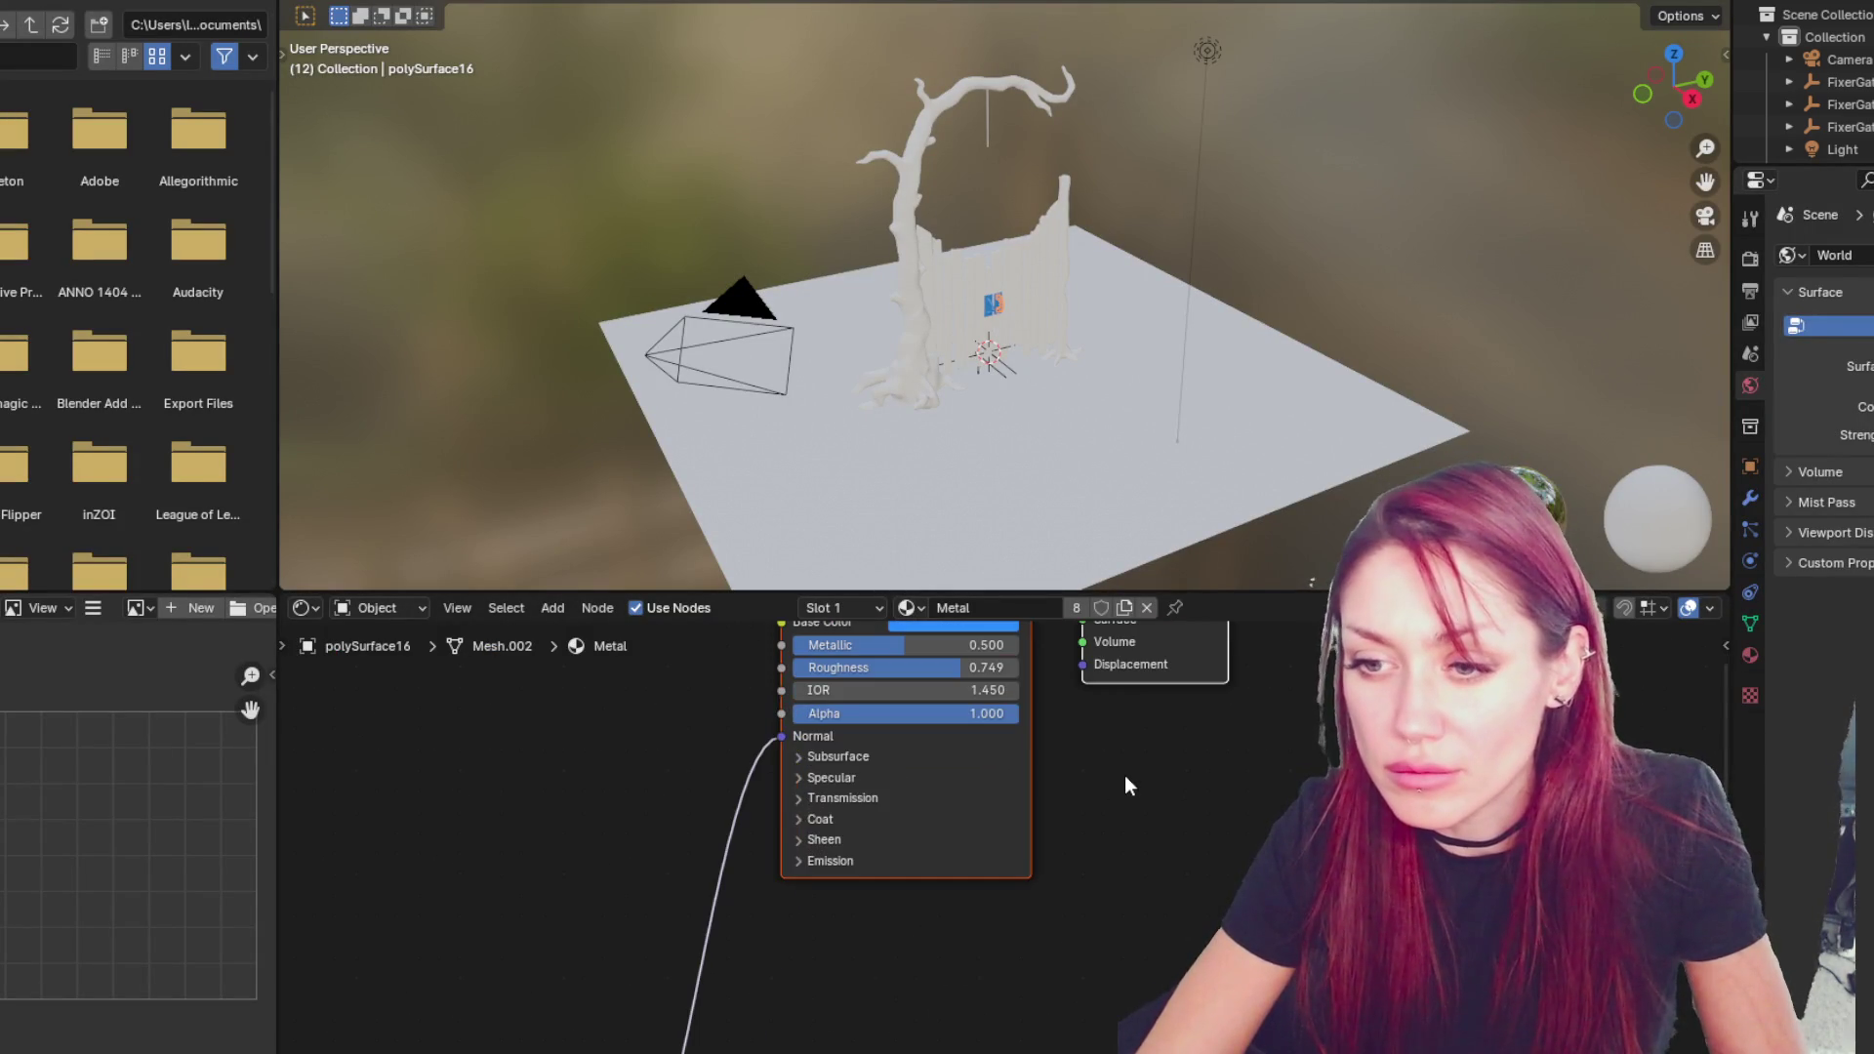
{"action": "middle_click_drag", "start_coordinate": [1126, 776], "coordinate": [1095, 948], "text": "ctrl"}
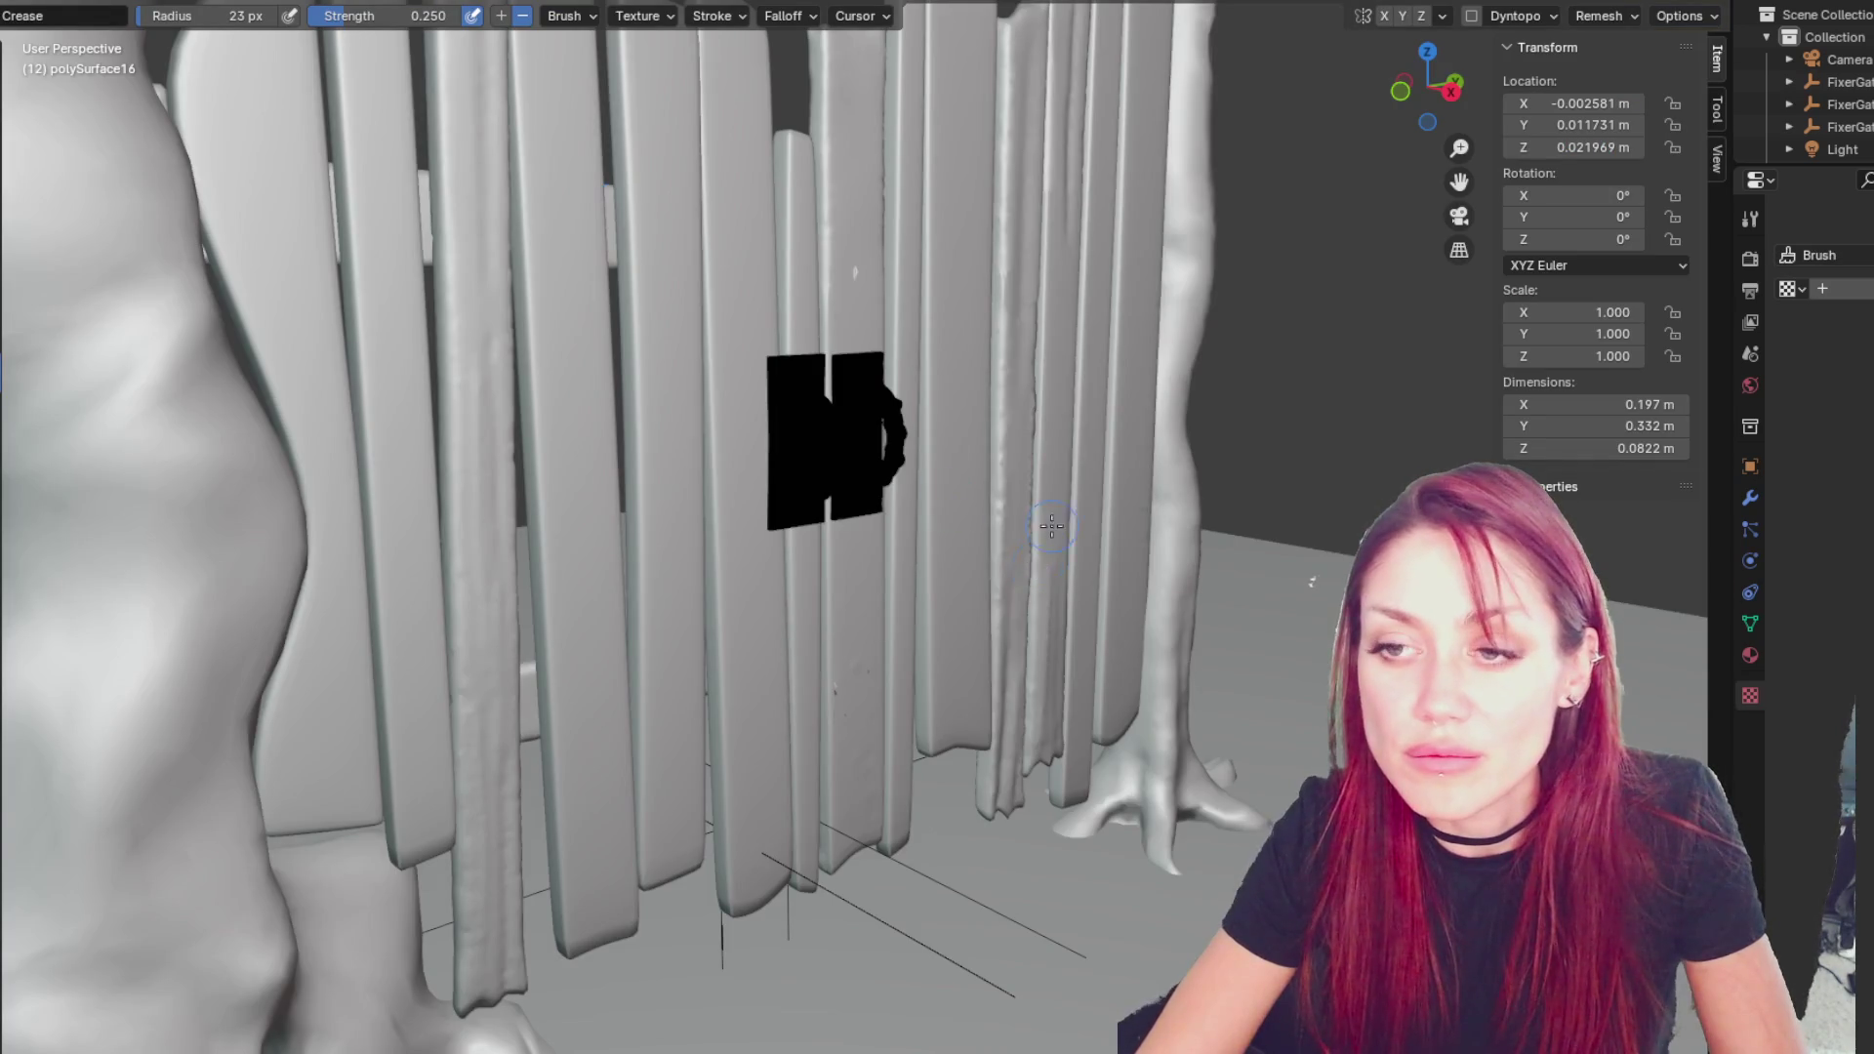
- Return the viewport to solid shading and orbit close around the blue hinges
{"action": "key", "text": "shift+z"}
{"action": "key", "text": "z"}
{"action": "left_click", "coordinate": [1337, 542]}
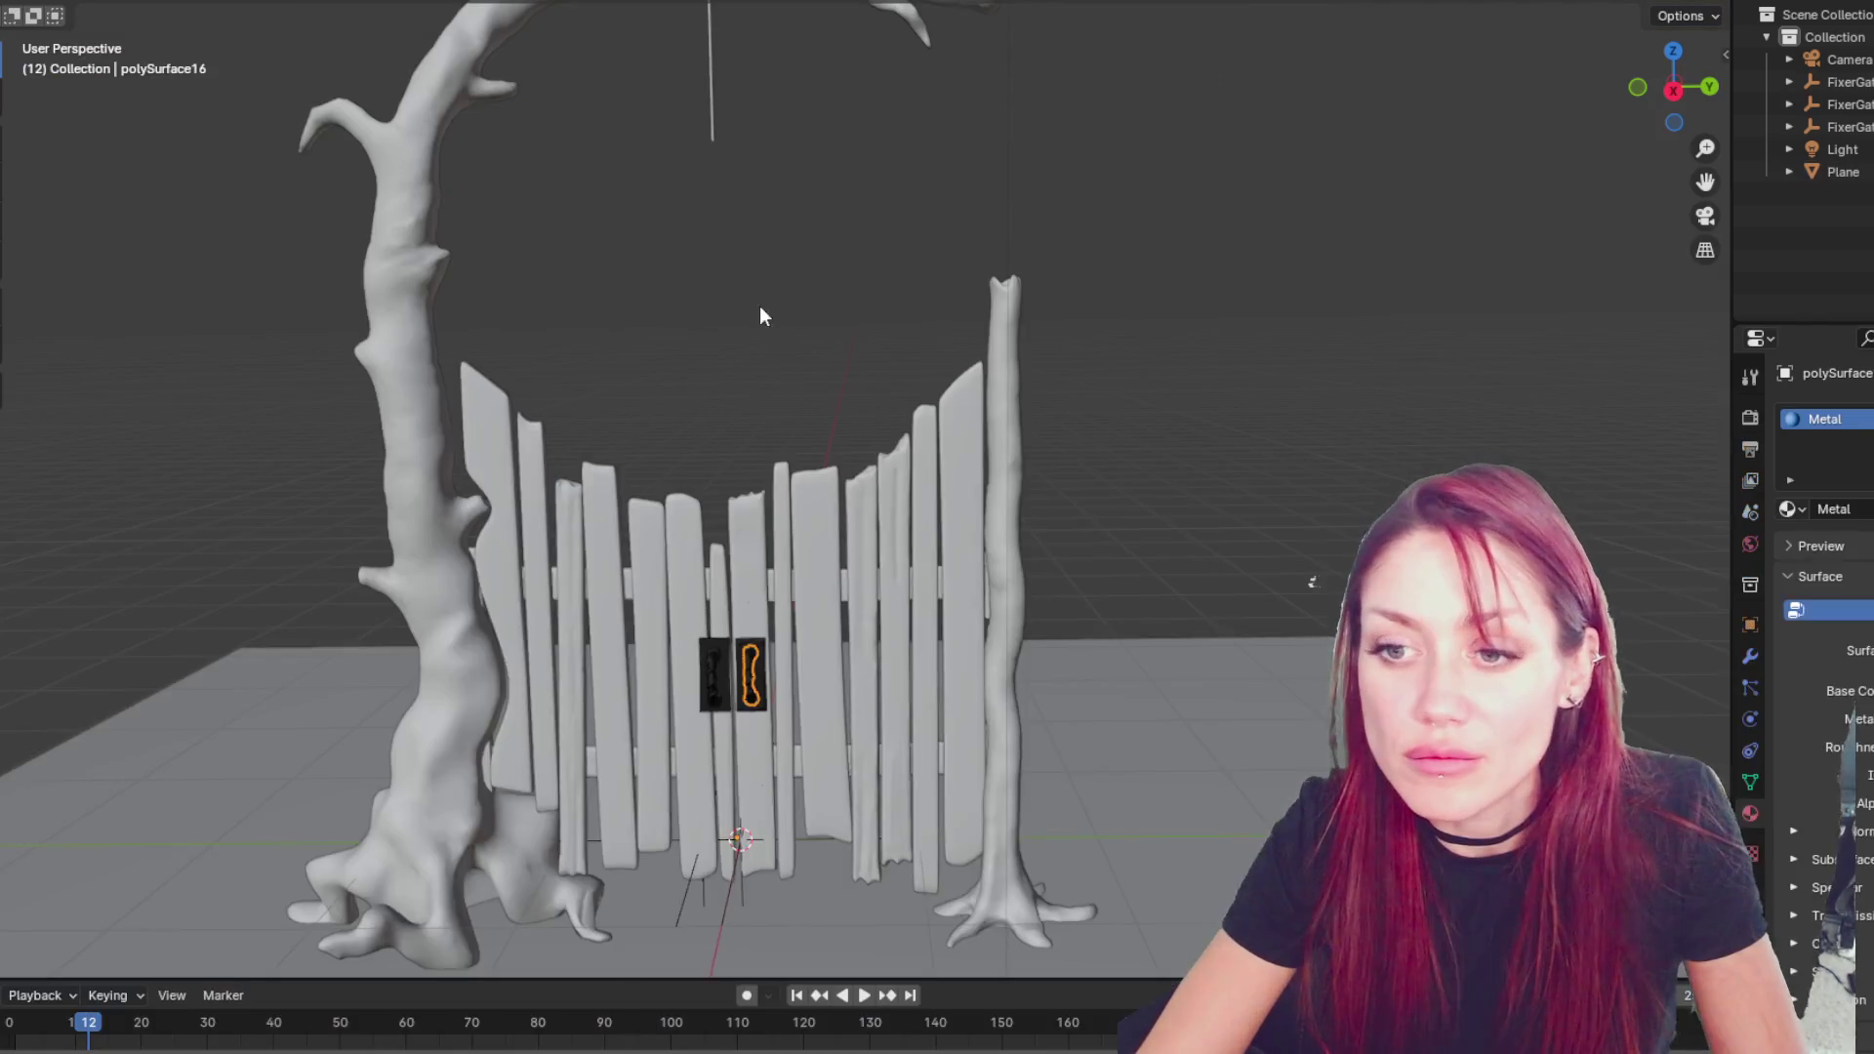
{"action": "scroll", "coordinate": [811, 490], "scroll_direction": "up", "scroll_amount": 5}
{"action": "middle_click_drag", "start_coordinate": [810, 490], "coordinate": [1004, 260], "text": "shift"}
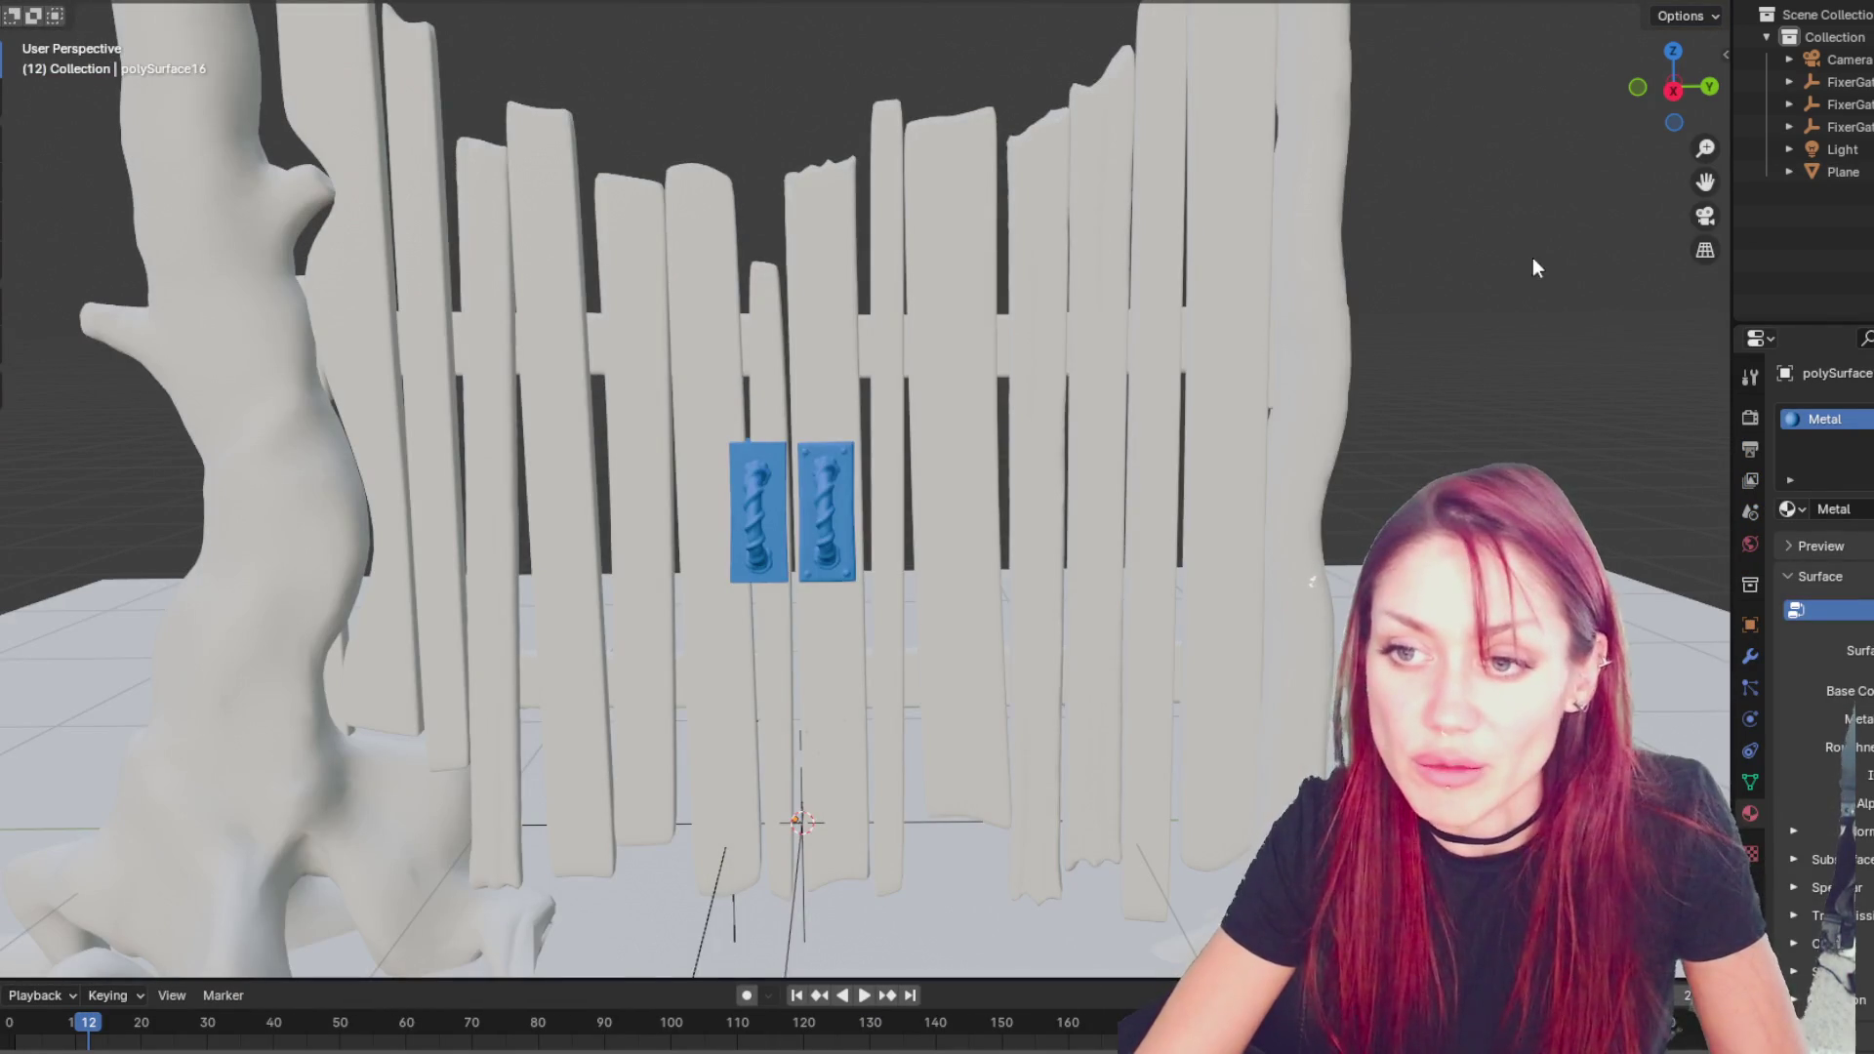
{"action": "middle_click_drag", "start_coordinate": [1455, 319], "coordinate": [1418, 388]}
{"action": "scroll", "coordinate": [980, 367], "scroll_direction": "up", "scroll_amount": 5}
{"action": "middle_click_drag", "start_coordinate": [980, 368], "coordinate": [1432, 388]}
{"action": "scroll", "coordinate": [1129, 309], "scroll_direction": "down", "scroll_amount": 6}
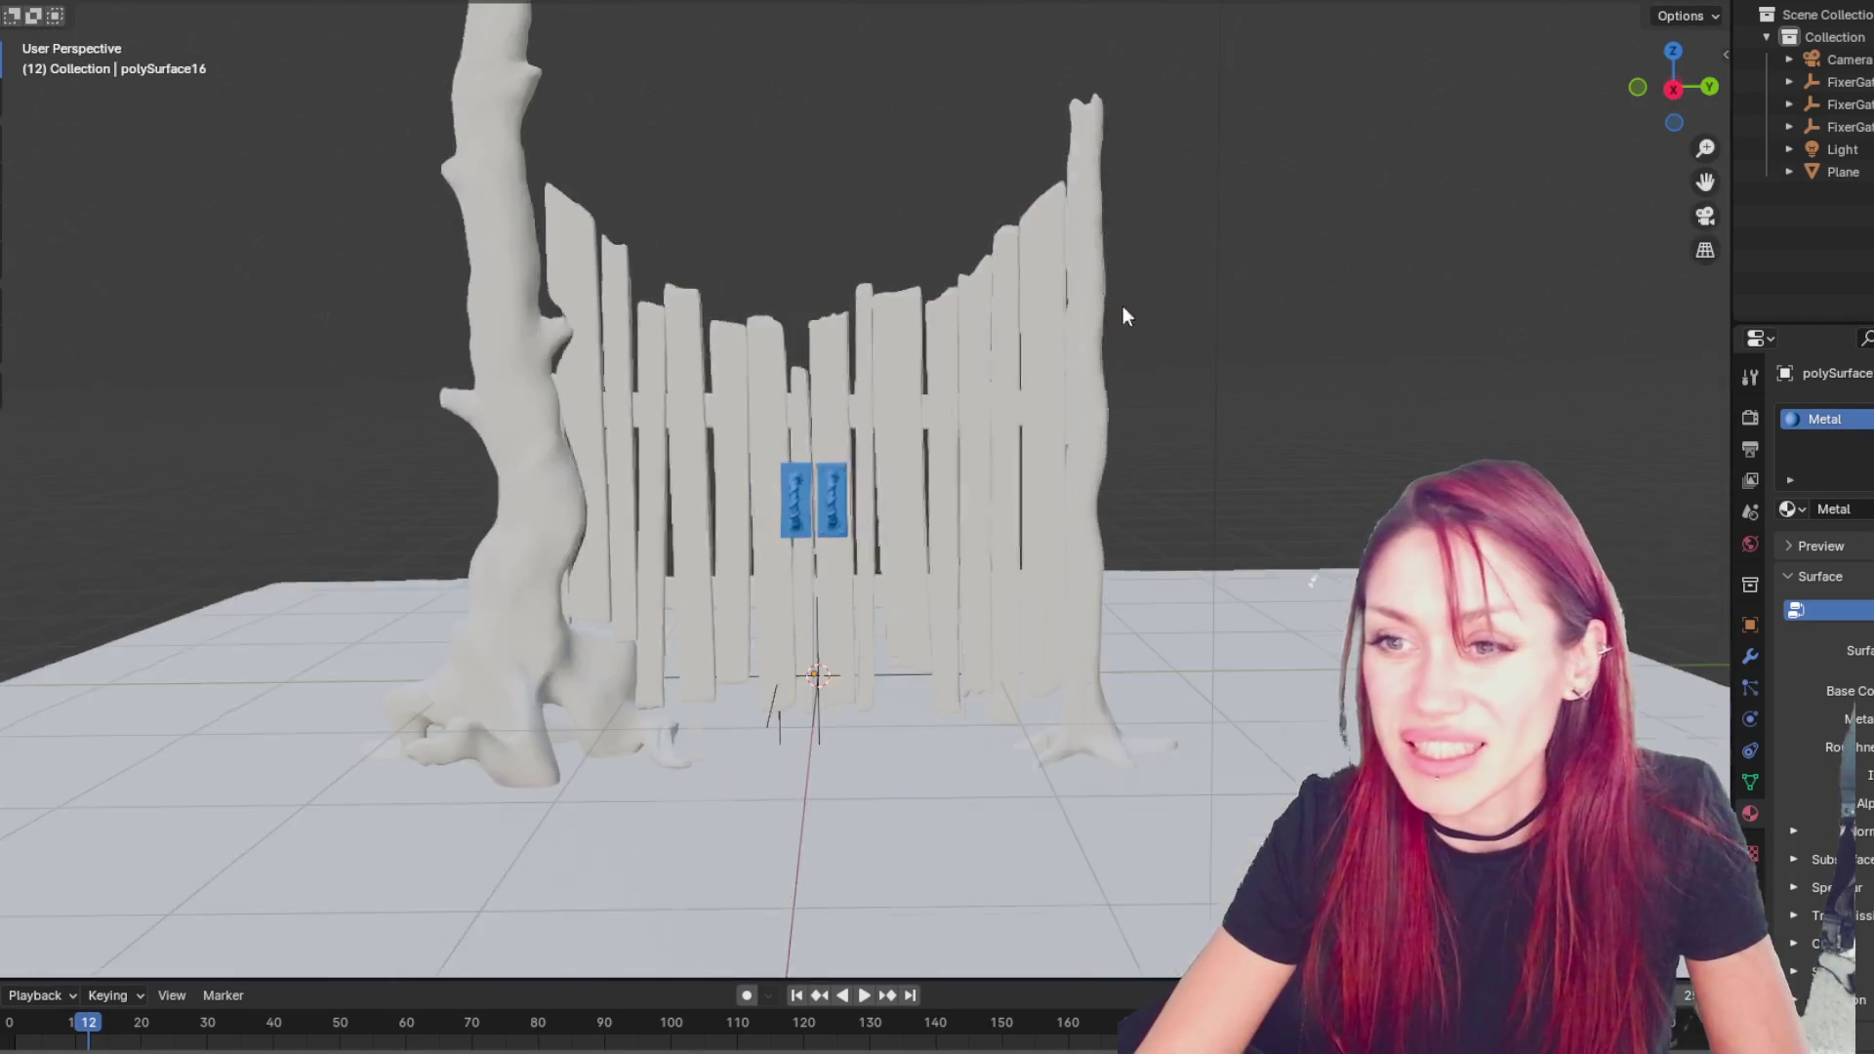
{"action": "middle_click_drag", "start_coordinate": [961, 243], "coordinate": [902, 226]}
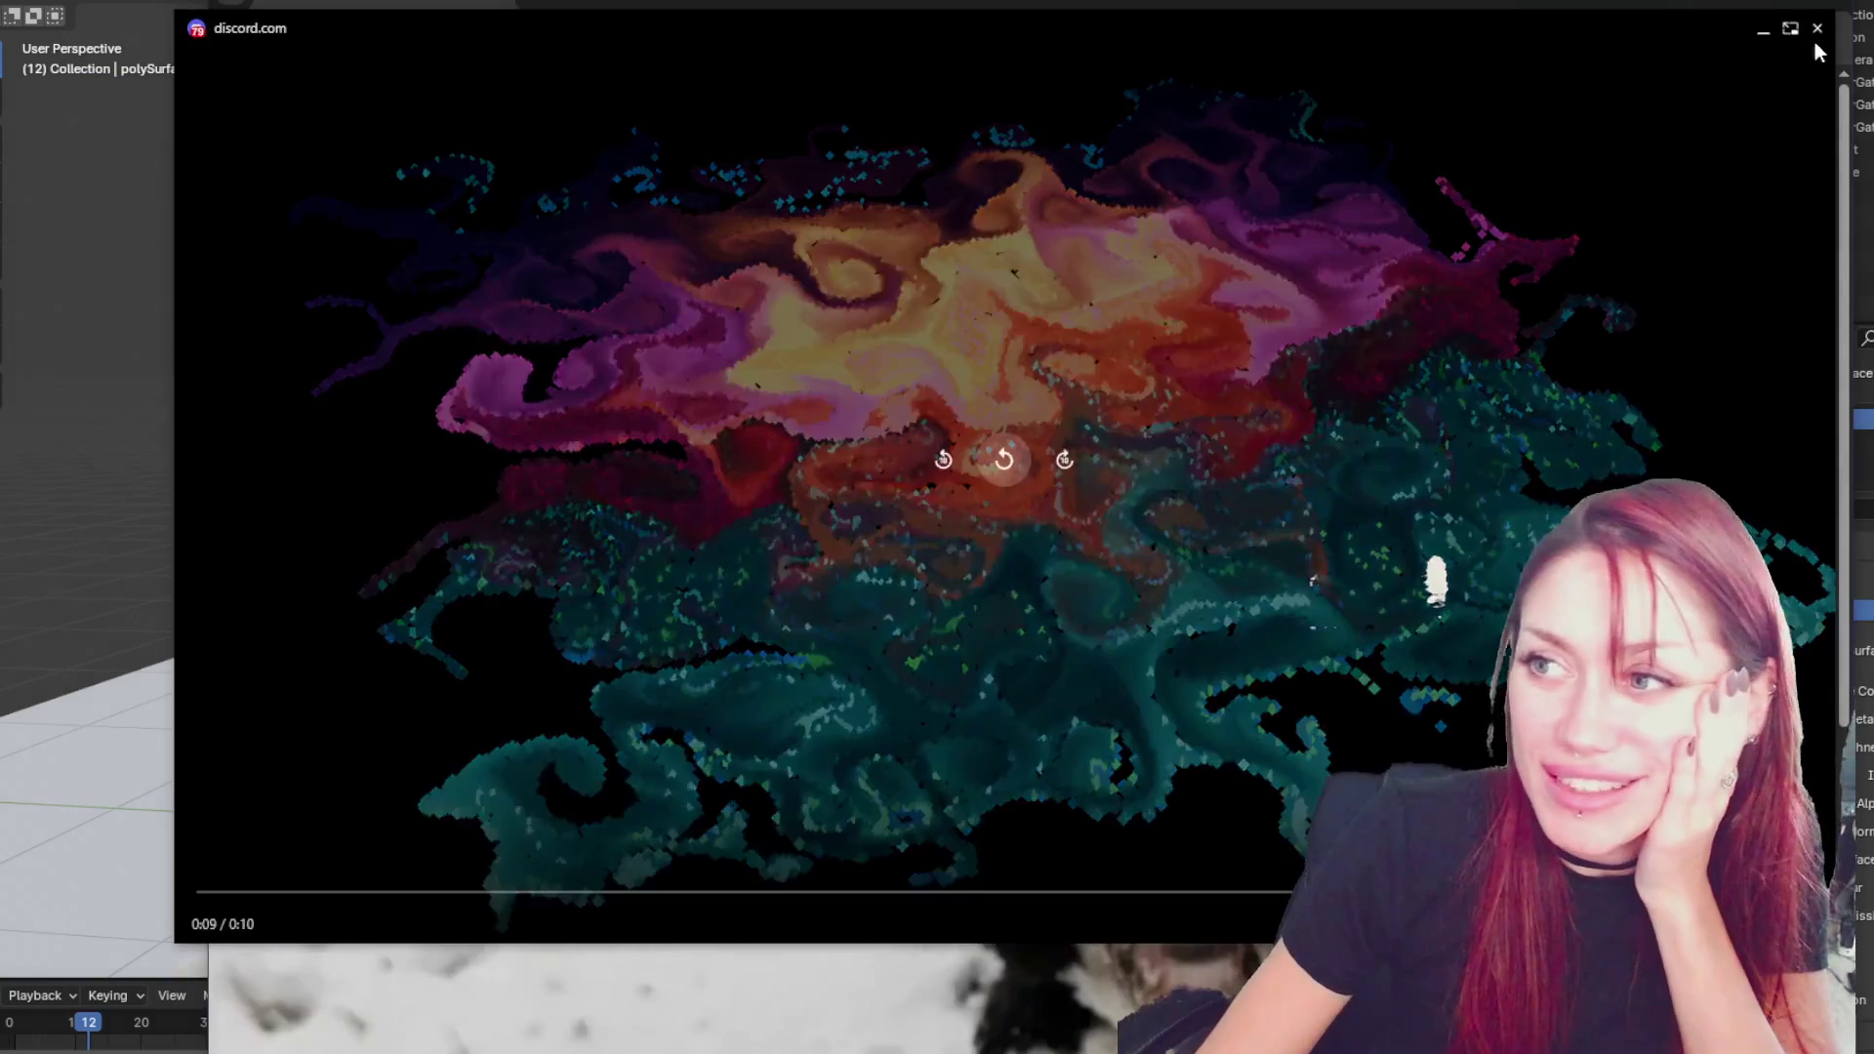
- Close the fluid video and zoom the Discord page out with Ctrl+minus to see the dog photo
{"action": "left_click", "coordinate": [1806, 39]}
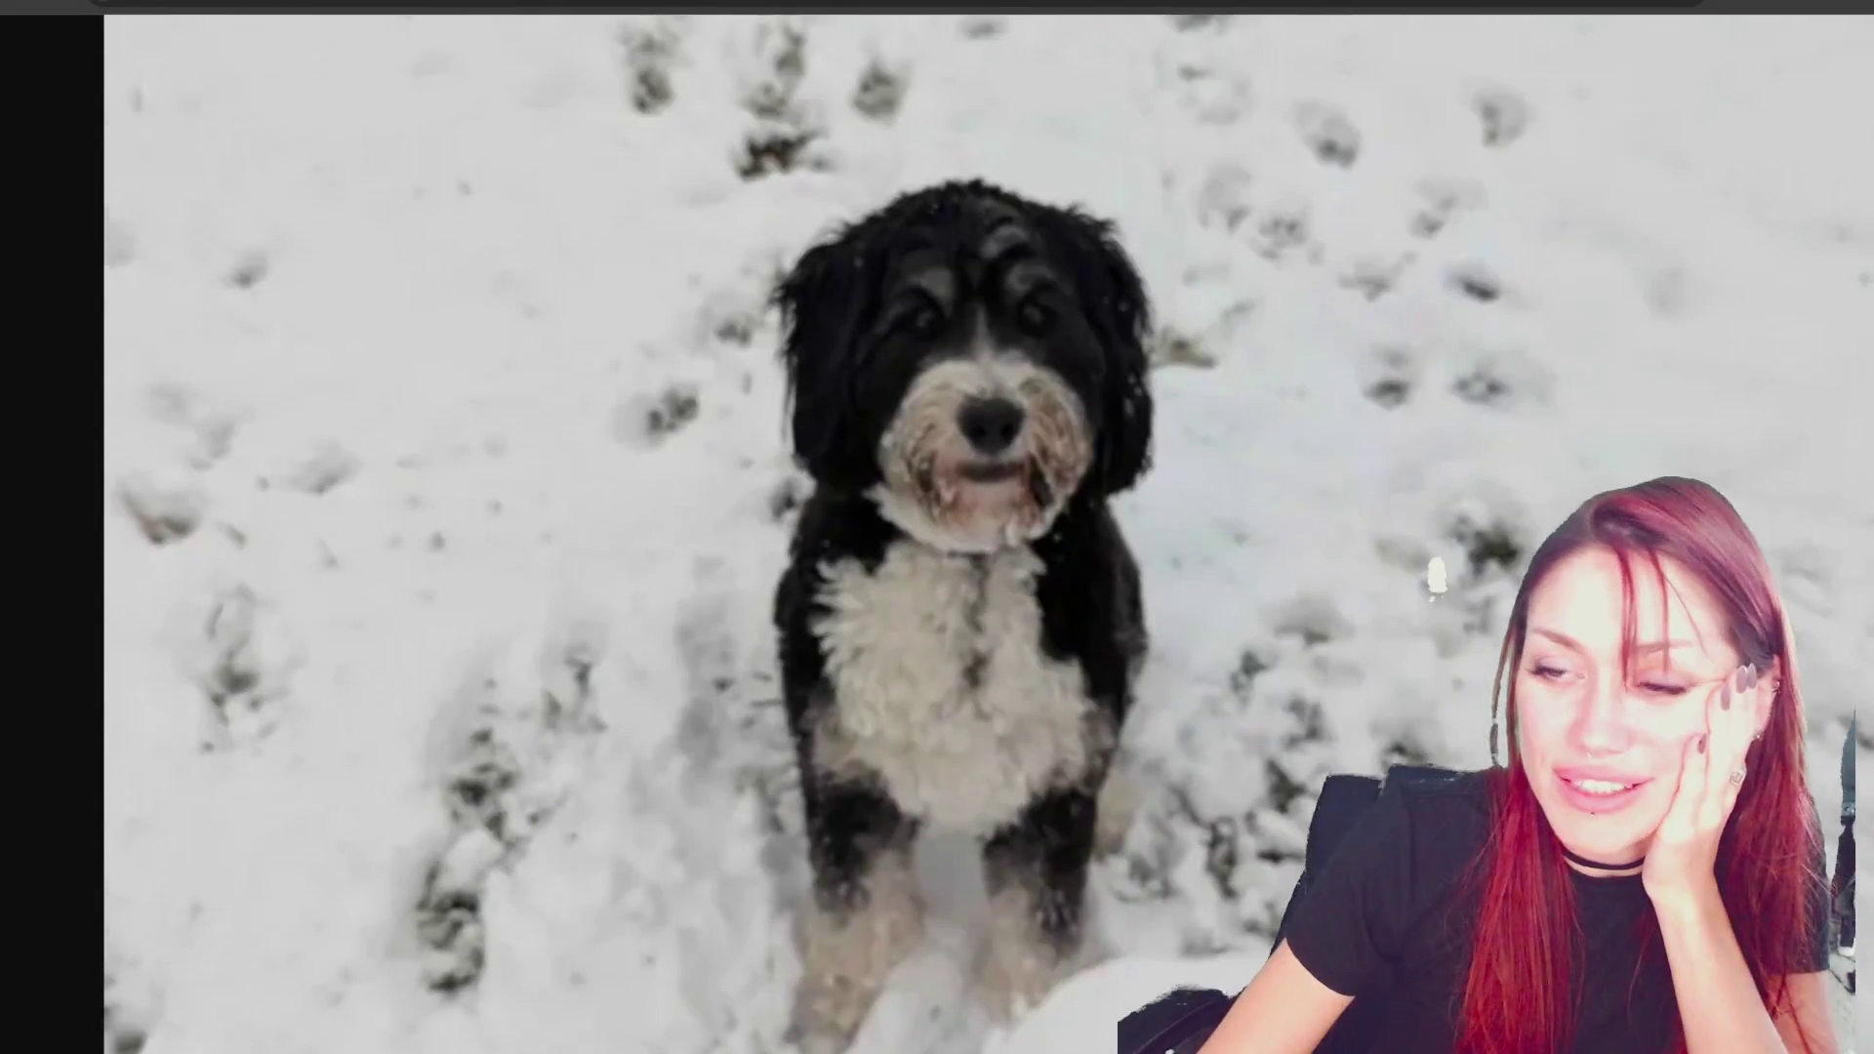
{"action": "key", "text": "ctrl+minus"}
{"action": "key", "text": "ctrl+minus"}
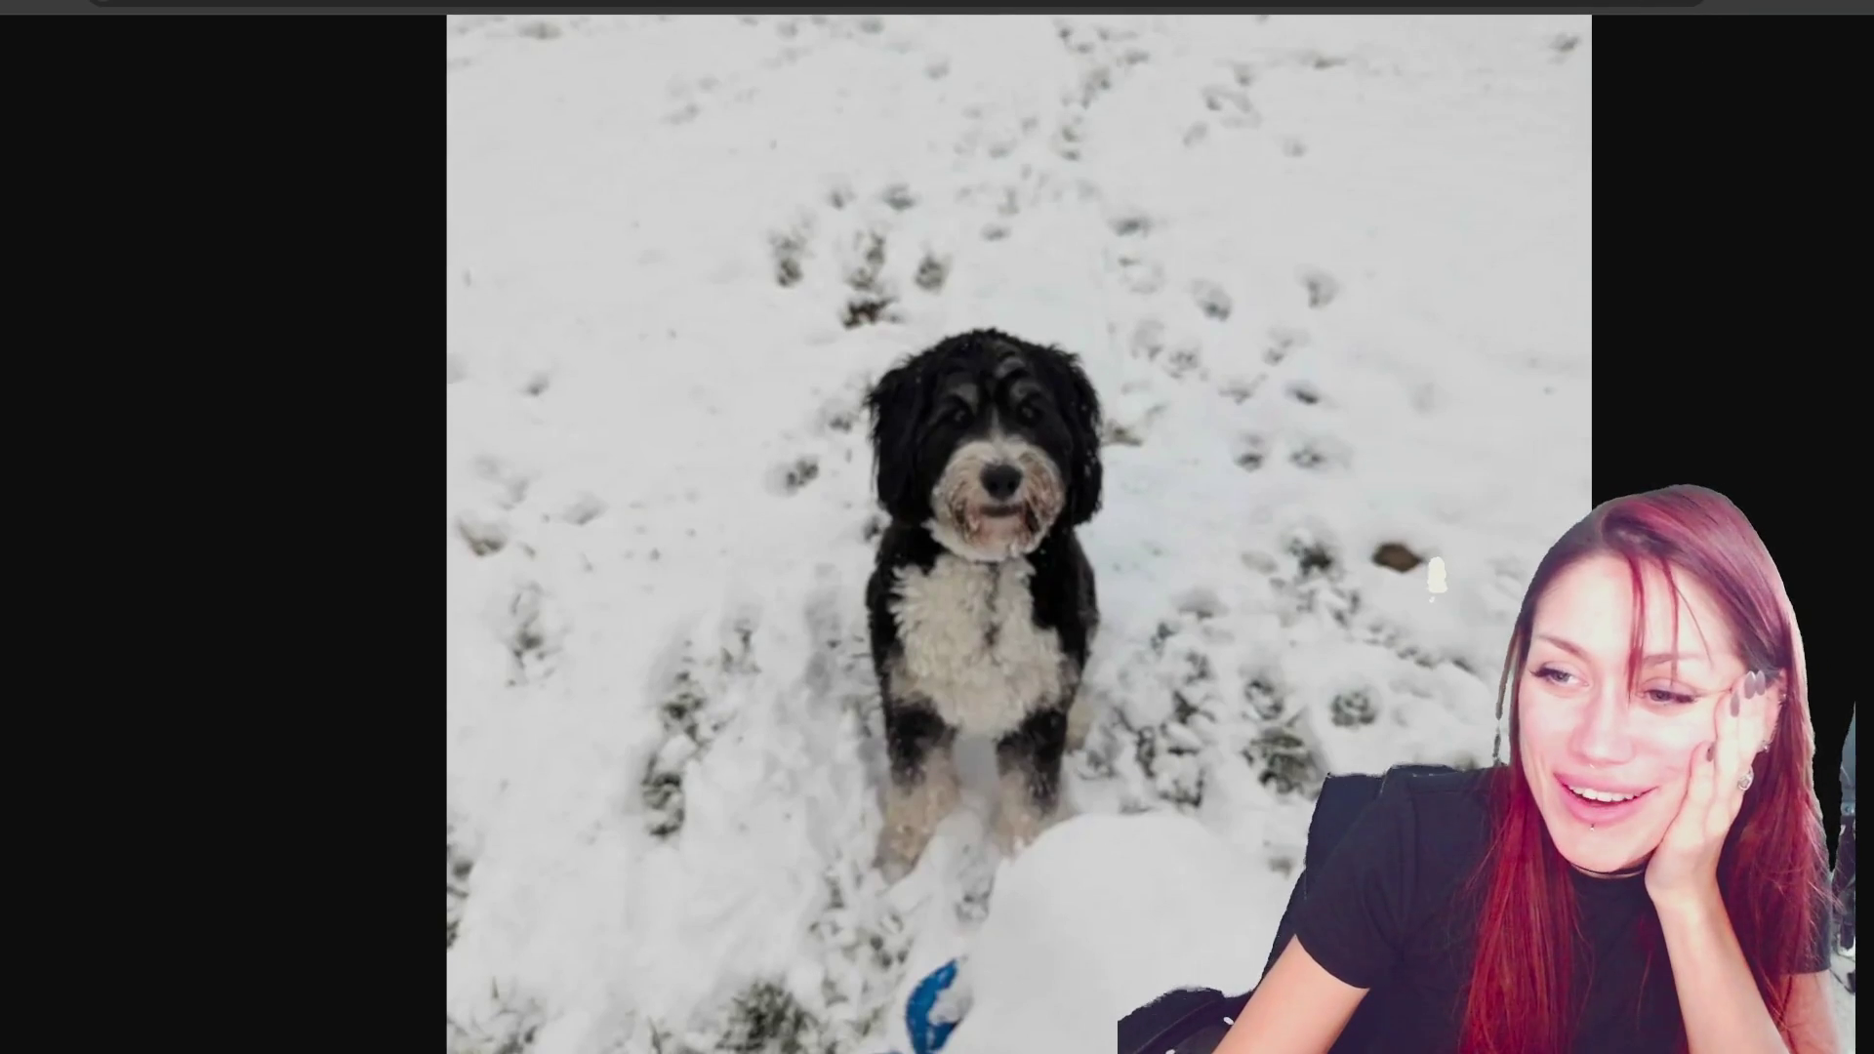
{"action": "scroll", "coordinate": [1132, 655], "scroll_direction": "up", "scroll_amount": 3}
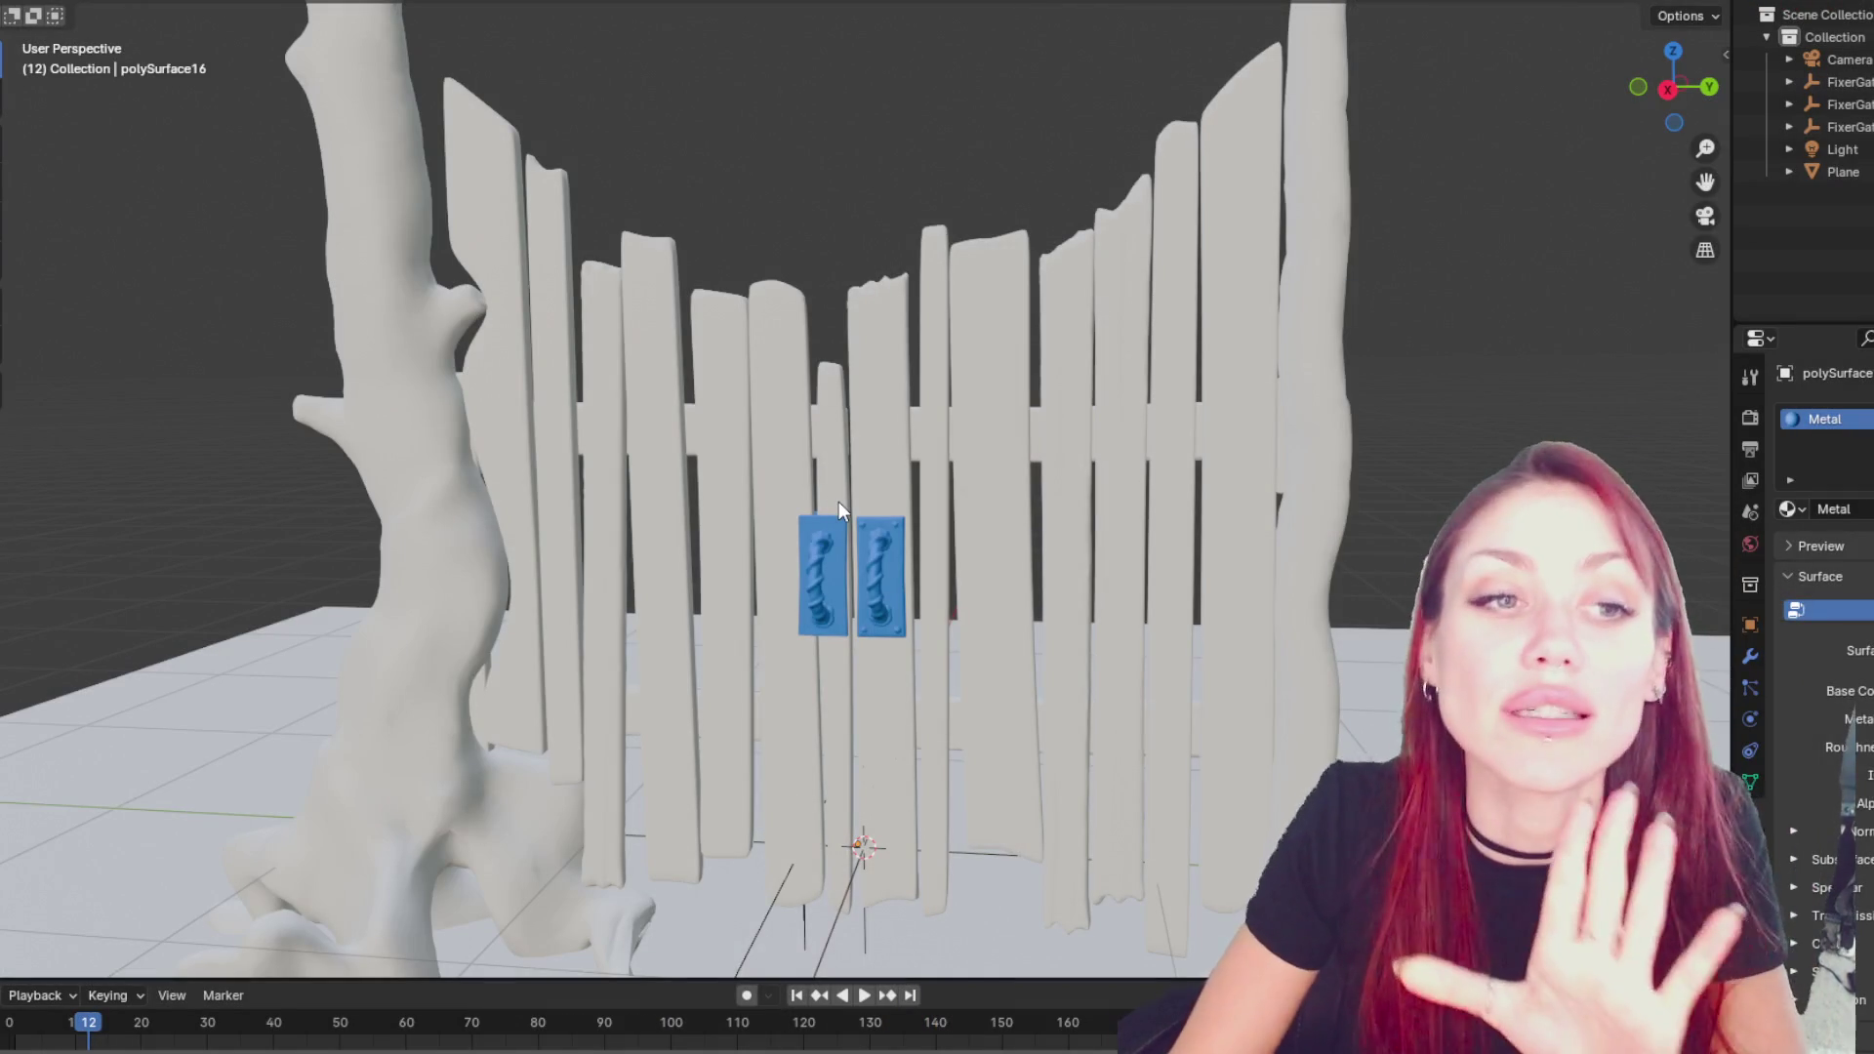
- Orbit close to the blue hinges, then select the right hinge plate and the adjacent plank
{"action": "scroll", "coordinate": [961, 542], "scroll_direction": "down", "scroll_amount": 2}
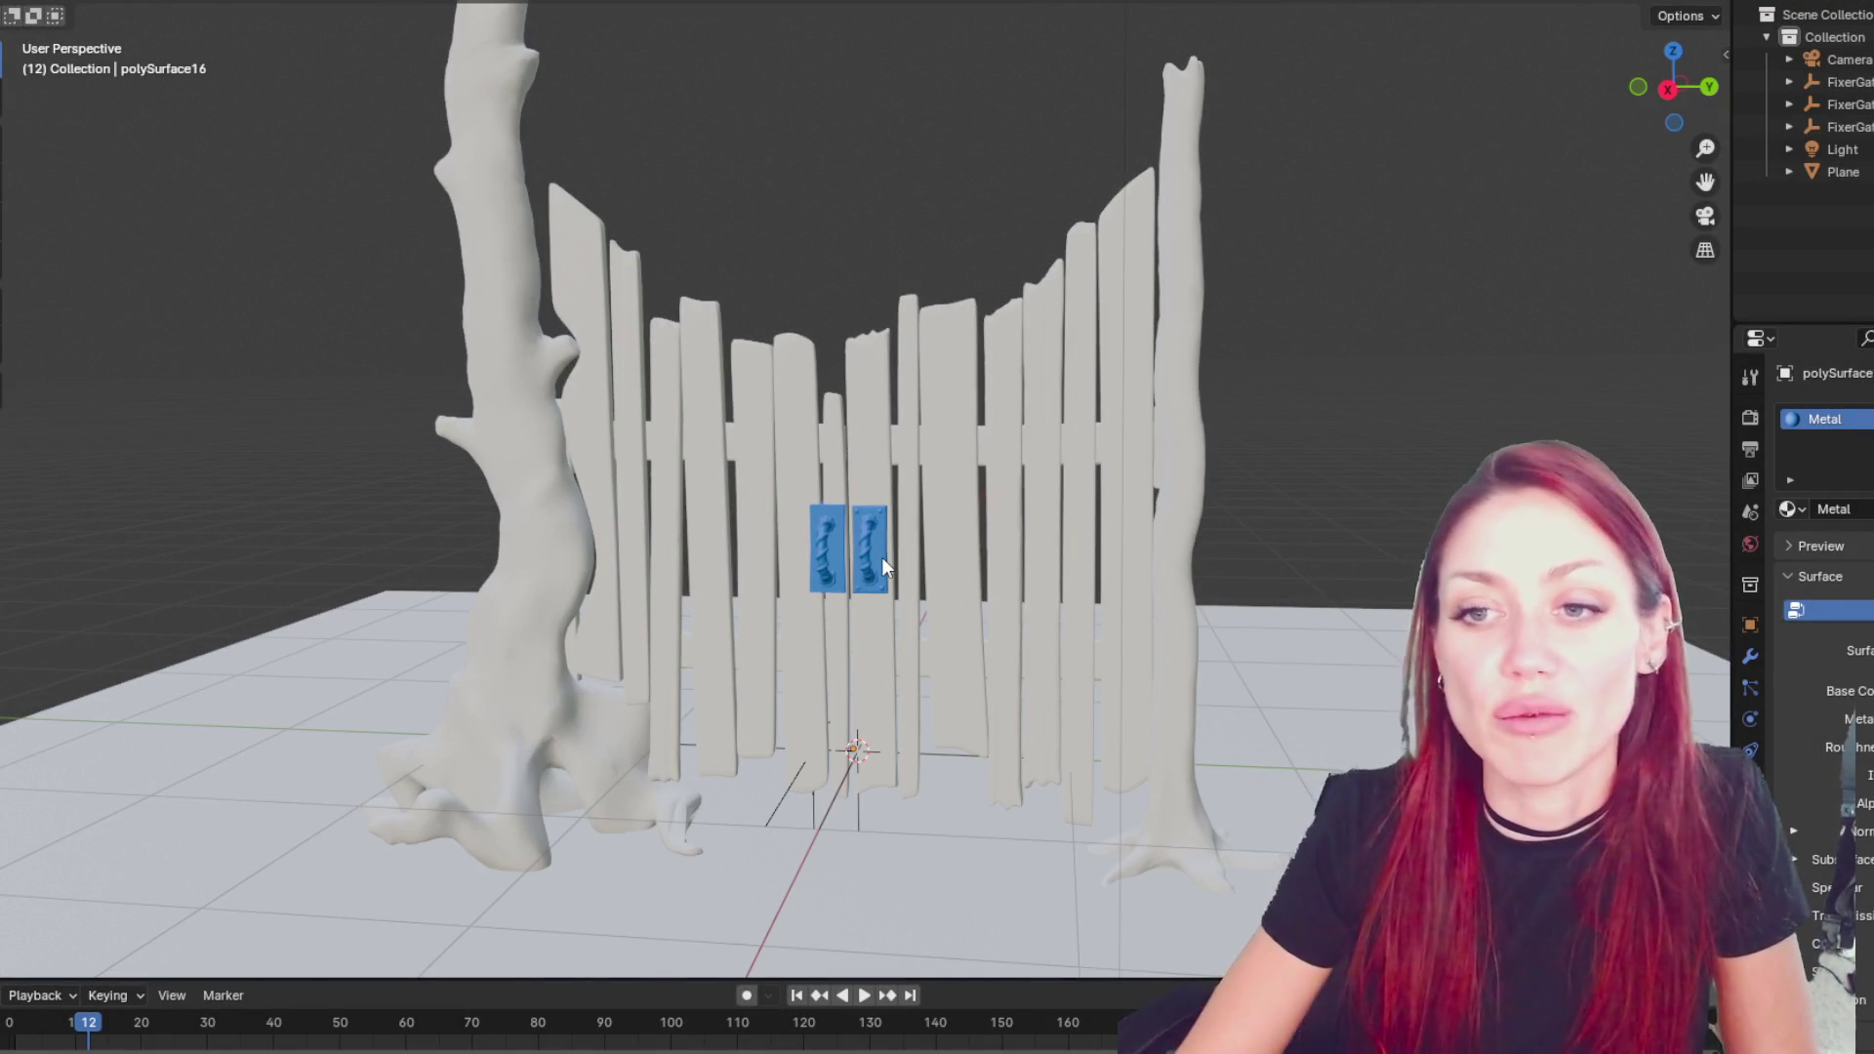
{"action": "mouse_move", "coordinate": [859, 543]}
{"action": "middle_mouse_down"}
{"action": "mouse_move", "coordinate": [842, 519]}
{"action": "mouse_move", "coordinate": [1391, 529]}
{"action": "mouse_move", "coordinate": [828, 531]}
{"action": "mouse_move", "coordinate": [899, 517]}
{"action": "mouse_move", "coordinate": [746, 525]}
{"action": "mouse_move", "coordinate": [753, 548]}
{"action": "mouse_move", "coordinate": [1009, 512]}
{"action": "mouse_move", "coordinate": [915, 477]}
{"action": "mouse_move", "coordinate": [660, 545]}
{"action": "mouse_move", "coordinate": [852, 530]}
{"action": "middle_mouse_up"}
{"action": "scroll", "coordinate": [936, 578], "scroll_direction": "up", "scroll_amount": 4}
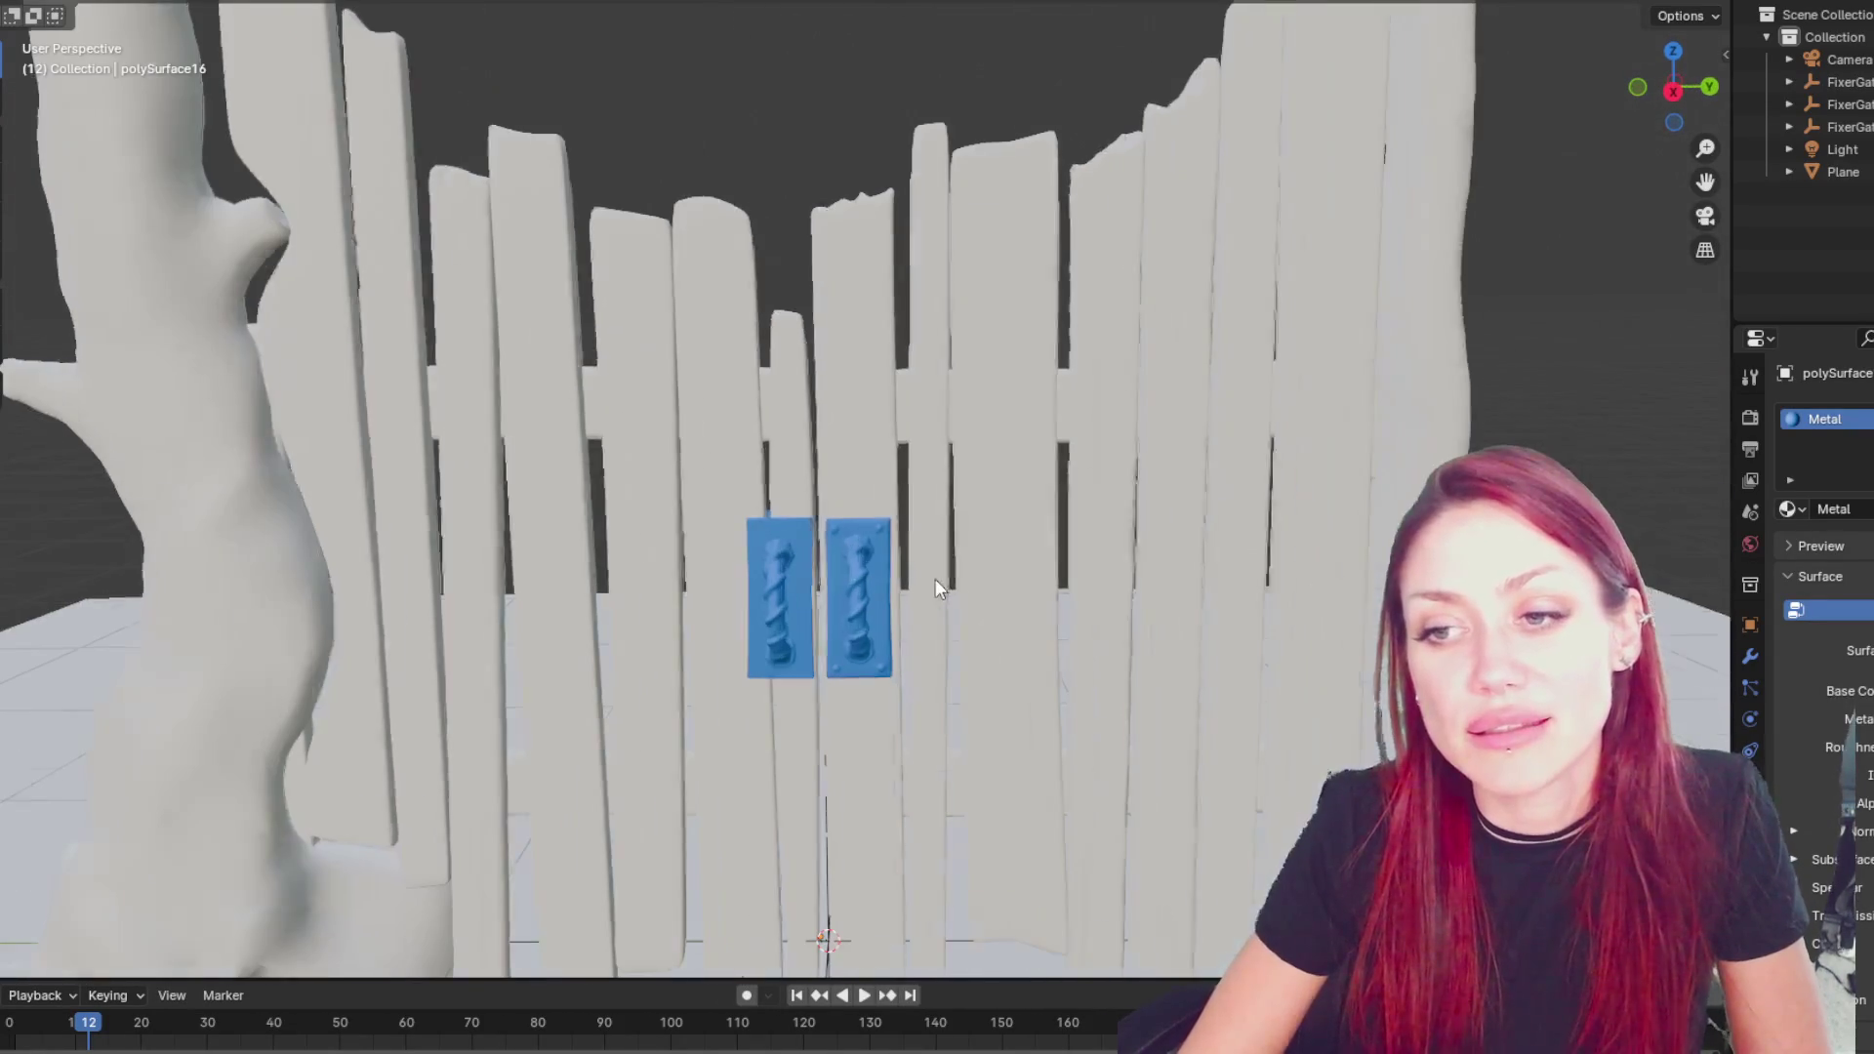
{"action": "left_click", "coordinate": [865, 572]}
{"action": "left_click", "coordinate": [851, 359]}
{"action": "scroll", "coordinate": [978, 328], "scroll_direction": "down", "scroll_amount": 2}
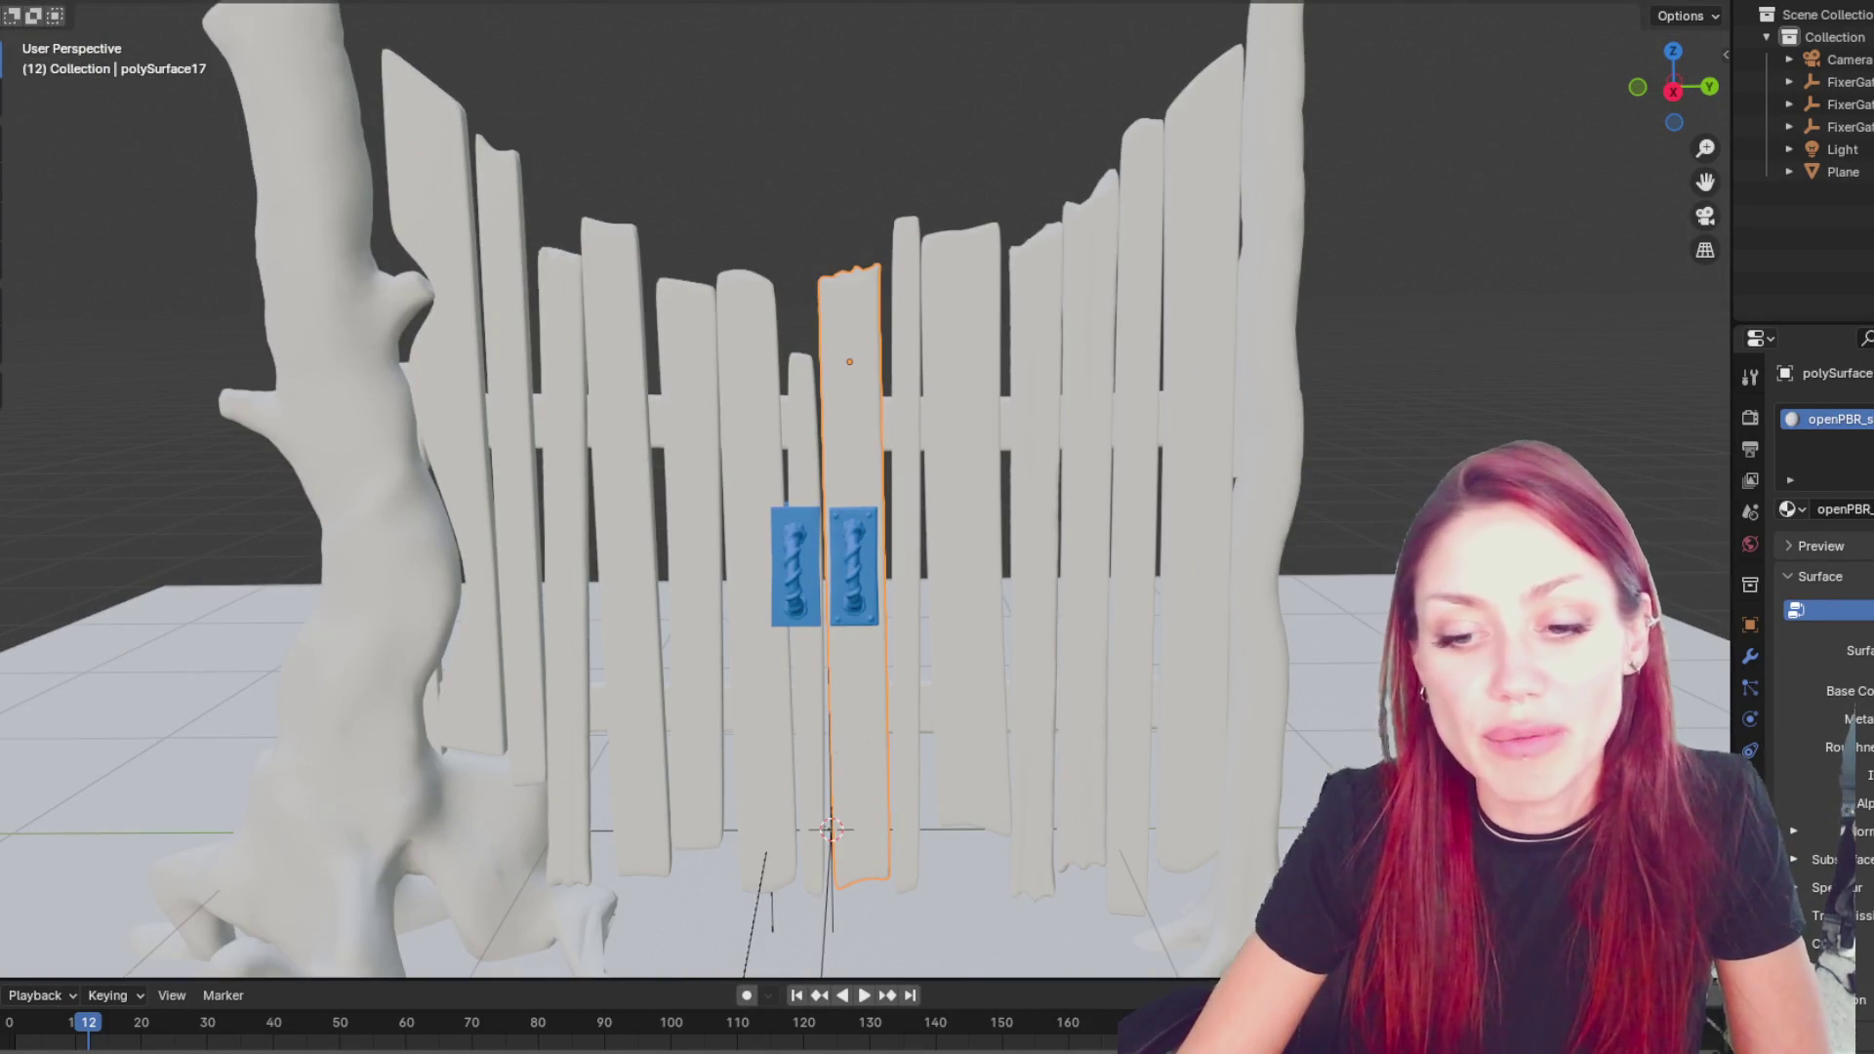
- Switch to fixer-gate.mb in Maya and tumble around the gate, tree, doors and handles
{"action": "mouse_move", "coordinate": [459, 998]}
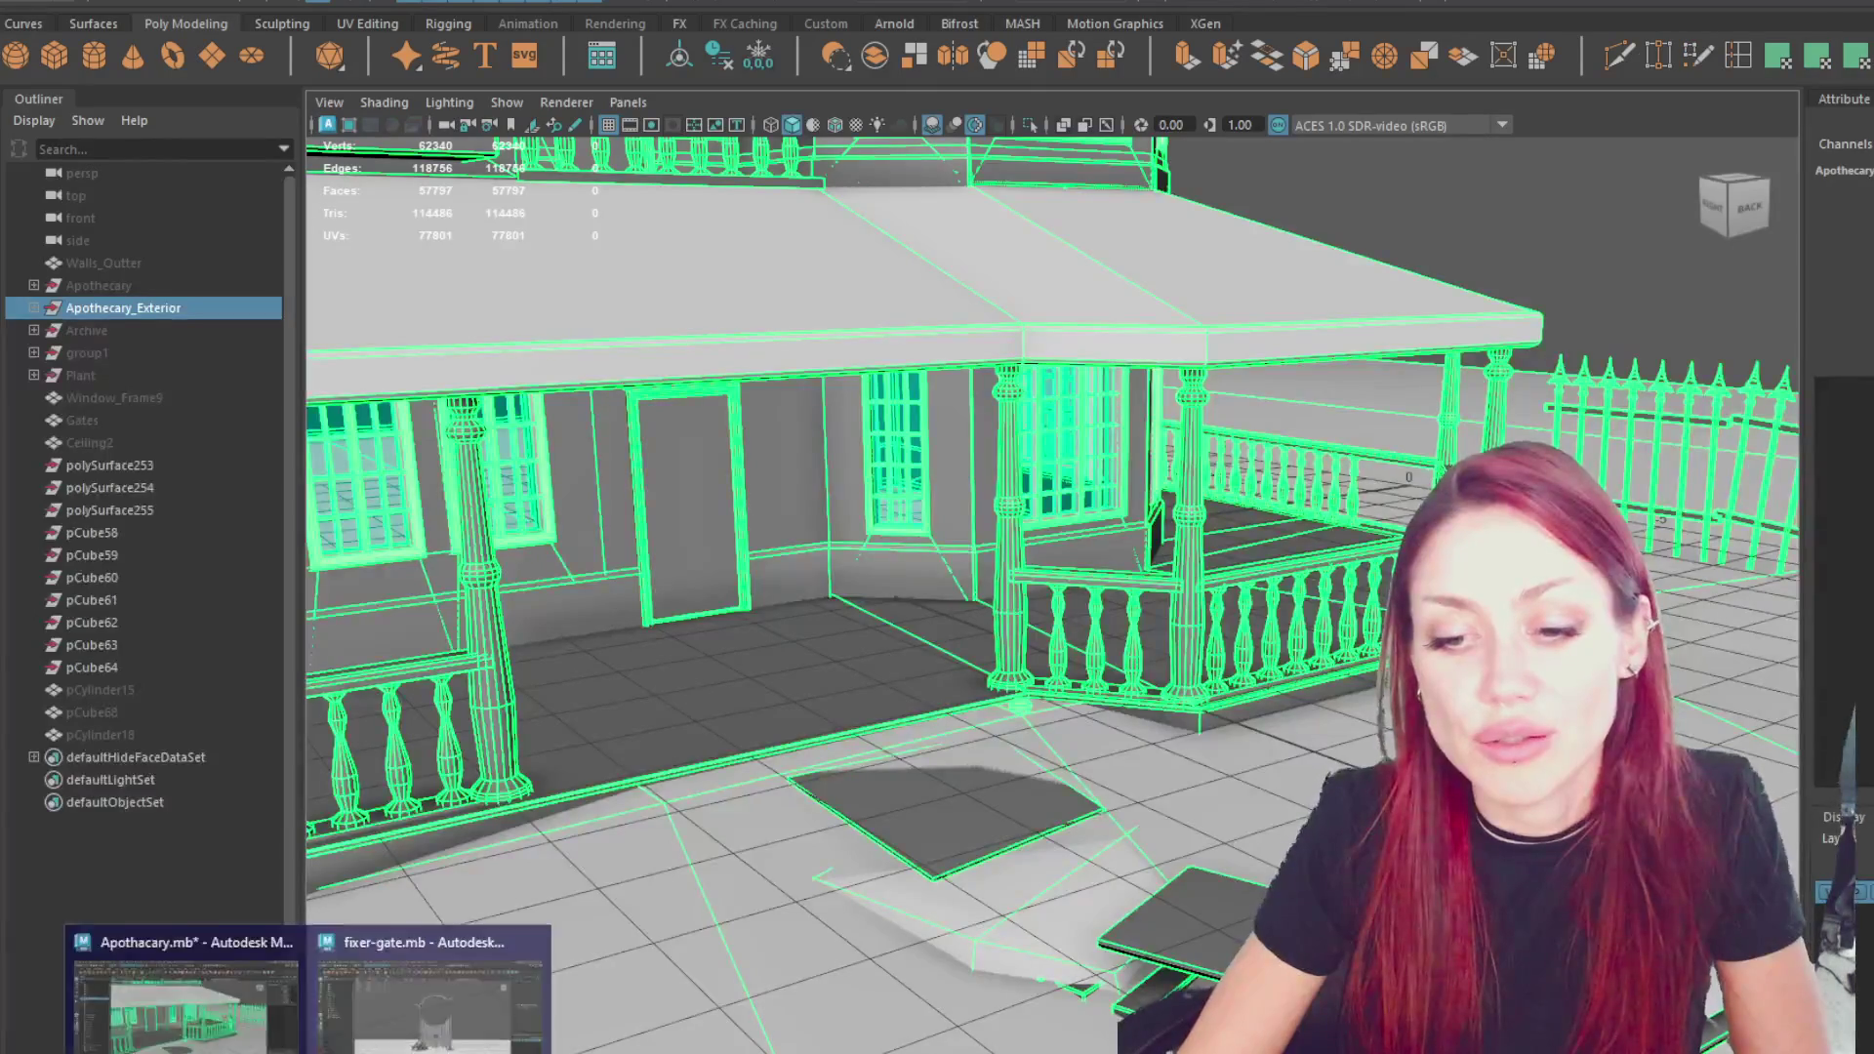
{"action": "left_click", "coordinate": [439, 991]}
{"action": "scroll", "coordinate": [1047, 528], "scroll_direction": "up", "scroll_amount": 6}
{"action": "left_click_drag", "start_coordinate": [1040, 586], "coordinate": [1023, 695], "text": "alt"}
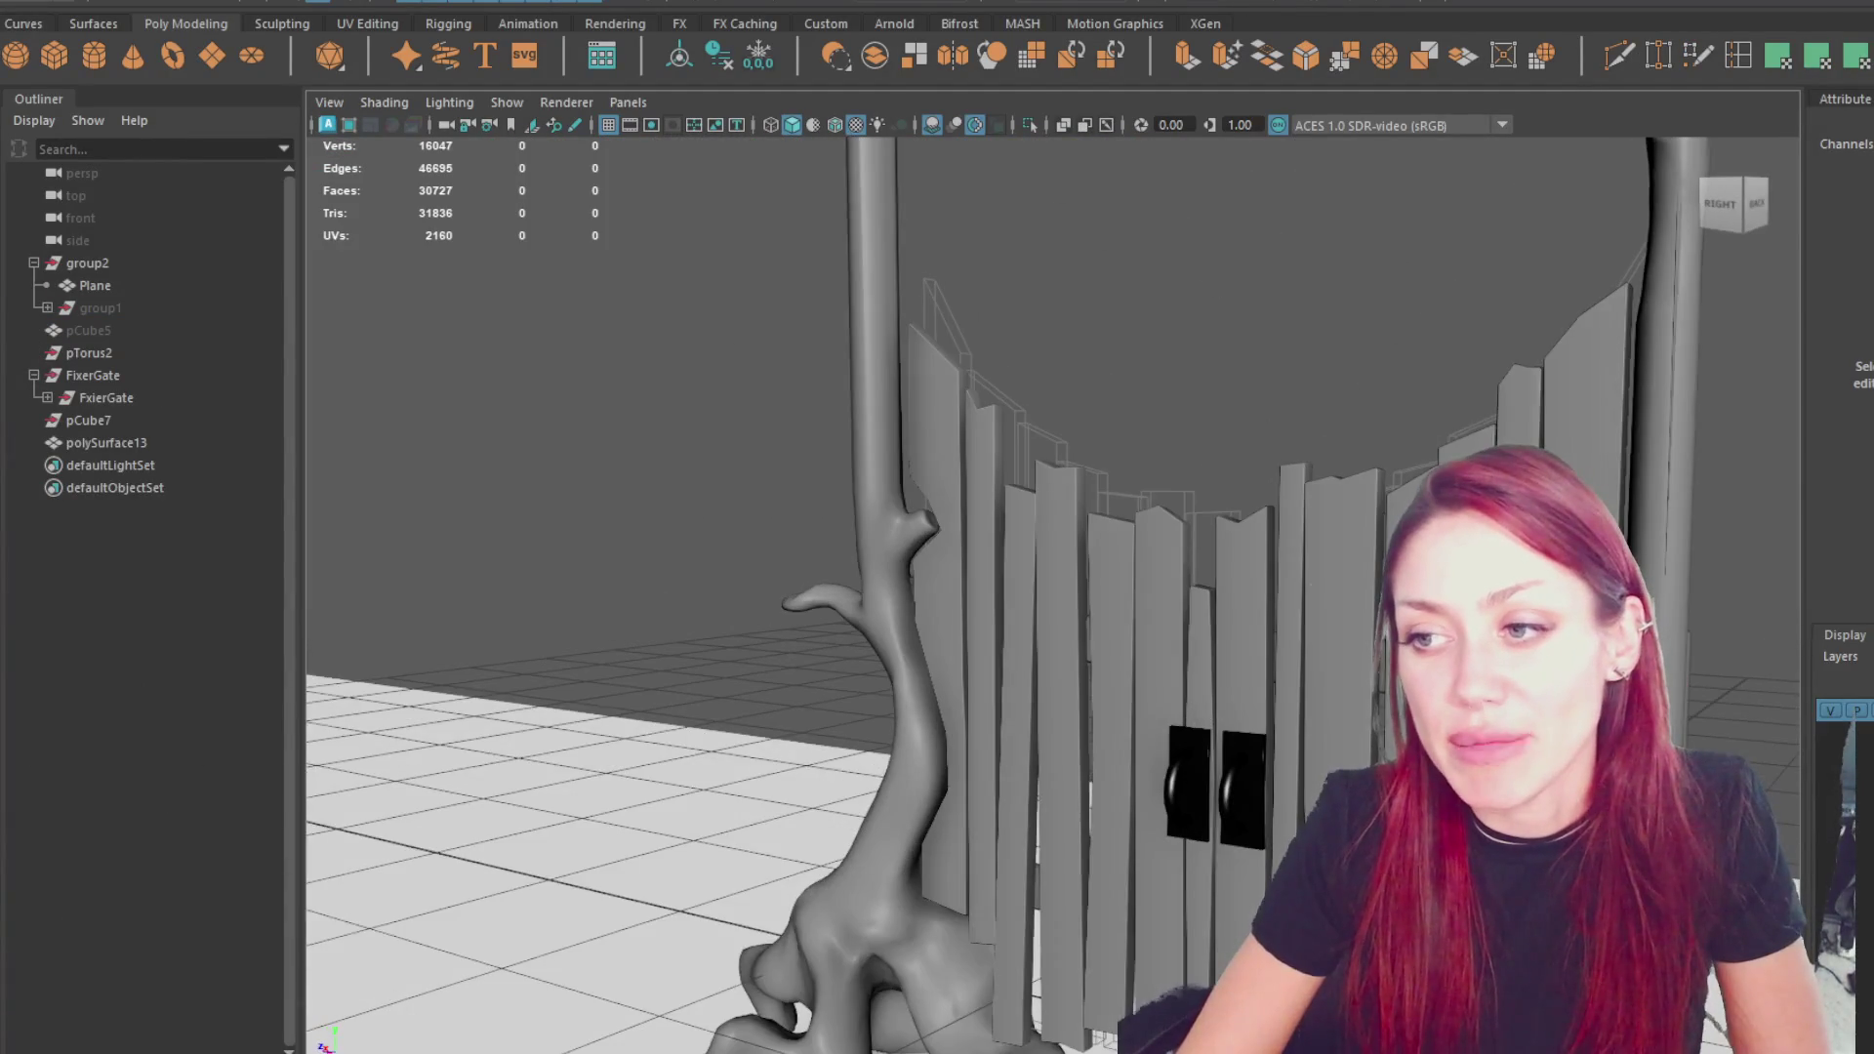
{"action": "scroll", "coordinate": [1024, 695], "scroll_direction": "down", "scroll_amount": 5}
{"action": "mouse_move", "coordinate": [1124, 793]}
{"action": "left_mouse_down", "text": "alt"}
{"action": "mouse_move", "coordinate": [1322, 728]}
{"action": "mouse_move", "coordinate": [1123, 732]}
{"action": "mouse_move", "coordinate": [1299, 723]}
{"action": "mouse_move", "coordinate": [1269, 730]}
{"action": "left_mouse_up", "text": "alt"}
{"action": "scroll", "coordinate": [1045, 583], "scroll_direction": "up", "scroll_amount": 3}
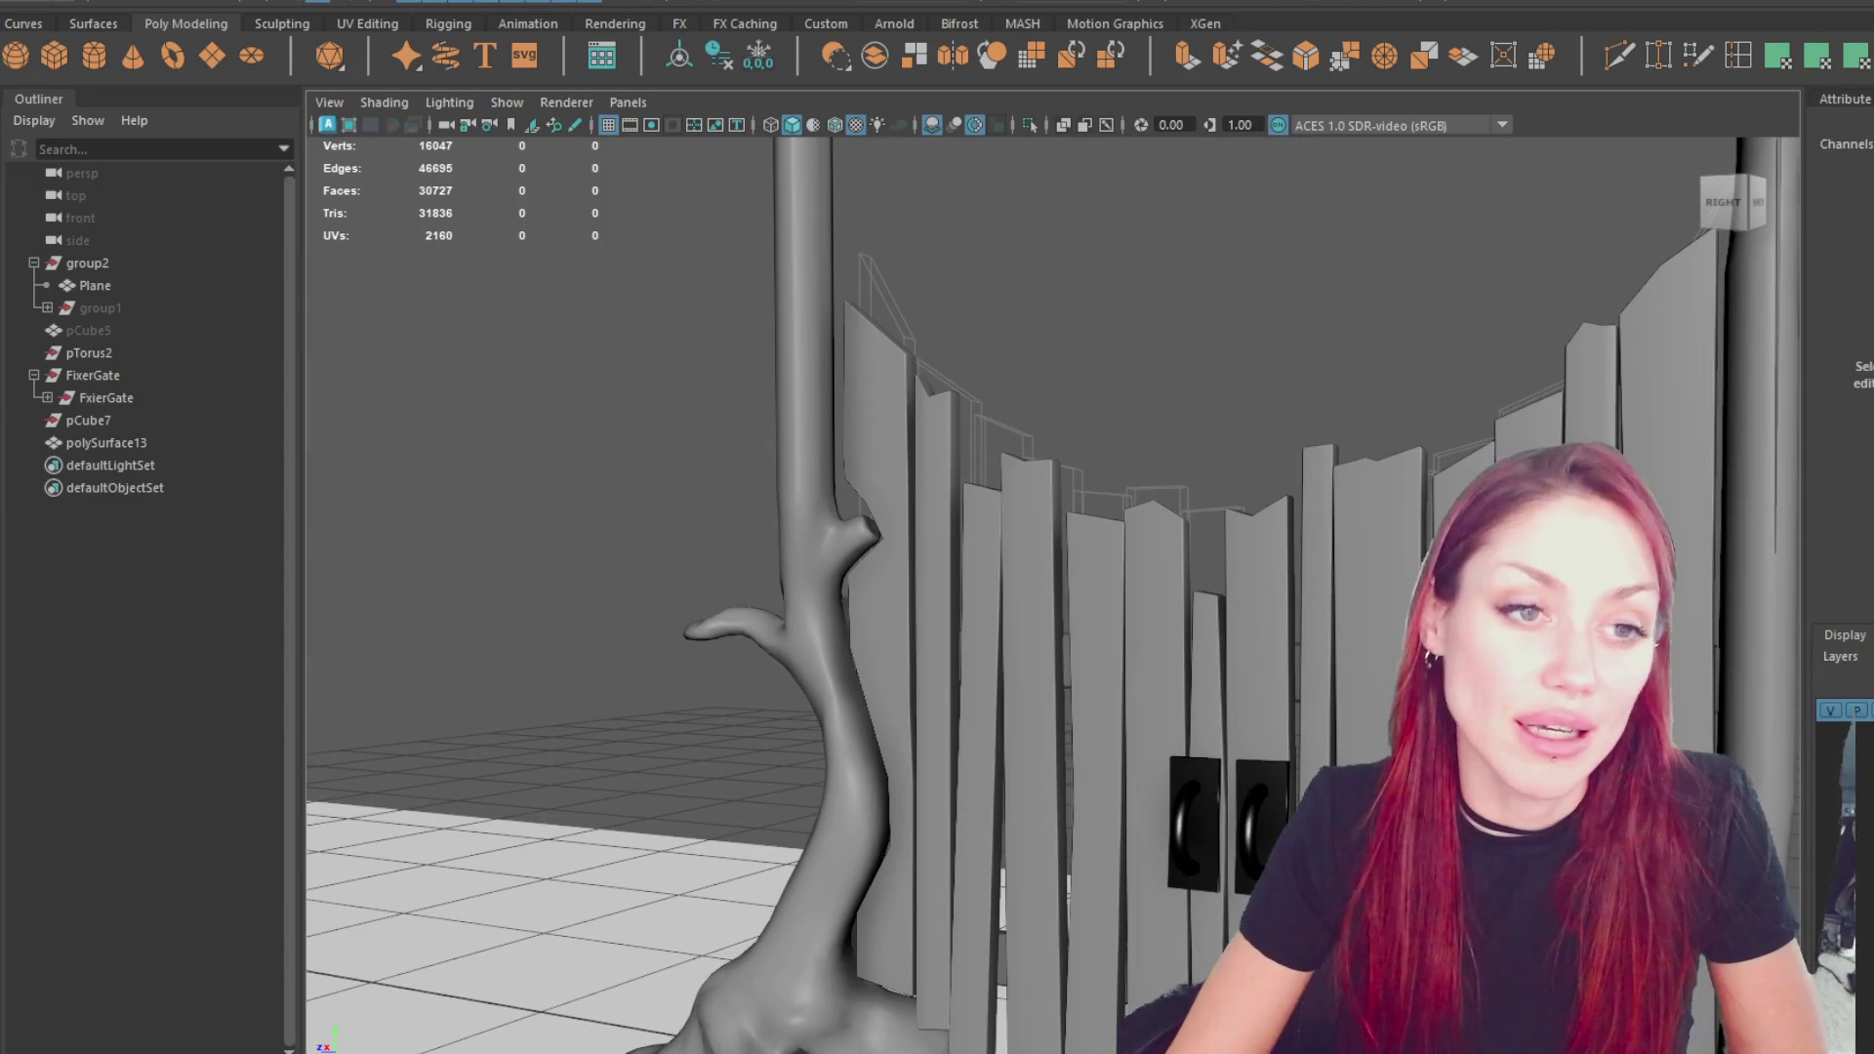
{"action": "mouse_move", "coordinate": [1269, 817]}
{"action": "middle_mouse_down", "text": "alt"}
{"action": "mouse_move", "coordinate": [938, 699]}
{"action": "mouse_move", "coordinate": [923, 664]}
{"action": "middle_mouse_up", "text": "alt"}
- Back in Blender, orbit the fence gate beneath the arching tree branch
{"action": "scroll", "coordinate": [1054, 670], "scroll_direction": "up", "scroll_amount": 4}
{"action": "scroll", "coordinate": [1225, 584], "scroll_direction": "down", "scroll_amount": 6}
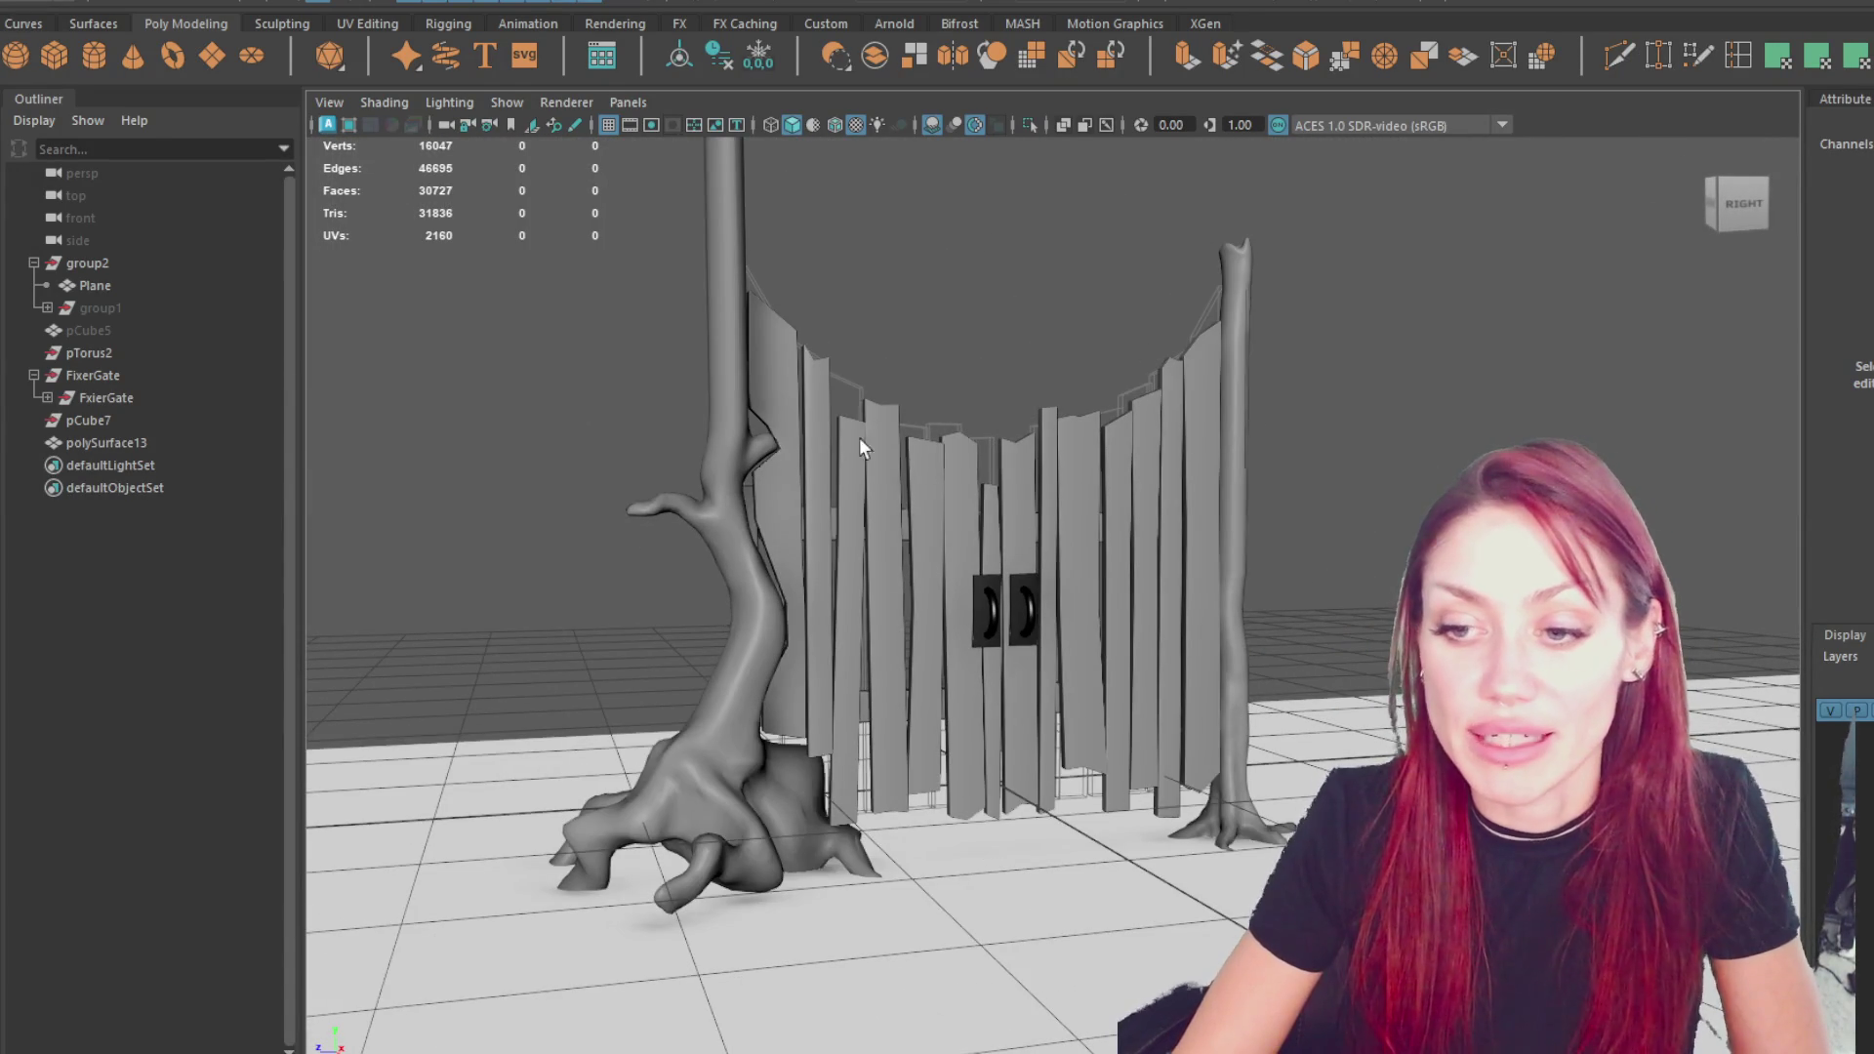
{"action": "scroll", "coordinate": [1173, 607], "scroll_direction": "down", "scroll_amount": 3}
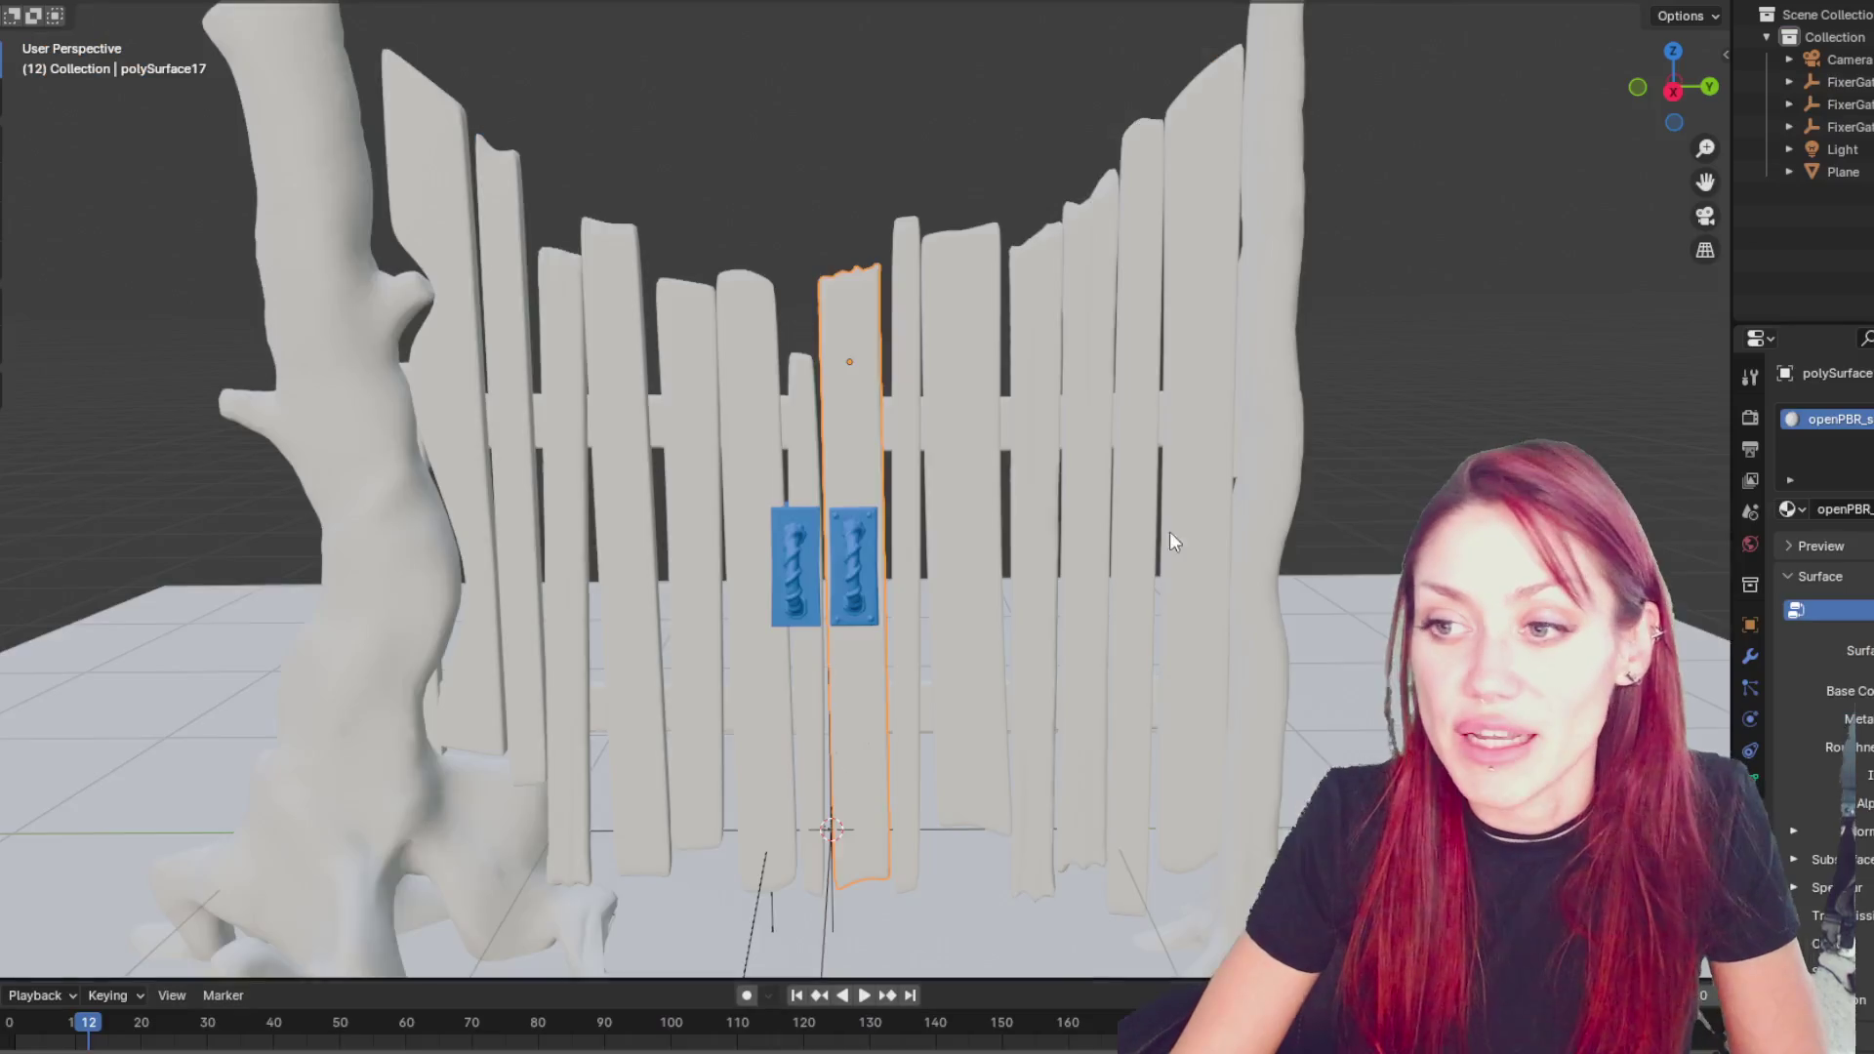
{"action": "scroll", "coordinate": [1211, 459], "scroll_direction": "down", "scroll_amount": 3}
{"action": "mouse_move", "coordinate": [1251, 396]}
{"action": "middle_mouse_down"}
{"action": "mouse_move", "coordinate": [1142, 402]}
{"action": "mouse_move", "coordinate": [1226, 419]}
{"action": "mouse_move", "coordinate": [1502, 397]}
{"action": "mouse_move", "coordinate": [39, 418]}
{"action": "mouse_move", "coordinate": [571, 417]}
{"action": "mouse_move", "coordinate": [710, 318]}
{"action": "middle_mouse_up"}
{"action": "scroll", "coordinate": [571, 417], "scroll_direction": "down", "scroll_amount": 3}
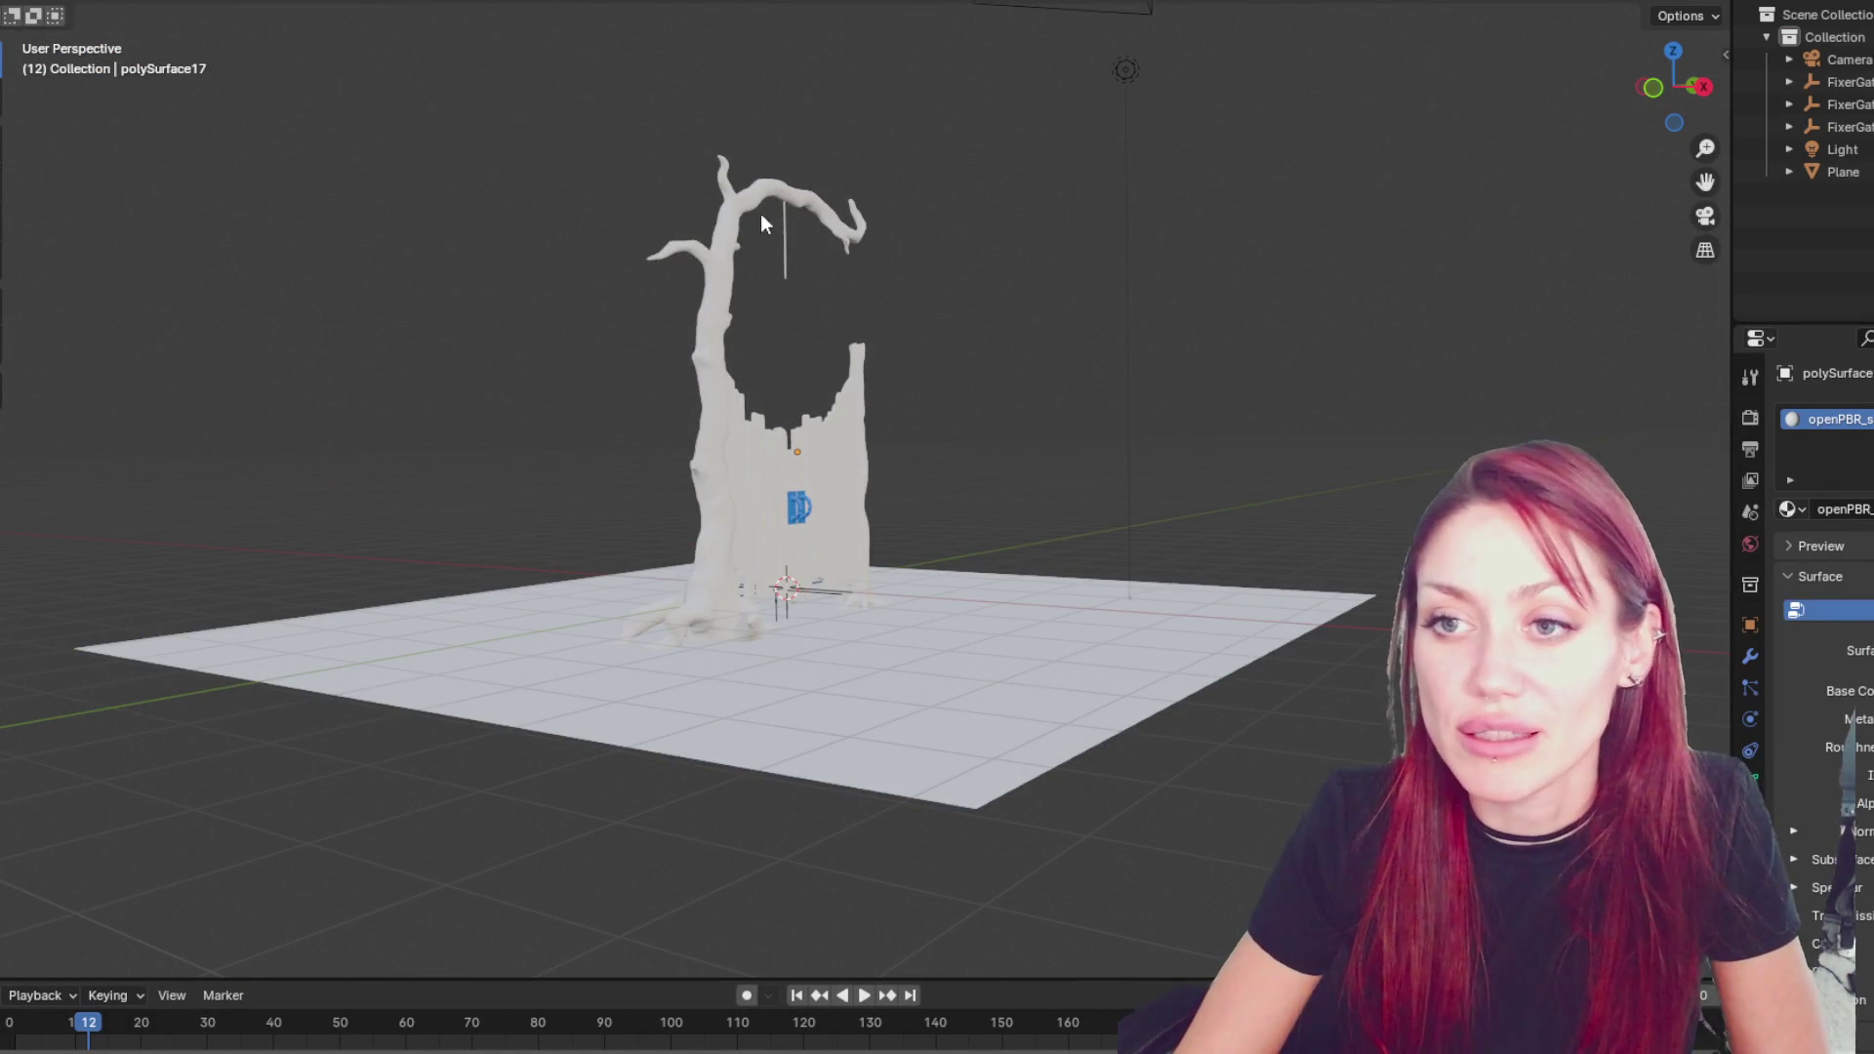
- Zoom in on the gate, orbit to its back side, and select fence post polySurface41
{"action": "scroll", "coordinate": [975, 473], "scroll_direction": "up", "scroll_amount": 5}
{"action": "middle_click_drag", "start_coordinate": [975, 472], "coordinate": [761, 510]}
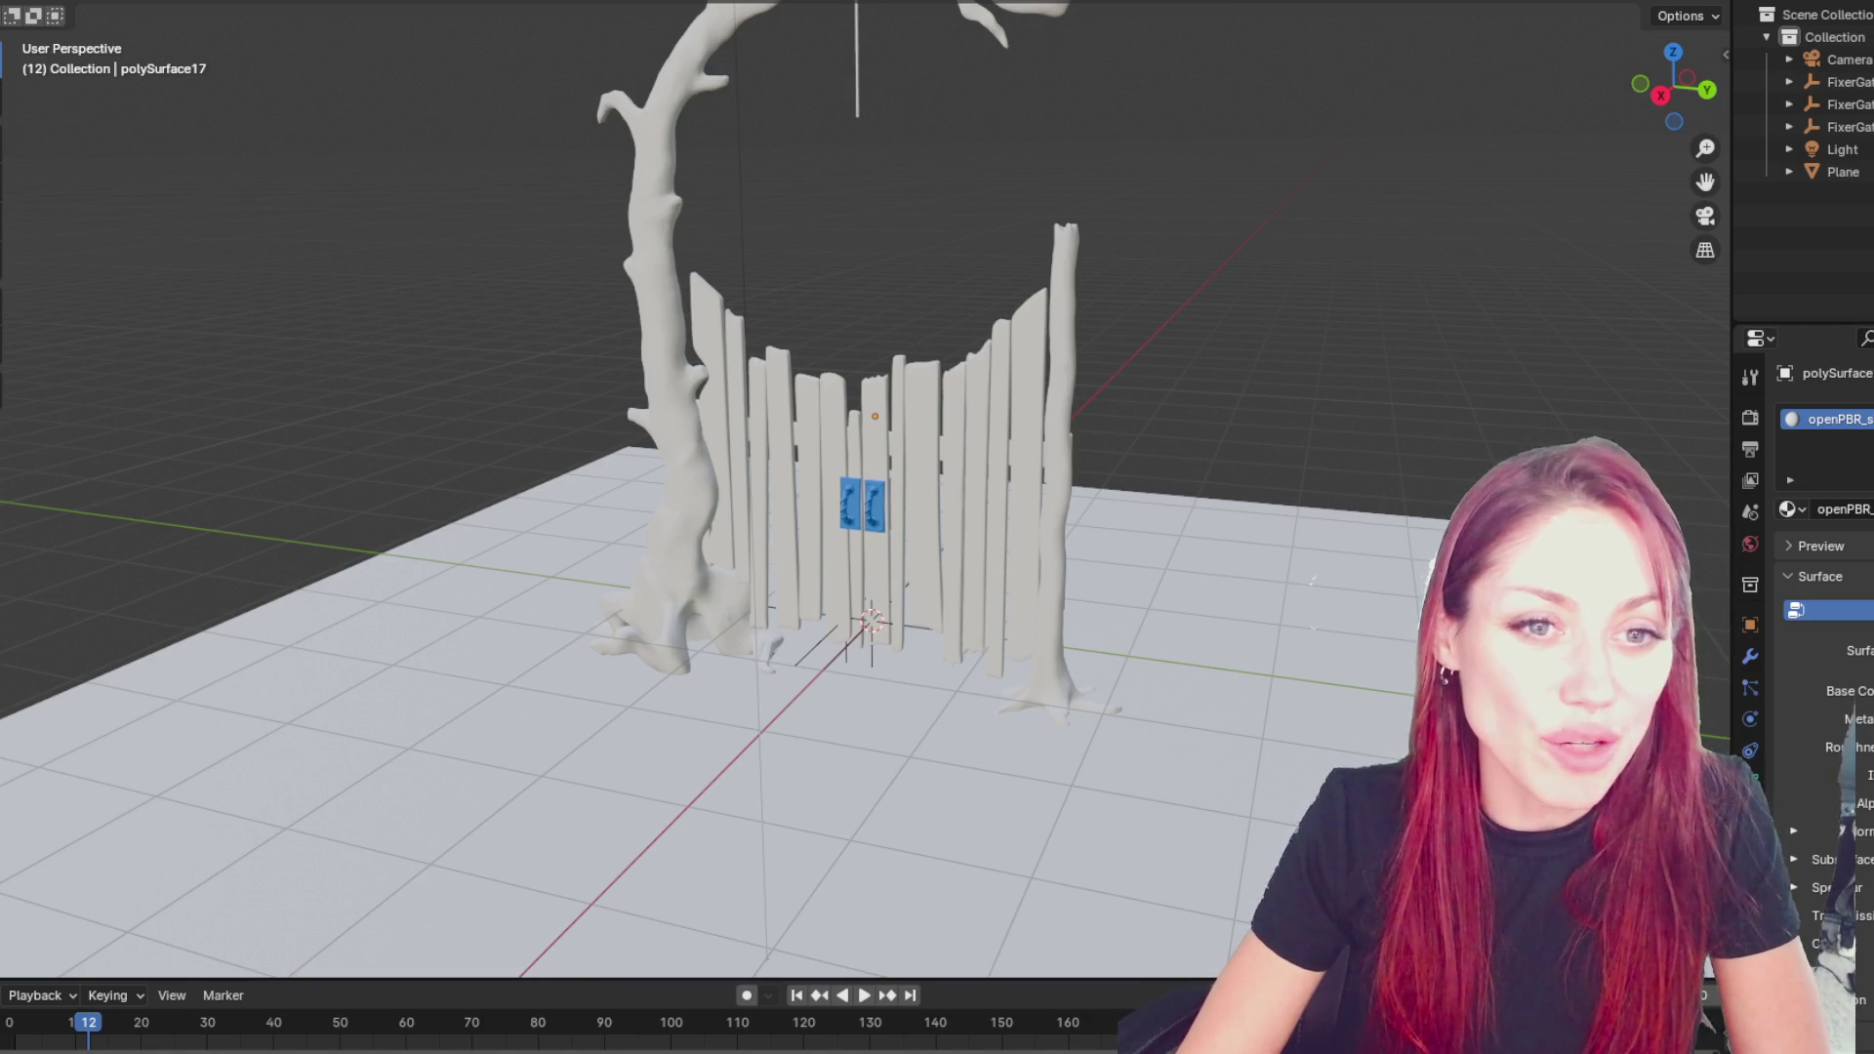
{"action": "mouse_move", "coordinate": [934, 383]}
{"action": "middle_mouse_down"}
{"action": "mouse_move", "coordinate": [984, 408]}
{"action": "mouse_move", "coordinate": [1148, 354]}
{"action": "mouse_move", "coordinate": [1465, 343]}
{"action": "mouse_move", "coordinate": [1636, 355]}
{"action": "mouse_move", "coordinate": [1366, 367]}
{"action": "mouse_move", "coordinate": [1642, 365]}
{"action": "mouse_move", "coordinate": [1045, 383]}
{"action": "mouse_move", "coordinate": [1054, 361]}
{"action": "mouse_move", "coordinate": [1152, 351]}
{"action": "mouse_move", "coordinate": [1285, 406]}
{"action": "mouse_move", "coordinate": [544, 218]}
{"action": "middle_mouse_up"}
{"action": "left_click", "coordinate": [674, 307]}
- With a 97 px Grab brush, pull the post's tip down to shorten it to 3.53 m
{"action": "key", "text": "f"}
{"action": "left_click", "coordinate": [616, 259]}
{"action": "key", "text": "g"}
{"action": "left_click_drag", "start_coordinate": [615, 258], "coordinate": [615, 355]}
{"action": "mouse_move", "coordinate": [615, 356]}
{"action": "middle_mouse_down"}
{"action": "mouse_move", "coordinate": [1167, 397]}
{"action": "mouse_move", "coordinate": [1063, 314]}
{"action": "middle_mouse_up"}
{"action": "left_click_drag", "start_coordinate": [1069, 327], "coordinate": [1062, 342]}
- Orbit around the gate and nudge the right post's top slightly back up, checking its shape
{"action": "scroll", "coordinate": [1164, 269], "scroll_direction": "down", "scroll_amount": 4}
{"action": "scroll", "coordinate": [1164, 270], "scroll_direction": "up", "scroll_amount": 4}
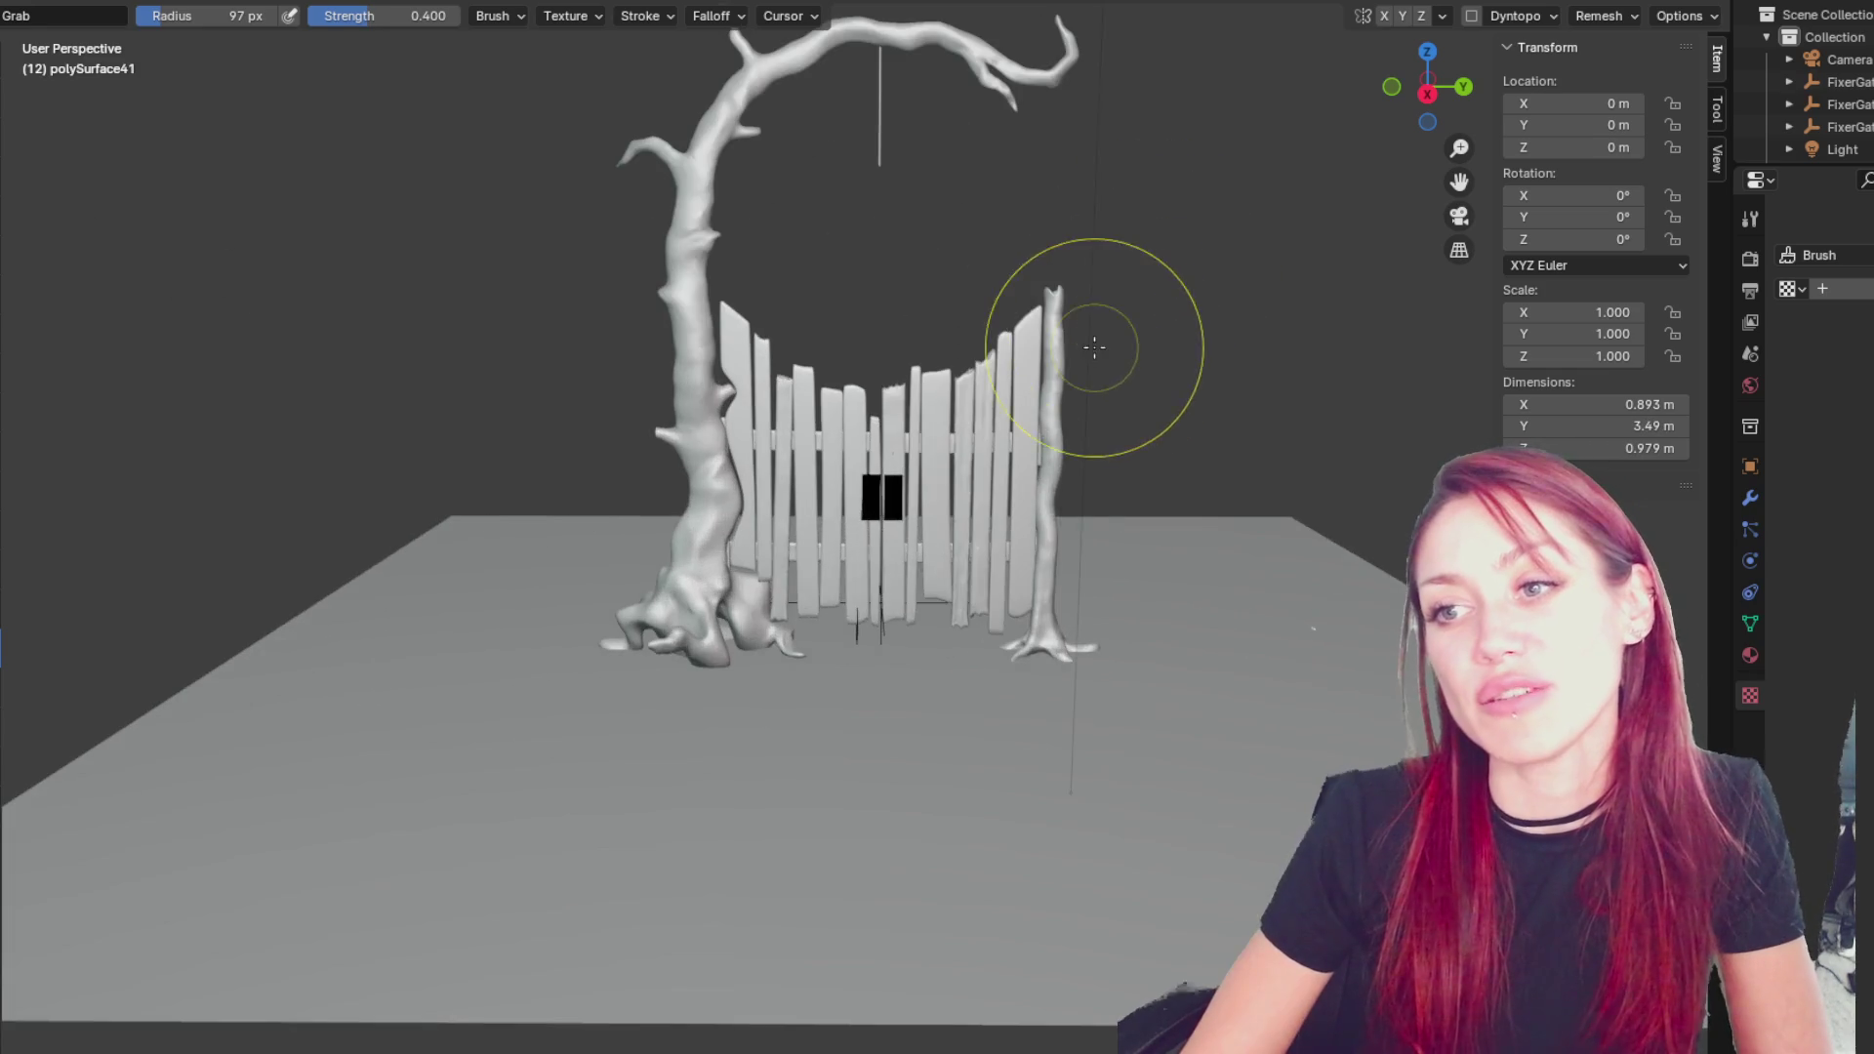
{"action": "middle_click_drag", "start_coordinate": [1201, 305], "coordinate": [636, 302]}
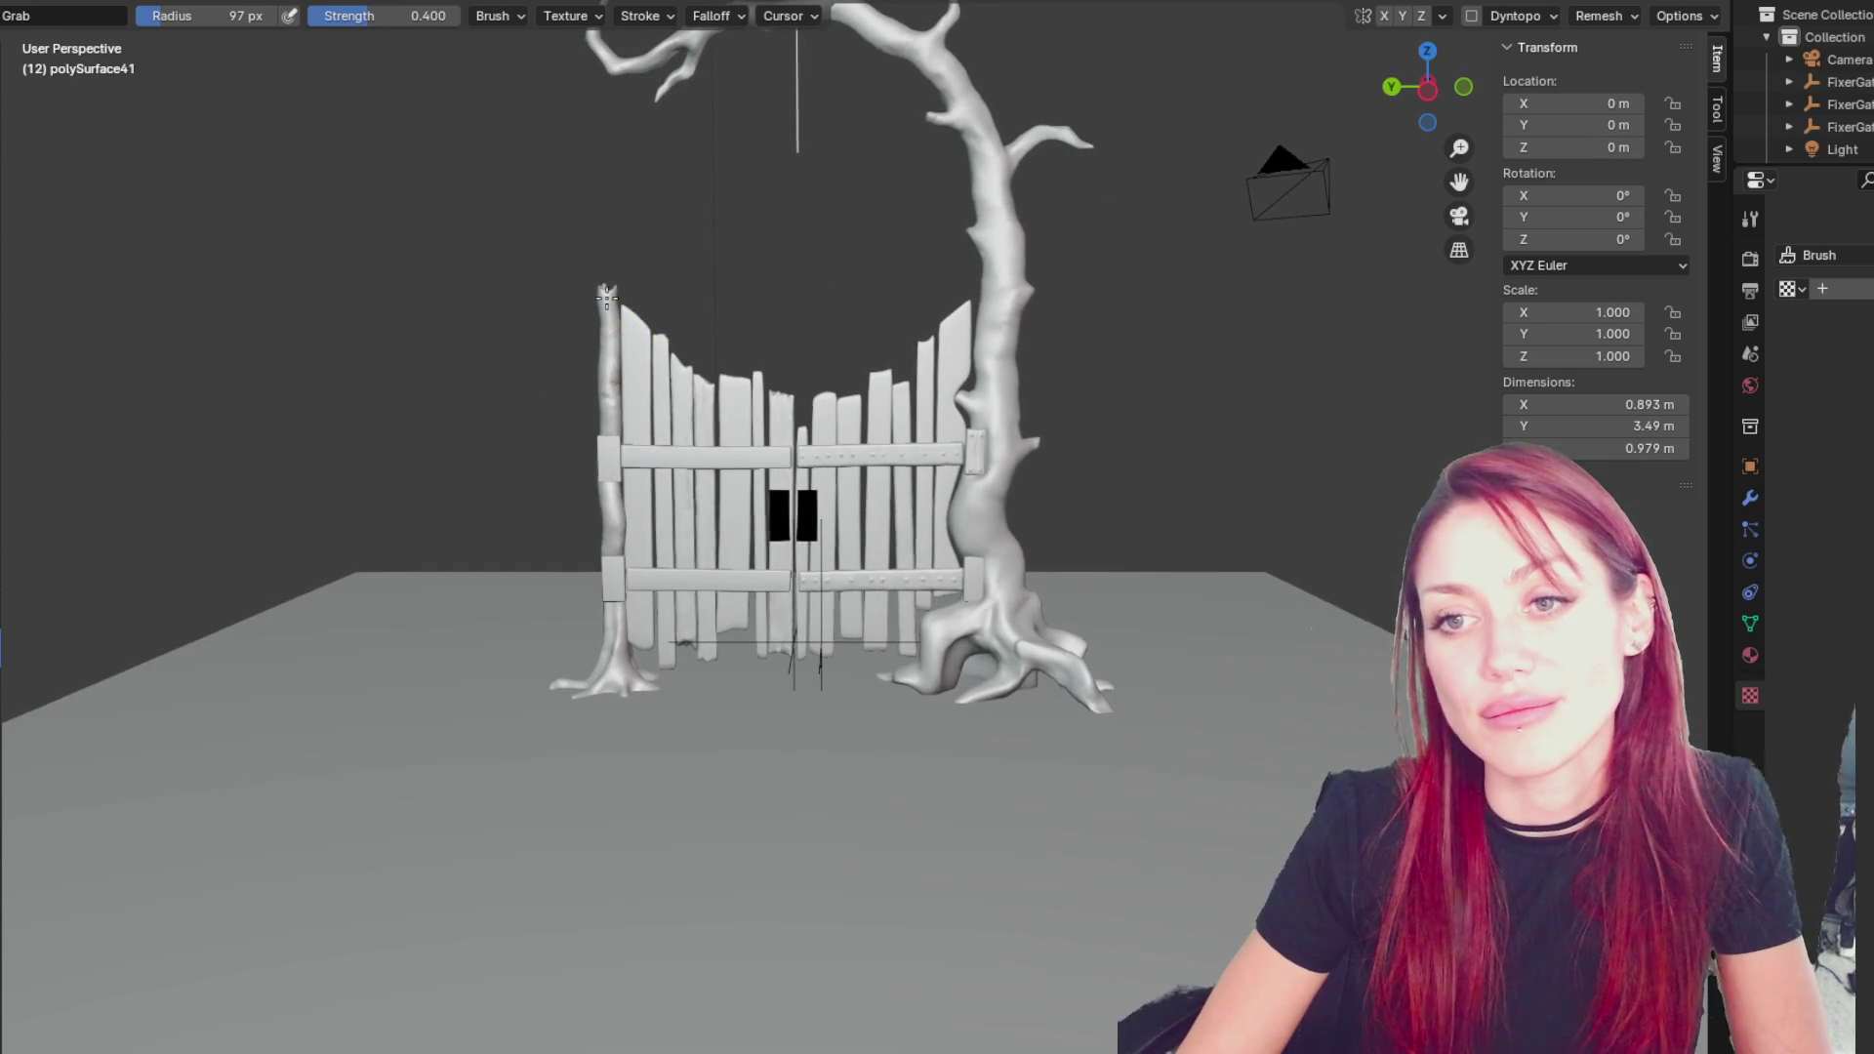
{"action": "mouse_move", "coordinate": [1002, 378]}
{"action": "middle_mouse_down"}
{"action": "mouse_move", "coordinate": [546, 369]}
{"action": "mouse_move", "coordinate": [1362, 335]}
{"action": "middle_mouse_up"}
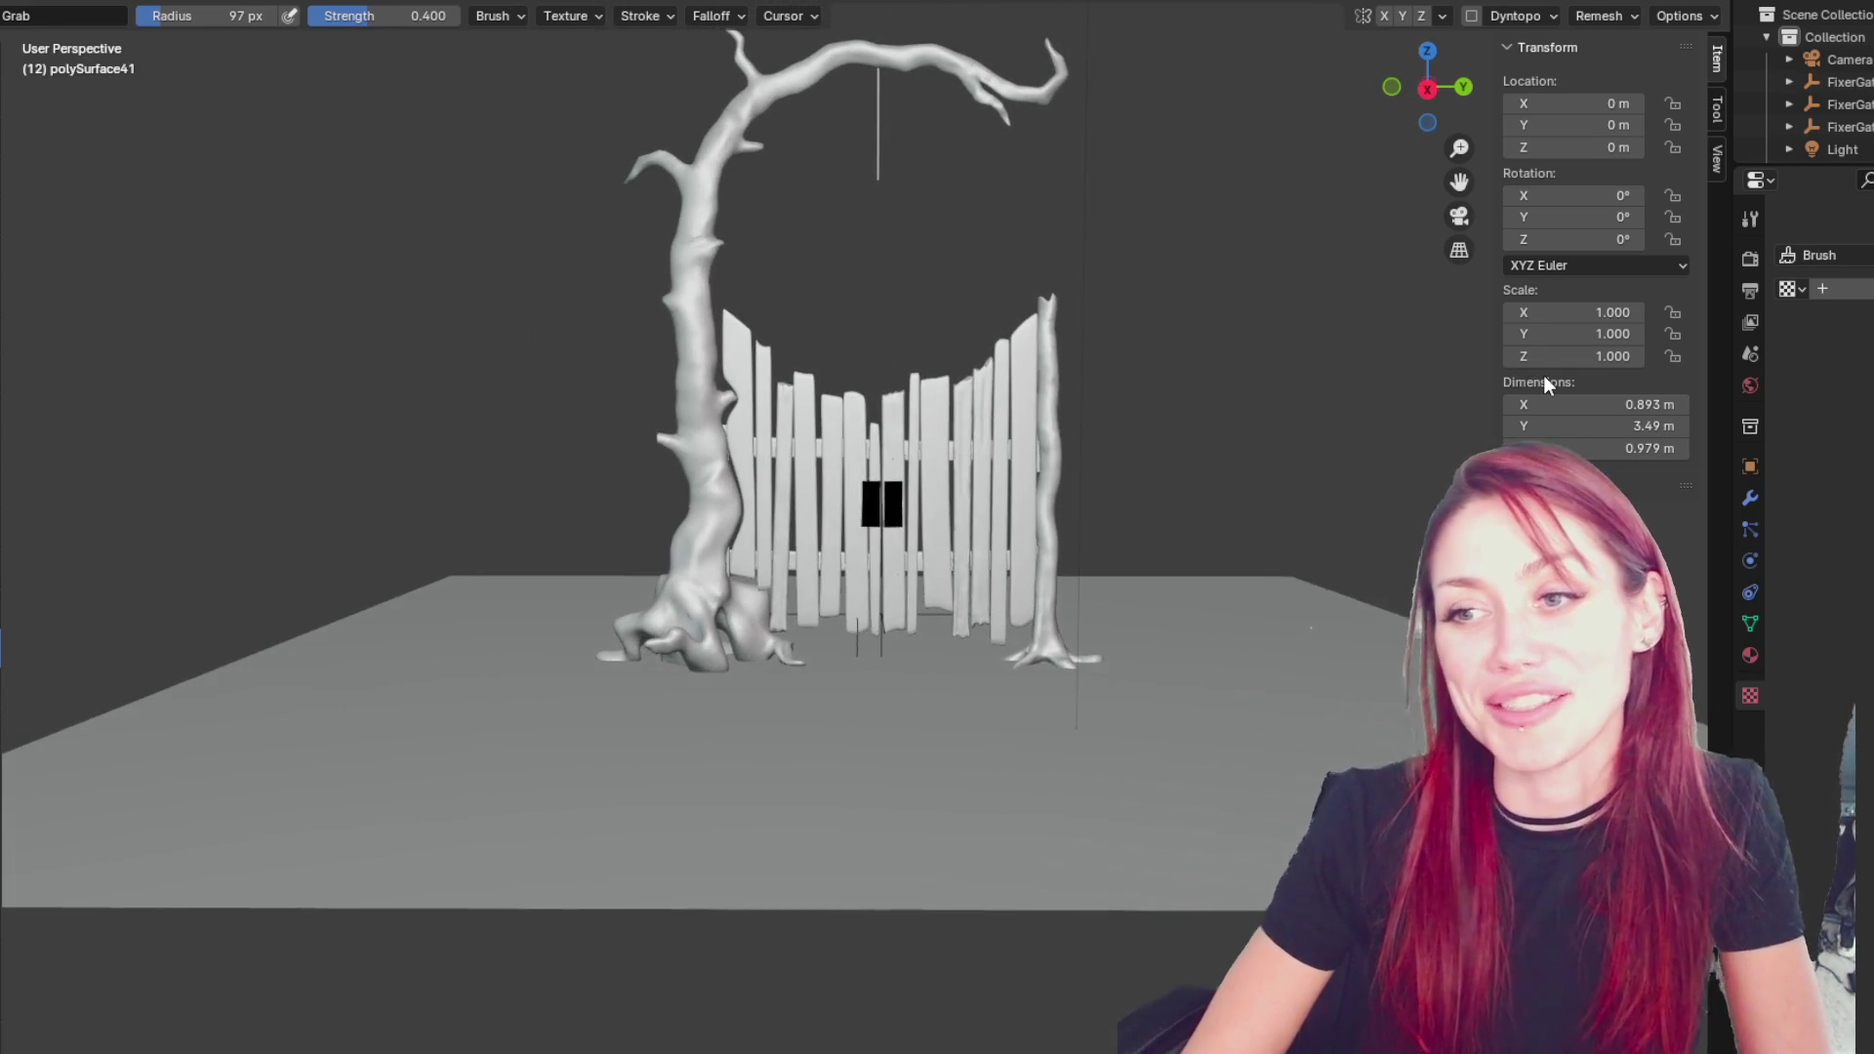
{"action": "left_click_drag", "start_coordinate": [1050, 337], "coordinate": [1048, 311]}
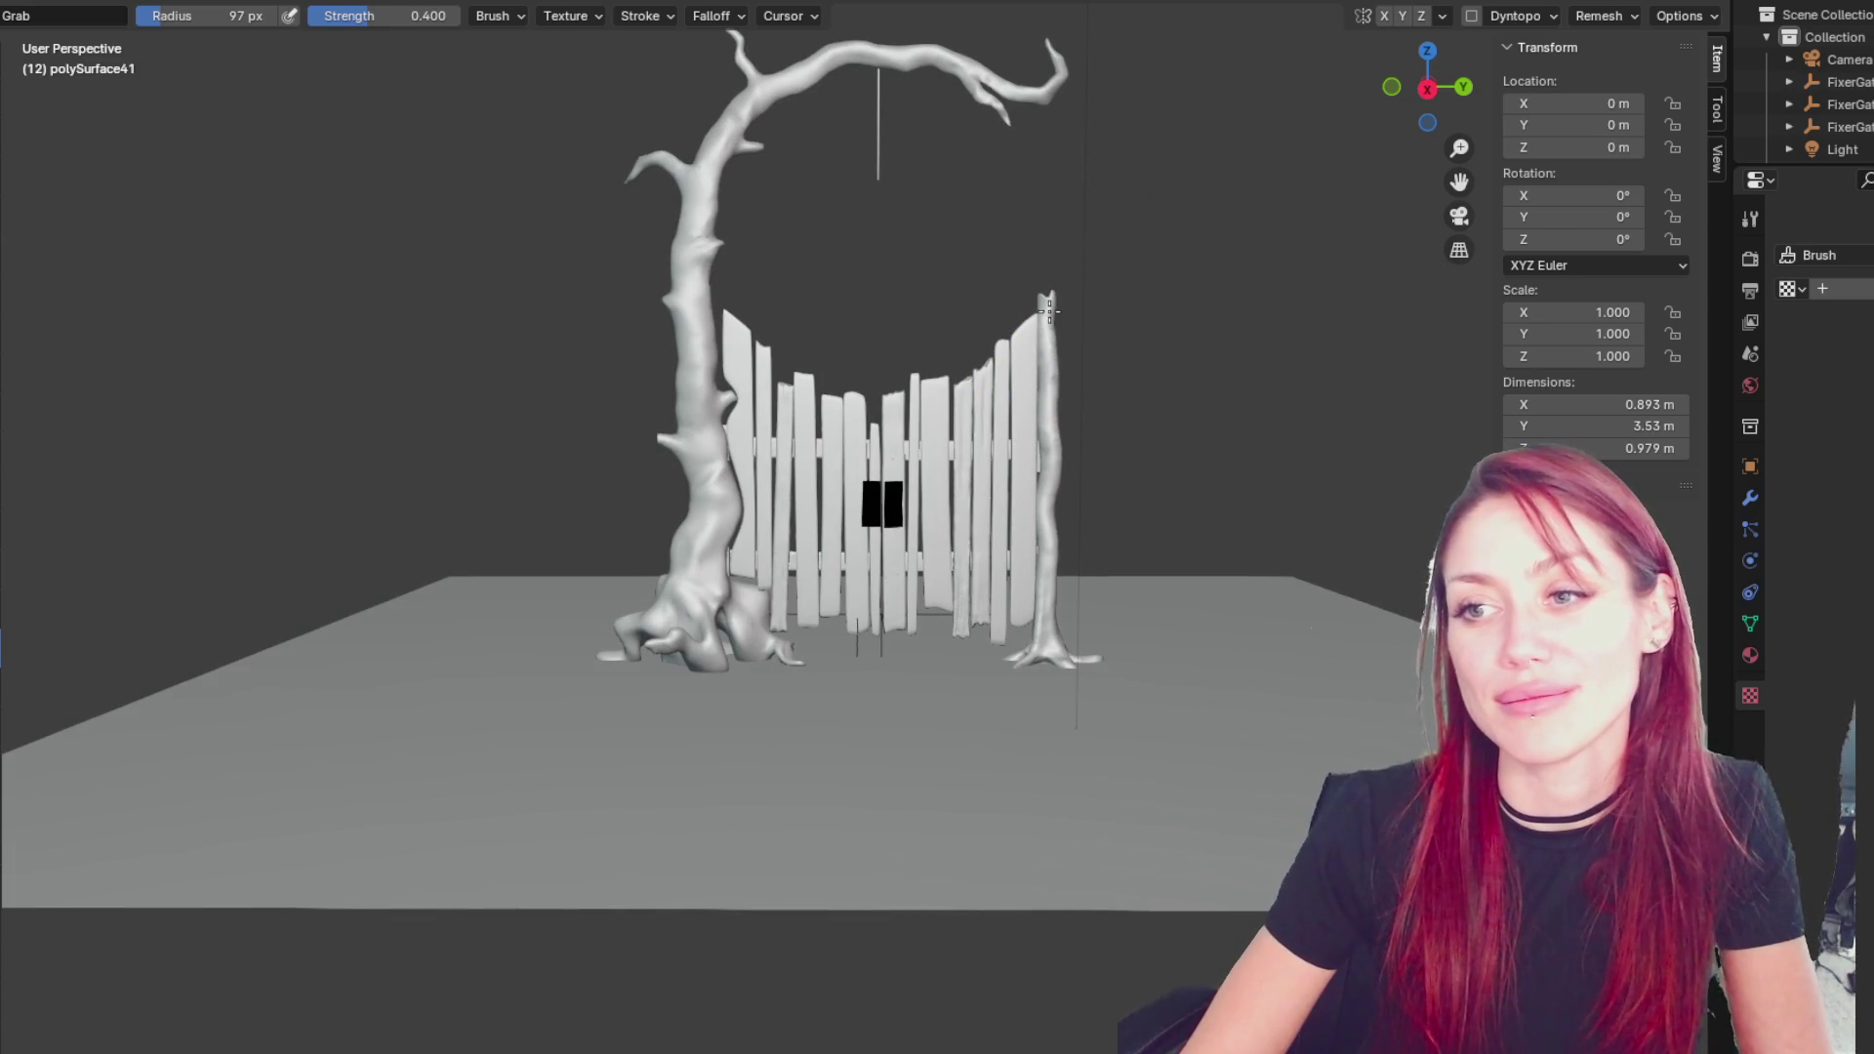
{"action": "middle_click_drag", "start_coordinate": [1331, 397], "coordinate": [764, 390]}
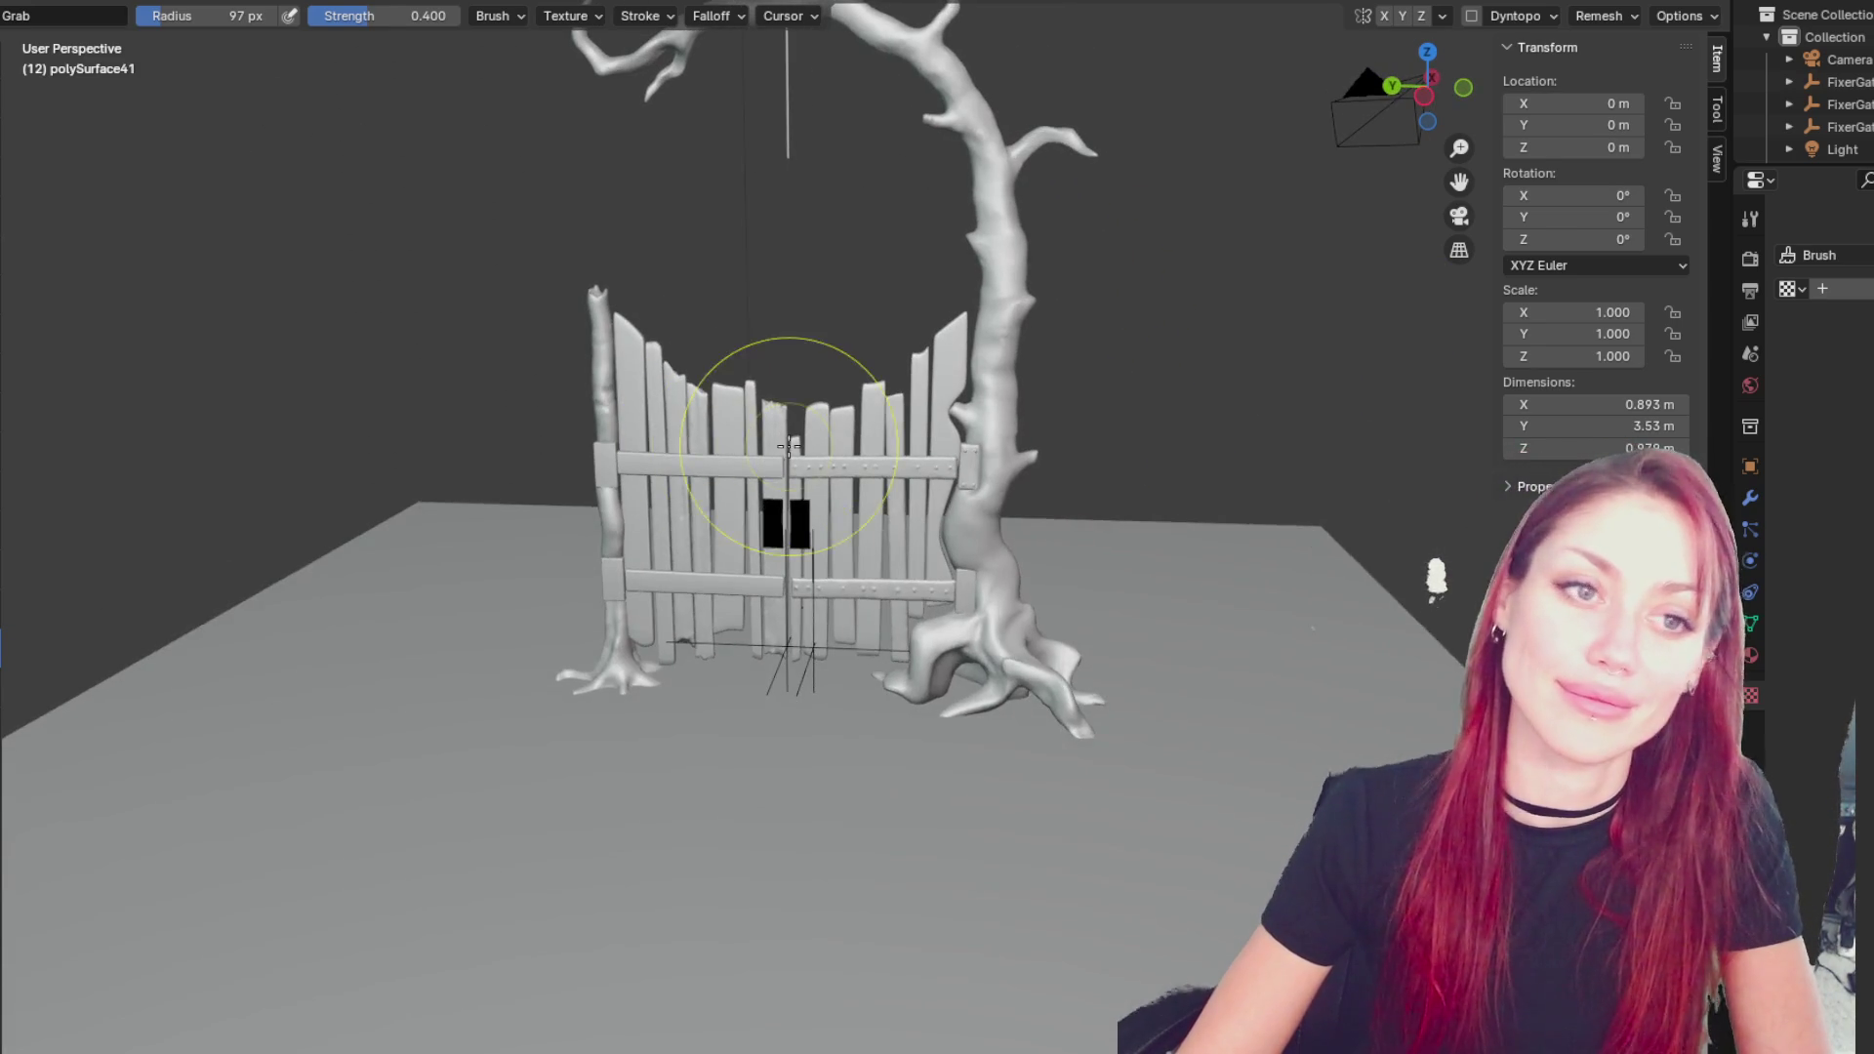